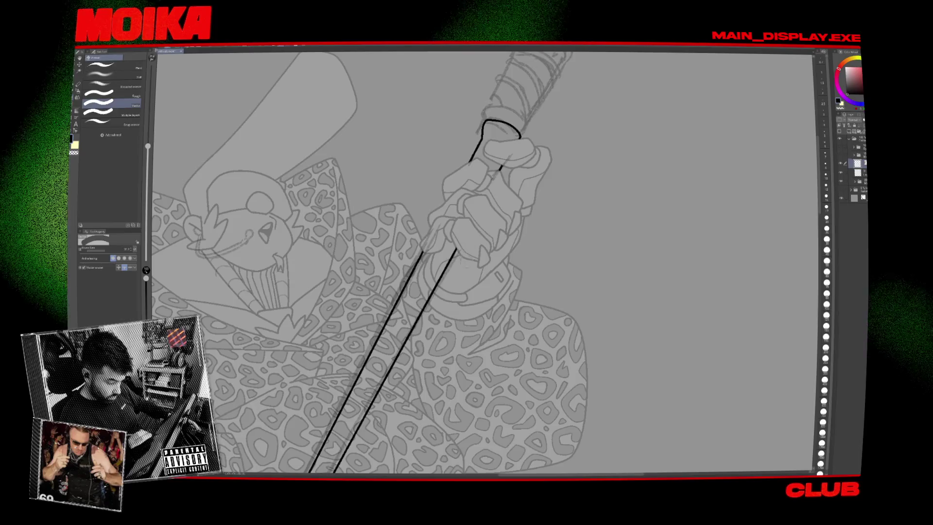
Erase the black blade line where it crosses the lower hand, then view the upper hand and hilt.
scroll(466, 239, down, 5)
scroll(465, 239, up, 8)
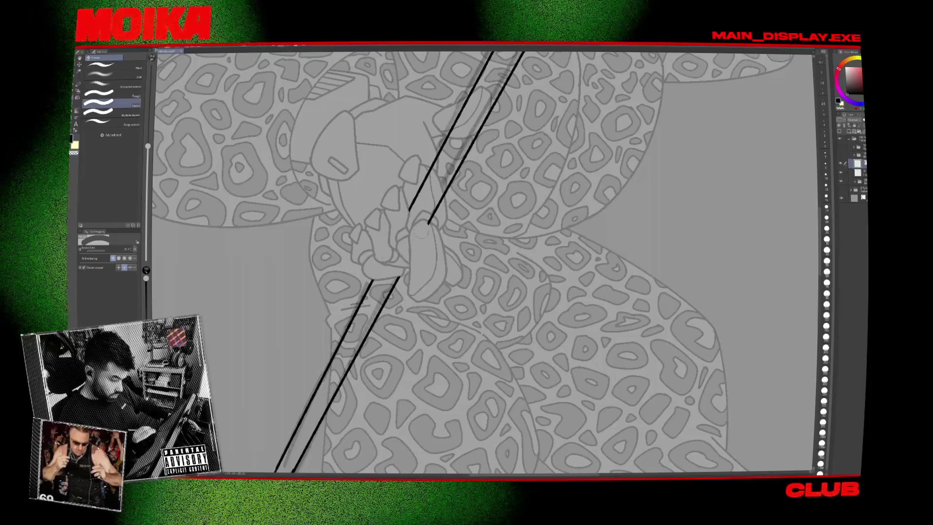
mouse_move(418, 192)
mouse_down()
mouse_move(430, 160)
mouse_move(440, 270)
mouse_up()
scroll(430, 260, down, 6)
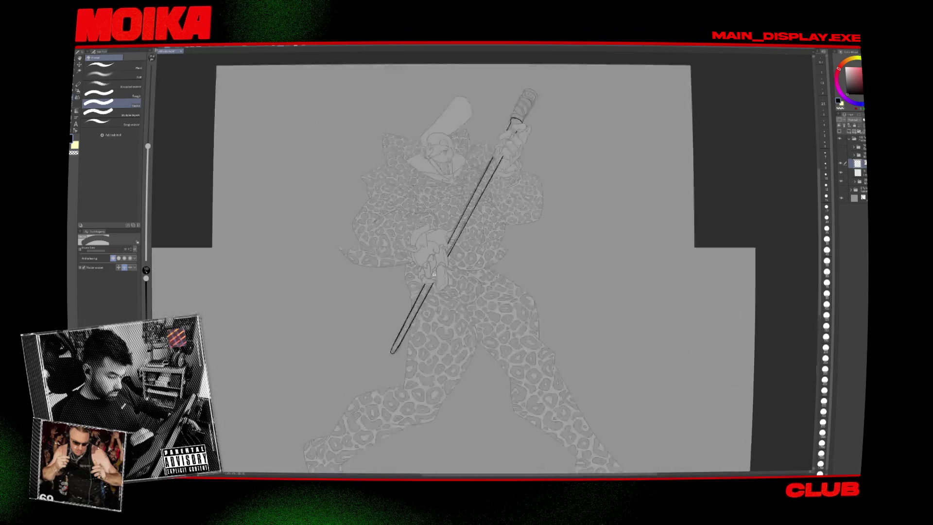
scroll(463, 239, up, 5)
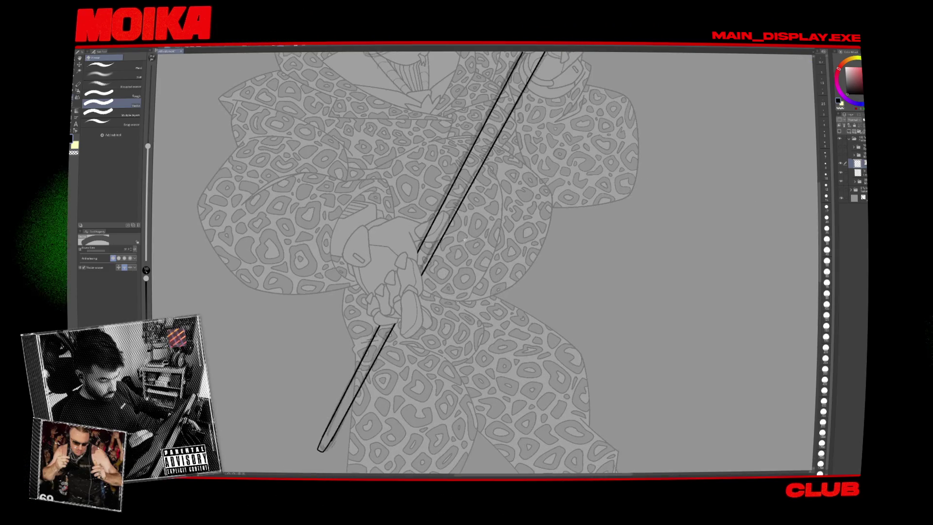
drag(521, 257, 538, 215)
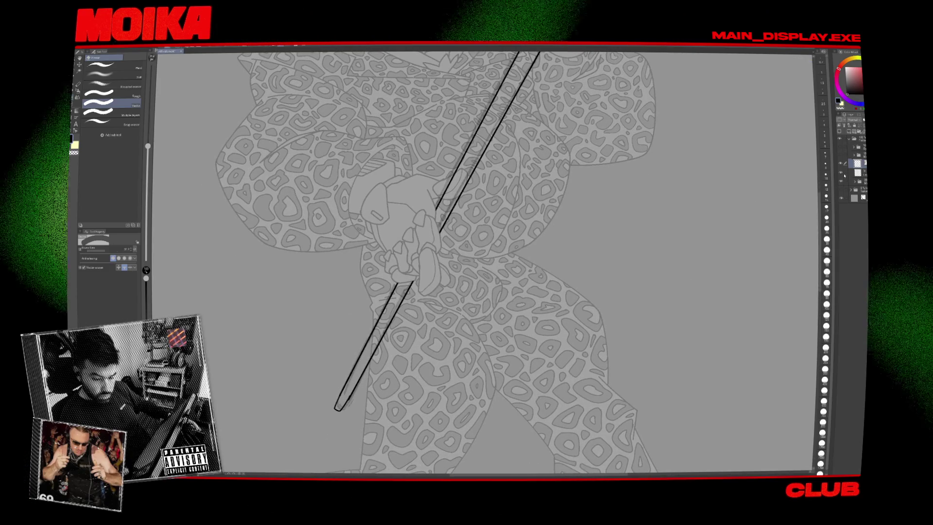
scroll(403, 262, down, 3)
Redraw the band stroke at the top of the grip with the pen, checking it mirrored.
key(p)
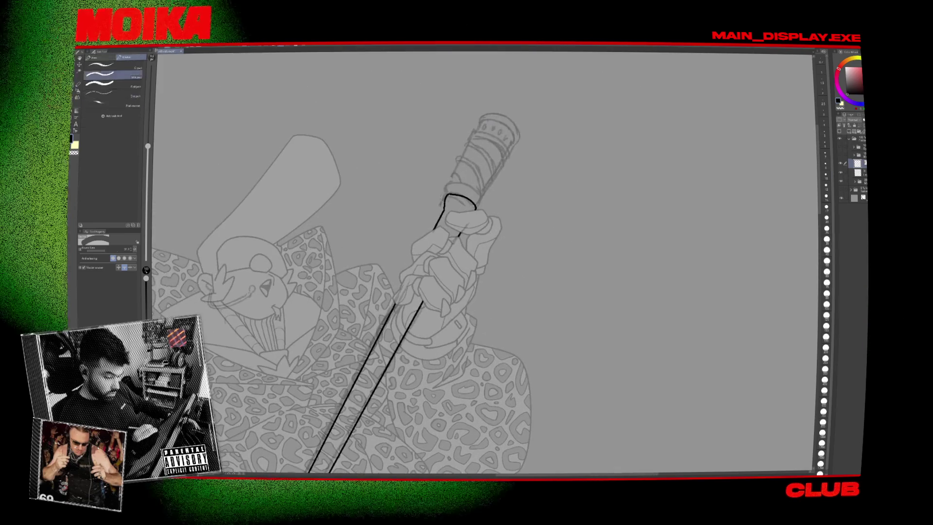
drag(444, 197, 475, 208)
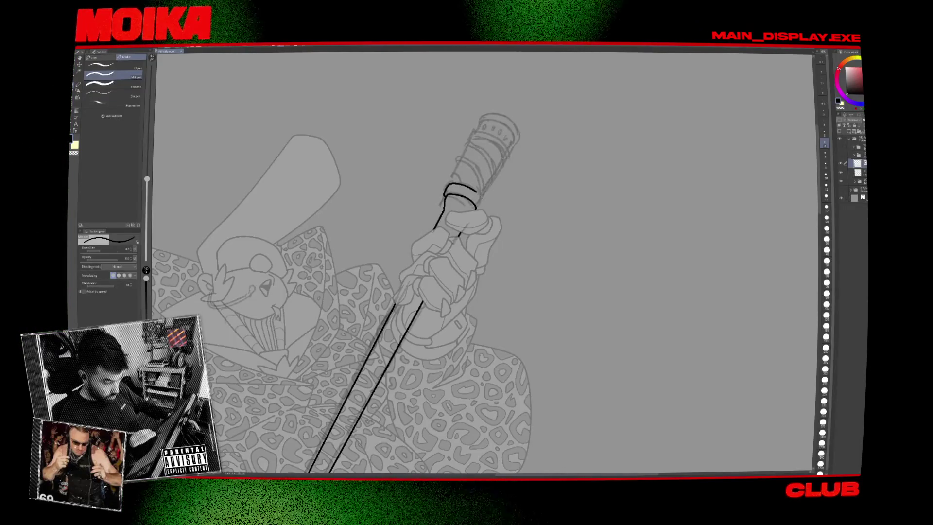
key(h)
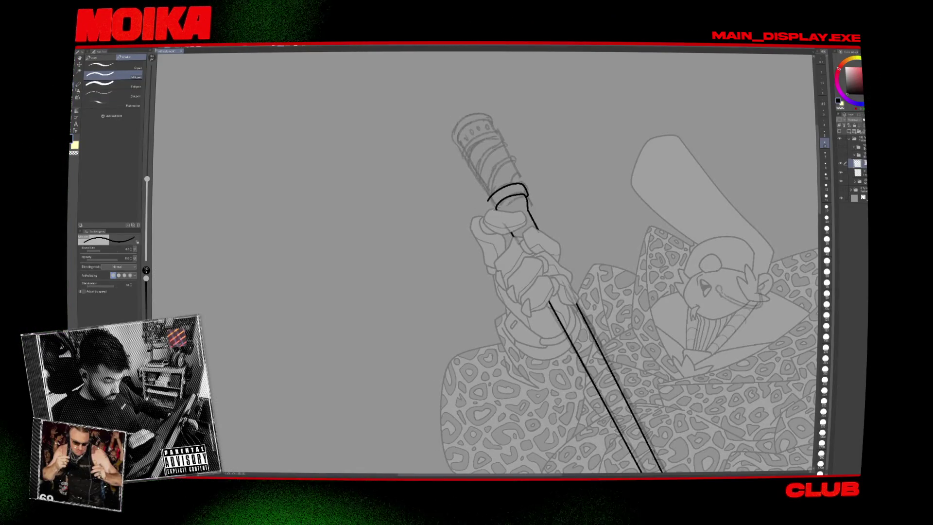
key(h)
Ink the left and right edges of the sword handle above the raised hand.
drag(505, 241, 484, 281)
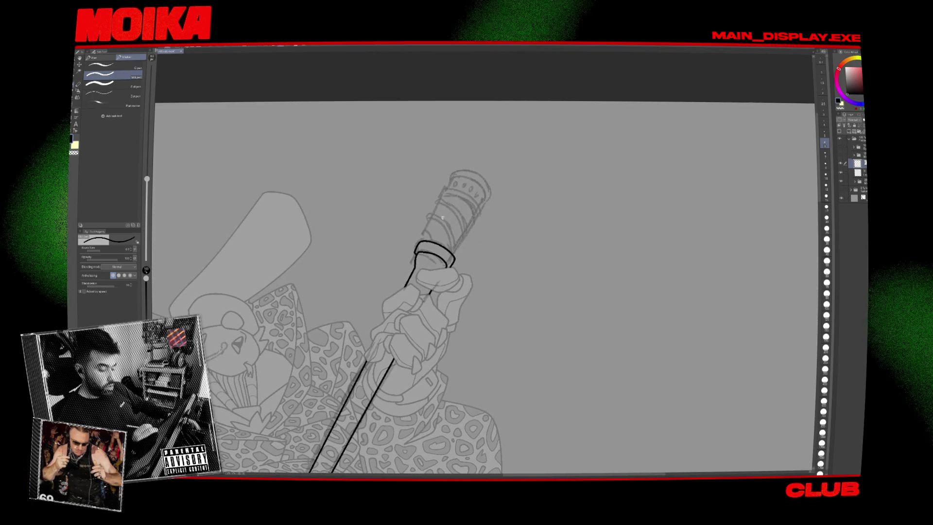
drag(420, 238, 436, 203)
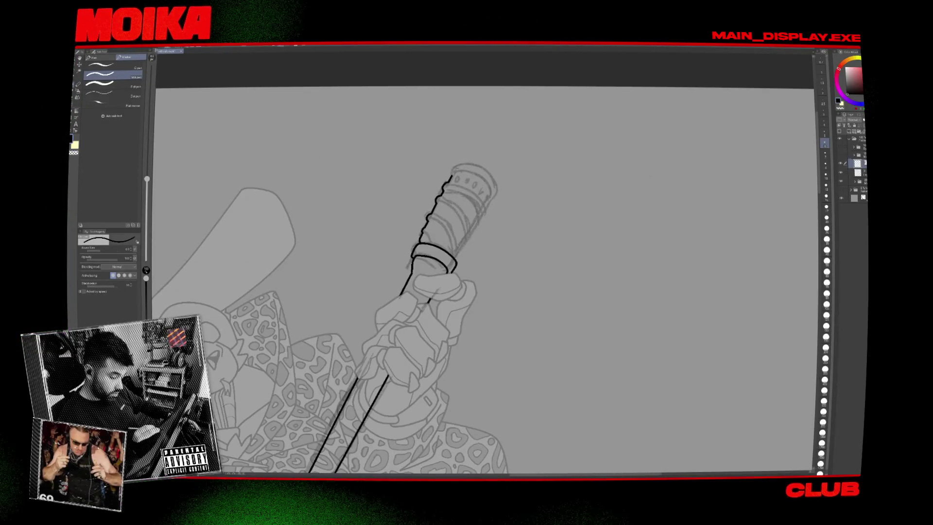
key(h)
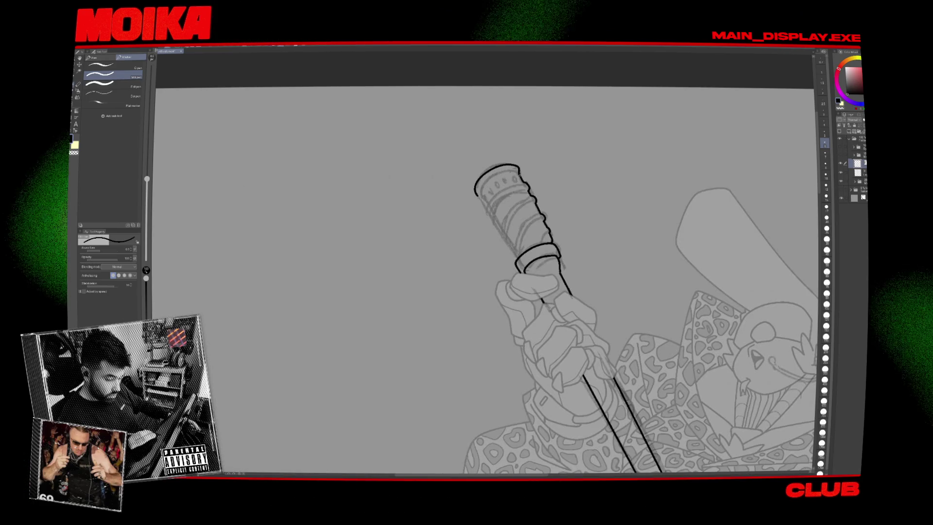
key(h)
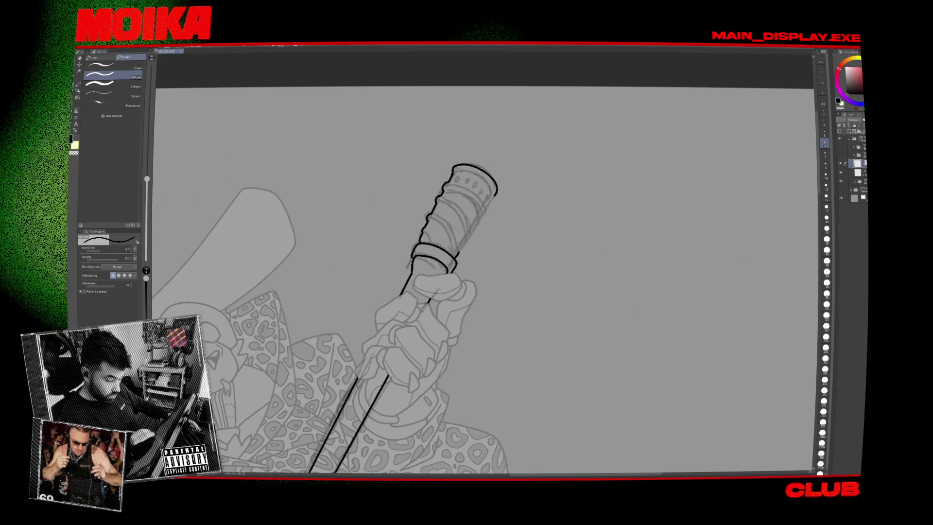
drag(456, 251, 482, 213)
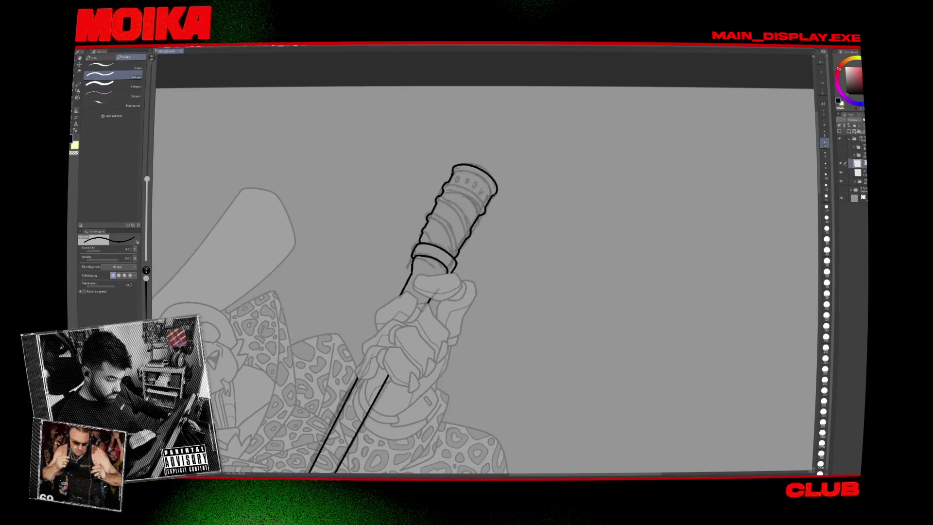
Ink the inner edge and crossing line of the hilt's top ring.
scroll(441, 215, down, 5)
scroll(441, 215, up, 5)
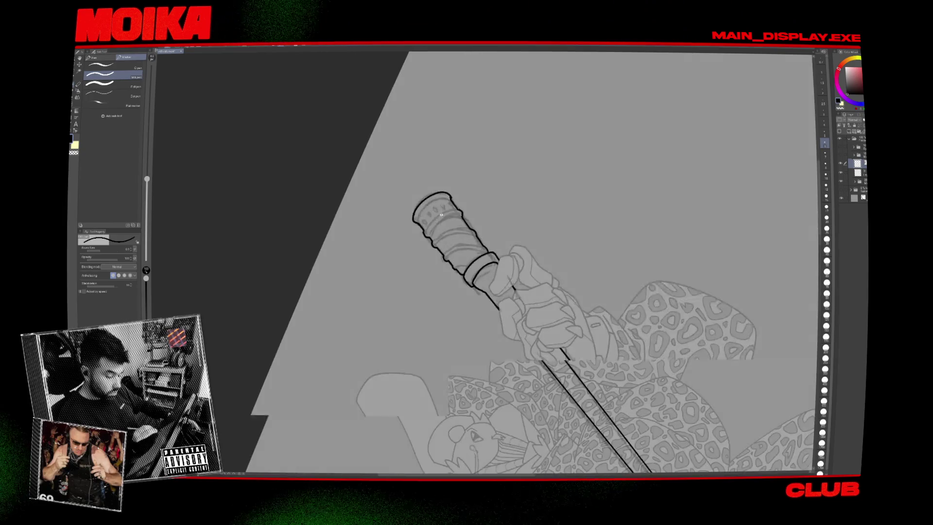
scroll(441, 214, up, 1)
scroll(427, 203, up, 2)
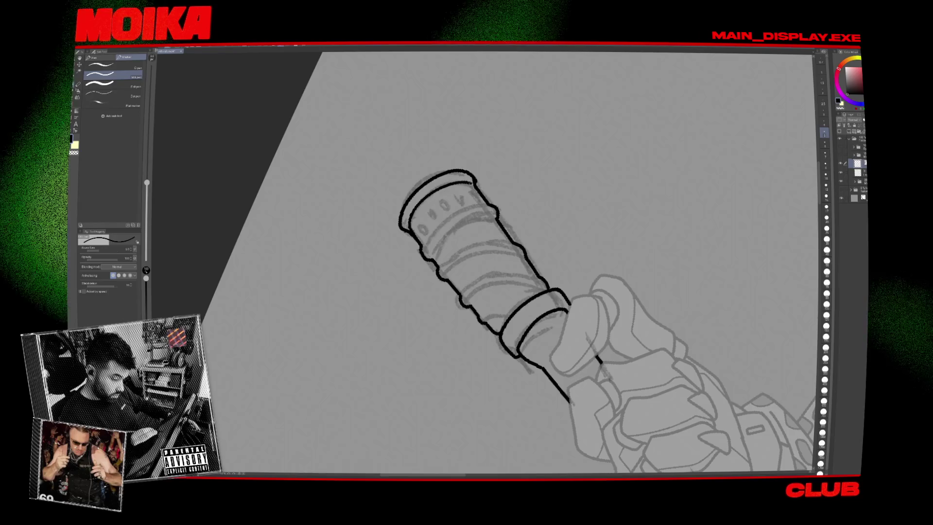
drag(420, 254, 484, 203)
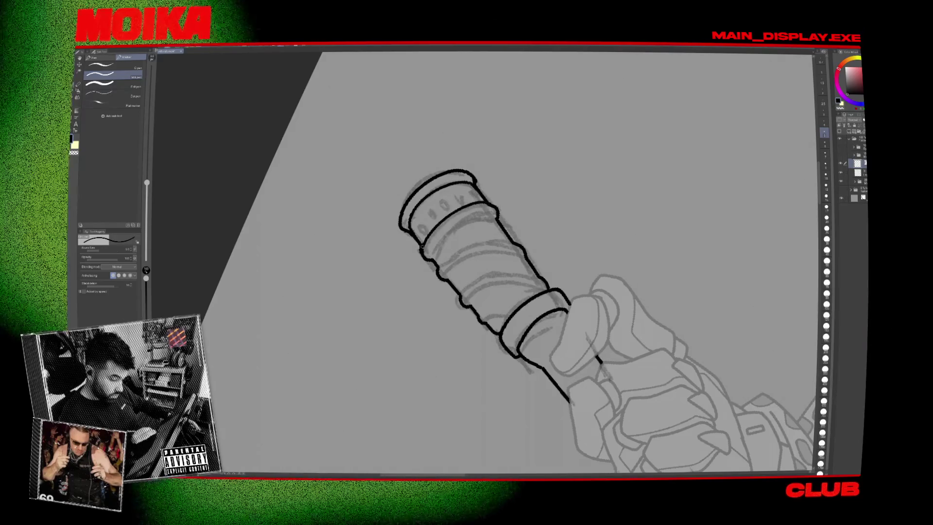
drag(422, 246, 495, 208)
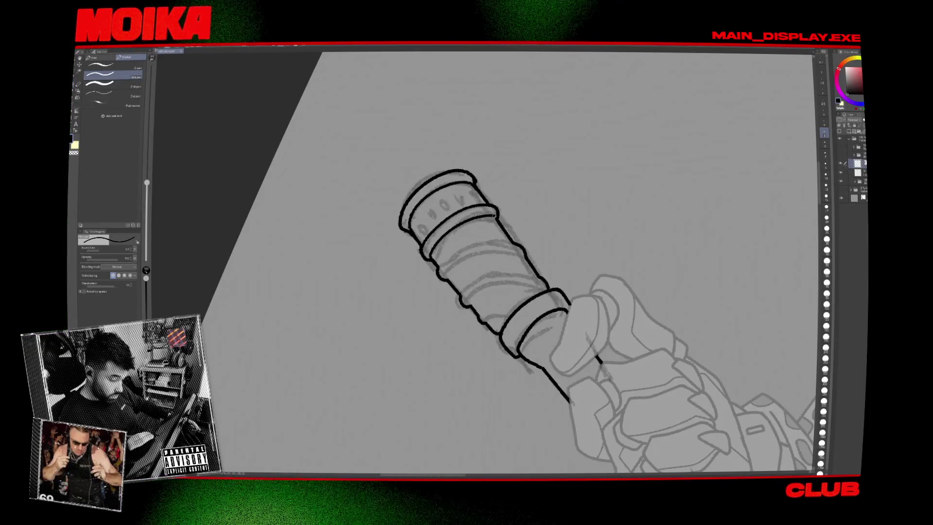
Add wrap band strokes and a pommel stud on the hilt, erasing one stray stroke.
key(asciicircum)
key(asciicircum)
key(asciicircum)
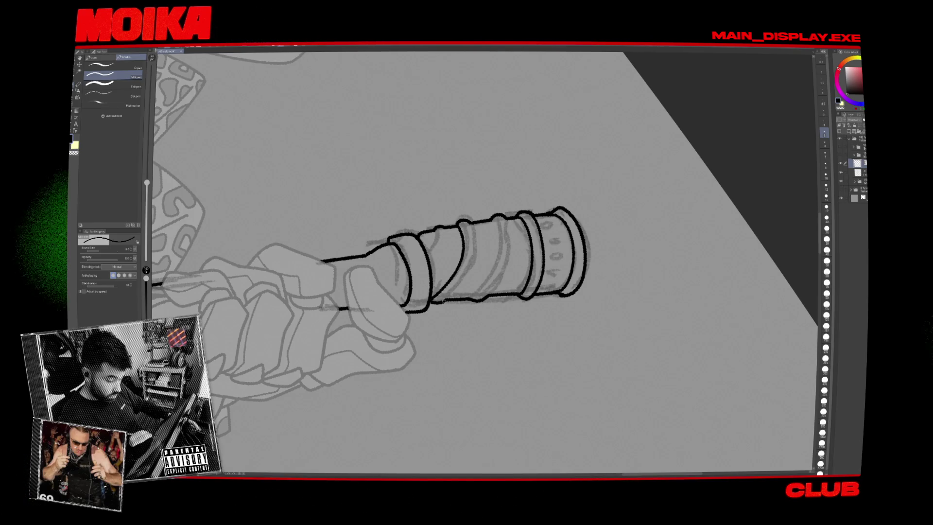
mouse_move(472, 221)
mouse_down()
mouse_move(476, 249)
mouse_move(462, 285)
mouse_move(433, 302)
mouse_up()
key(e)
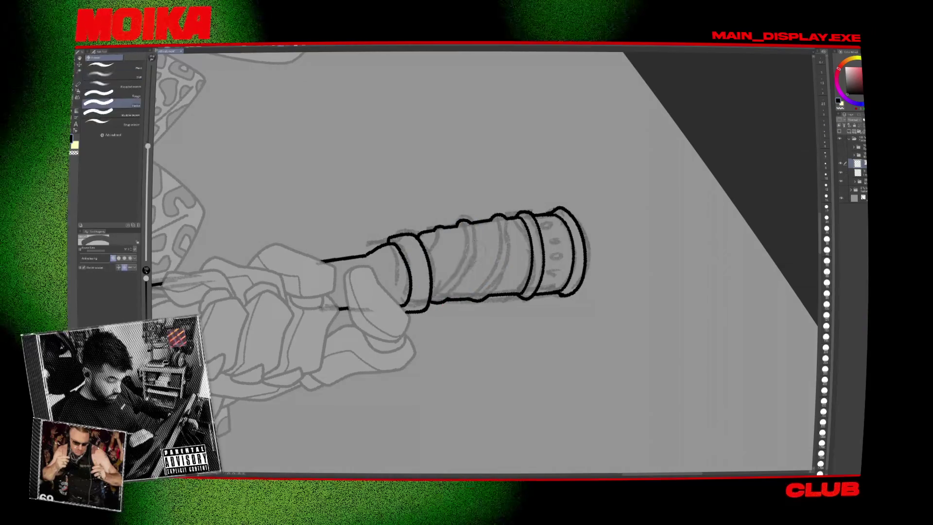
drag(465, 226, 472, 265)
key(p)
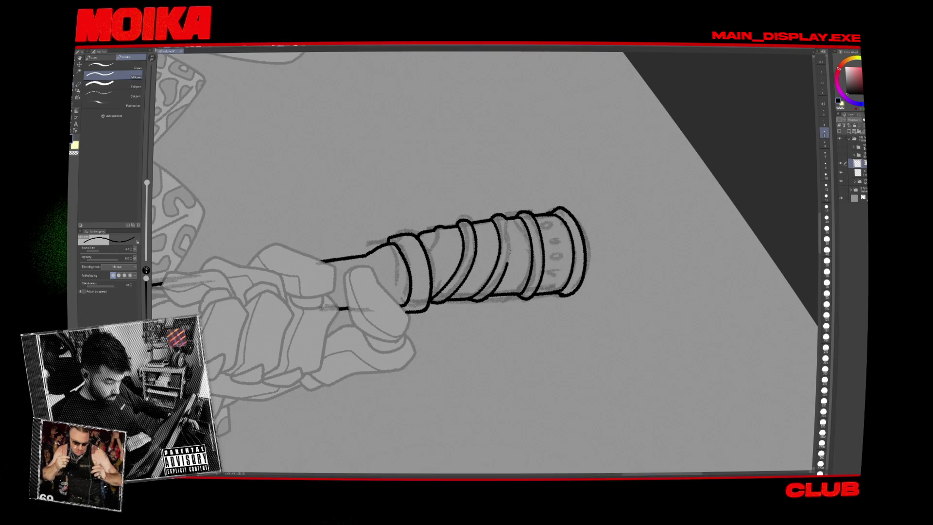
drag(442, 226, 444, 239)
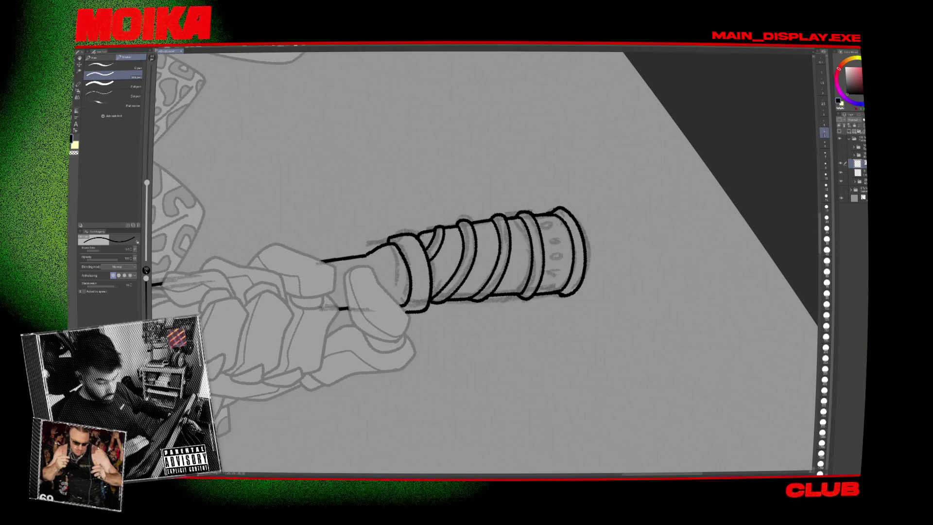
drag(546, 223, 564, 244)
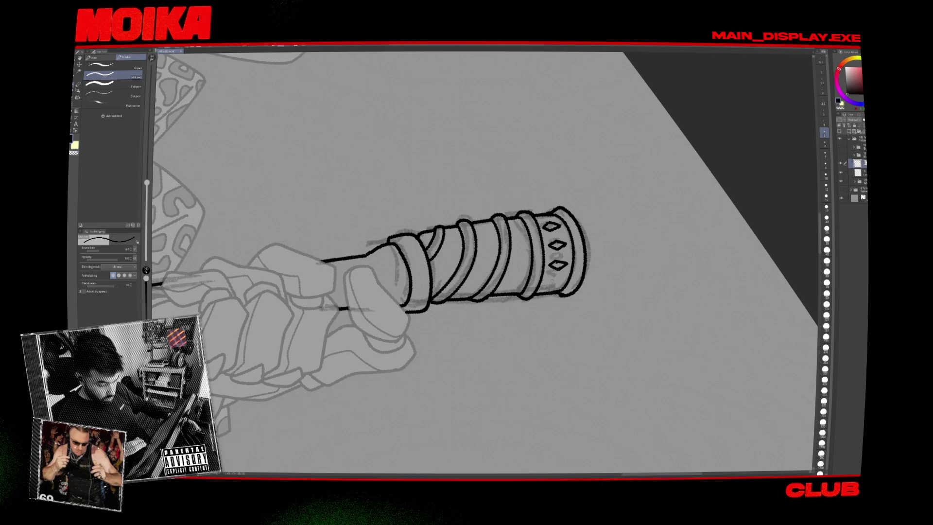
key(ctrl+0)
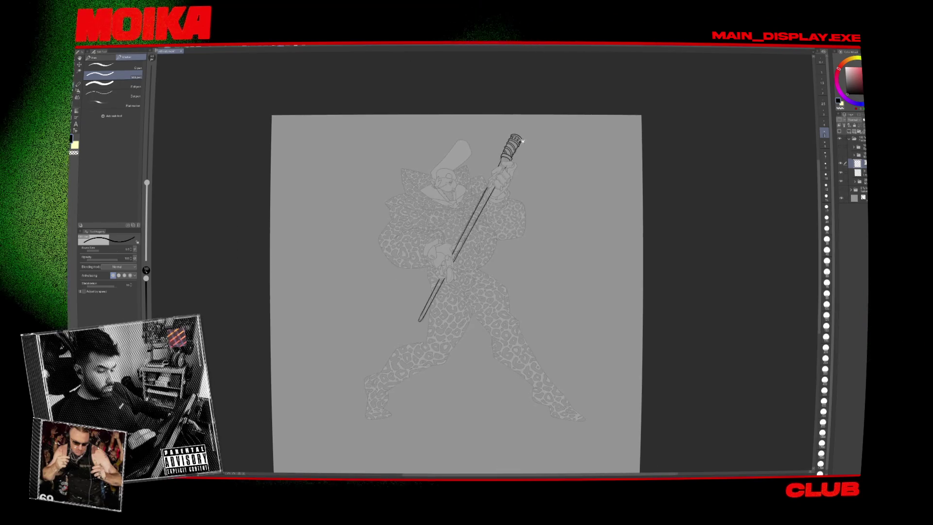
Transform the sword layer with Ctrl+T, shifting the inked sword slightly into alignment with the hands.
scroll(518, 170, up, 5)
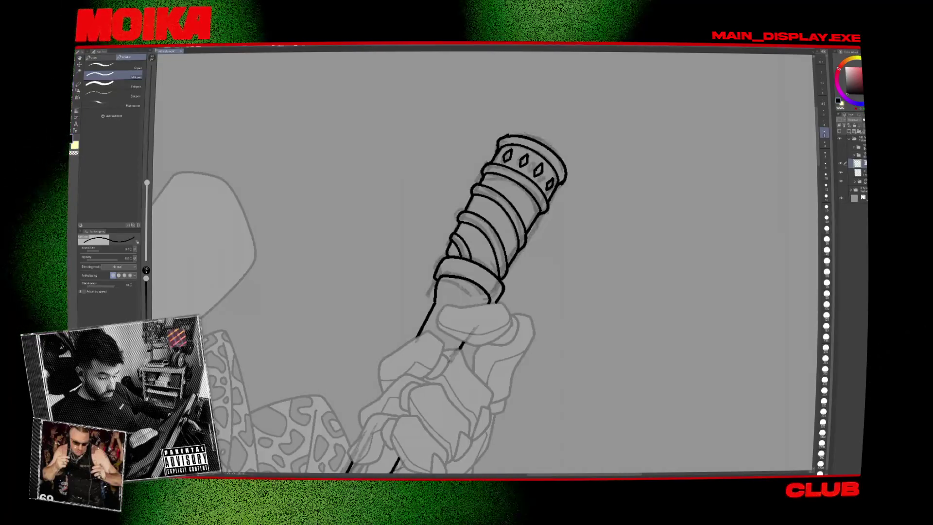
key(ctrl+0)
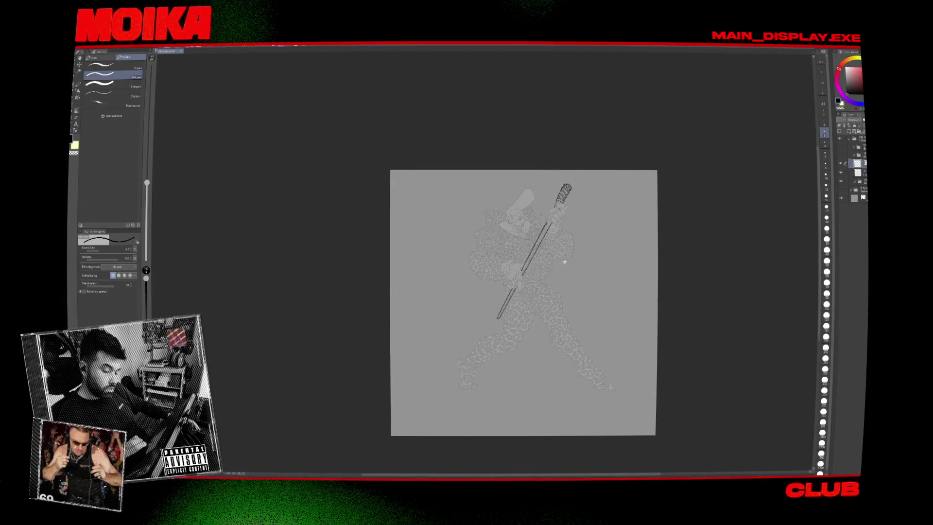
scroll(564, 263, up, 5)
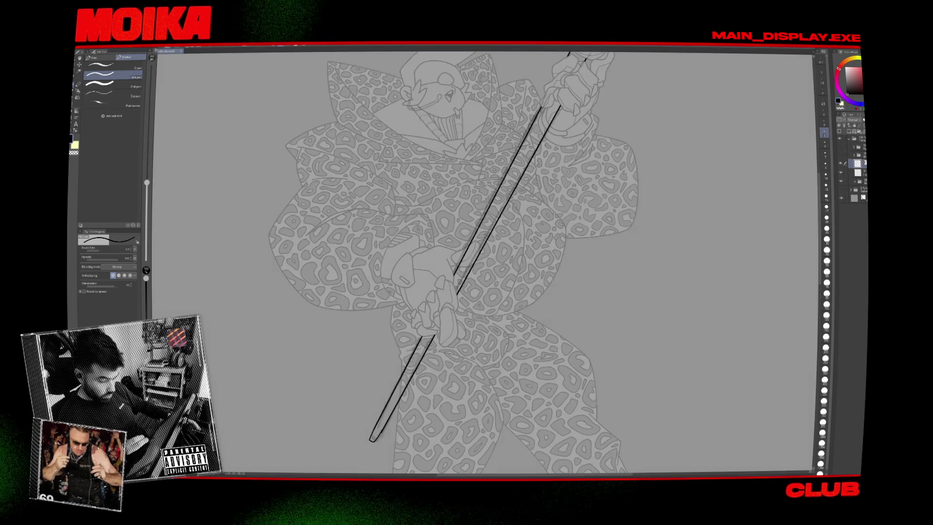
mouse_move(583, 146)
mouse_down()
mouse_move(632, 219)
mouse_move(622, 194)
mouse_up()
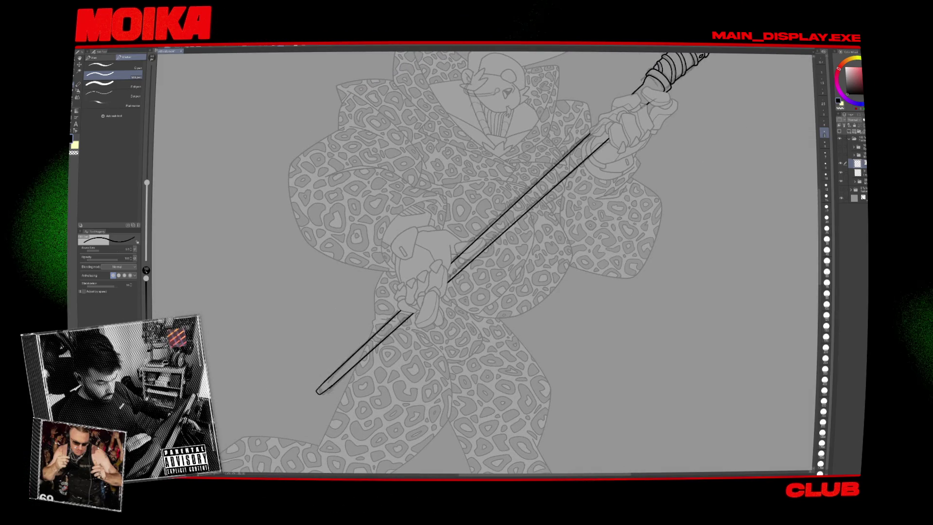
scroll(469, 252, up, 5)
key(e)
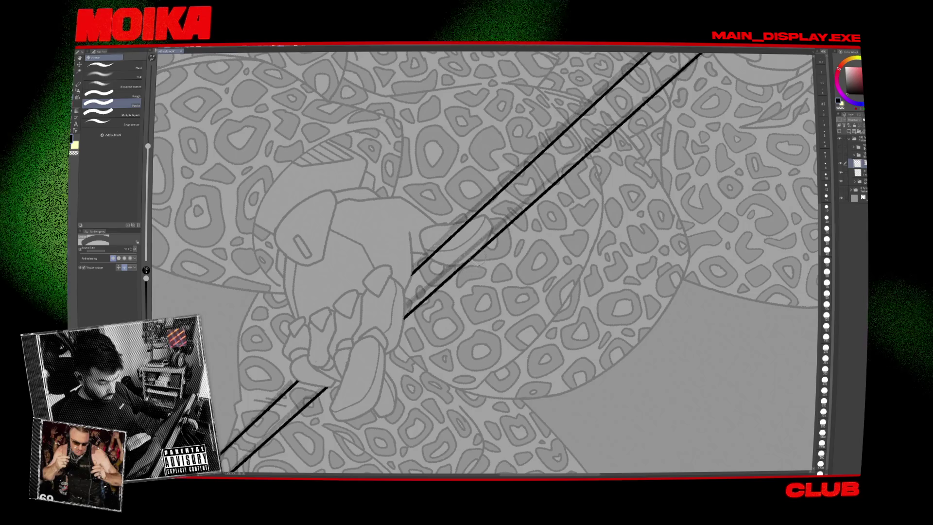
scroll(469, 267, down, 5)
drag(469, 262, 448, 294)
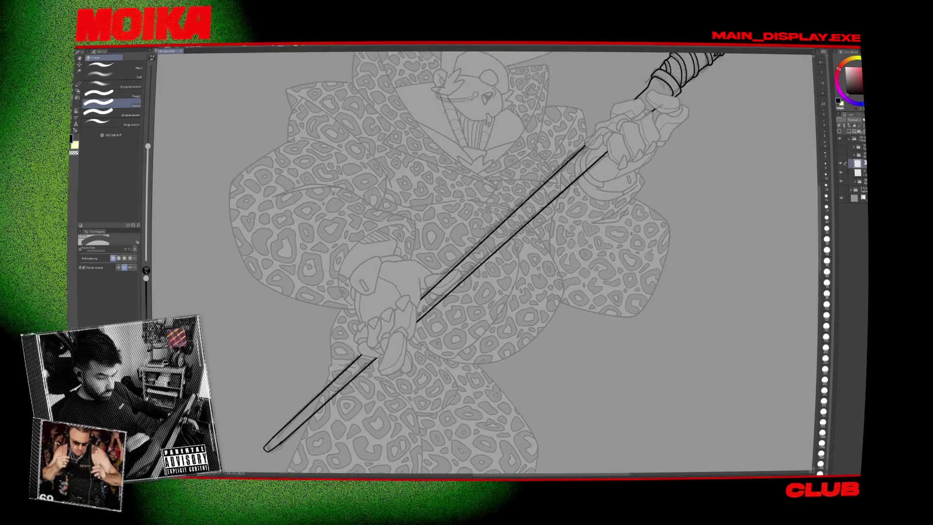
key(ctrl+t)
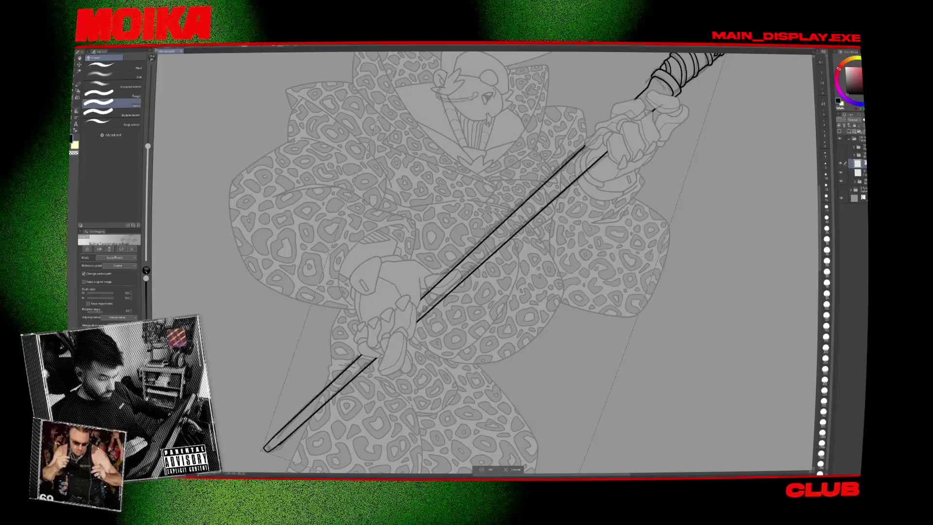
drag(580, 209, 581, 210)
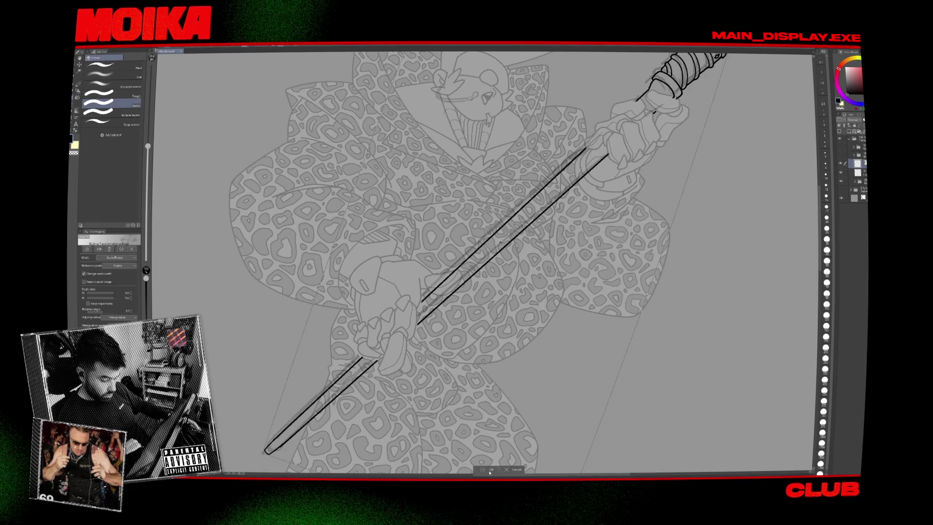
scroll(427, 319, up, 3)
key(p)
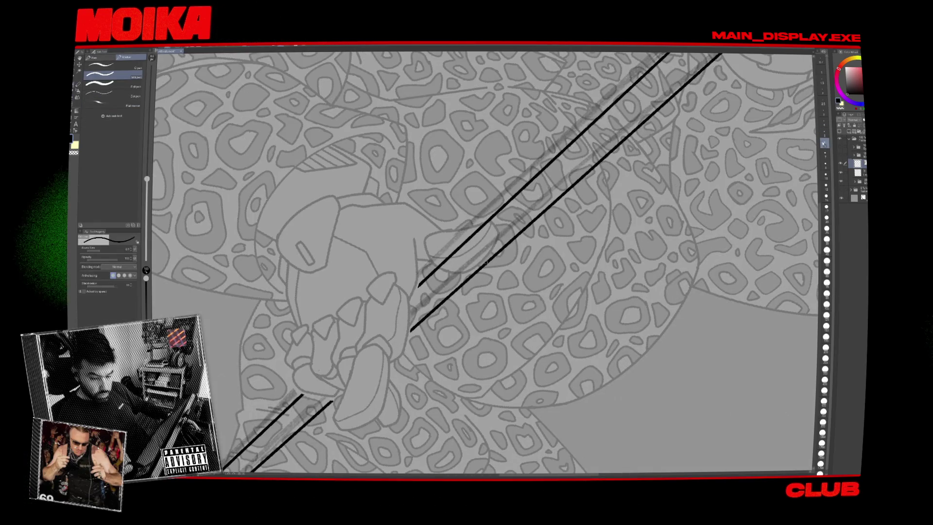
Extend both staff lines down-left past the hand and erase the lower line's overshooting tip.
drag(413, 328, 399, 341)
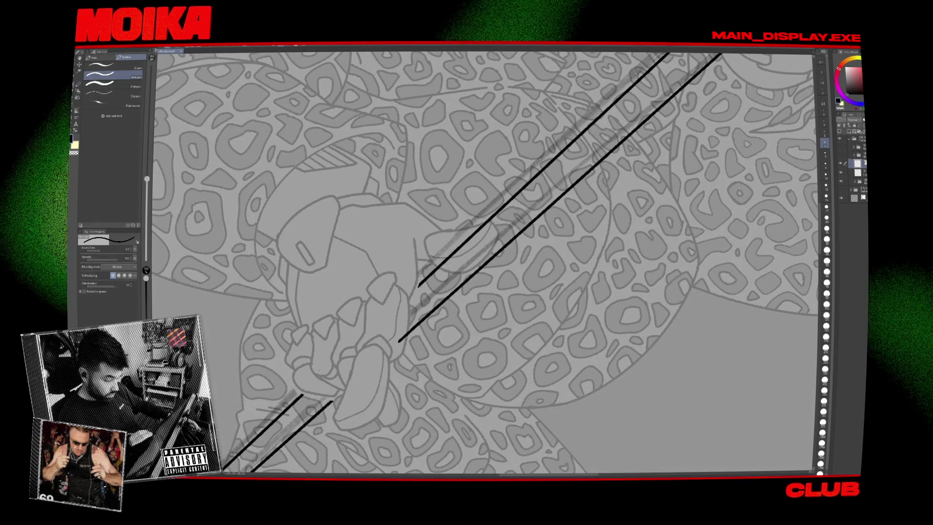
mouse_move(418, 285)
mouse_down()
mouse_move(404, 297)
mouse_move(473, 261)
mouse_move(523, 192)
mouse_up()
key(e)
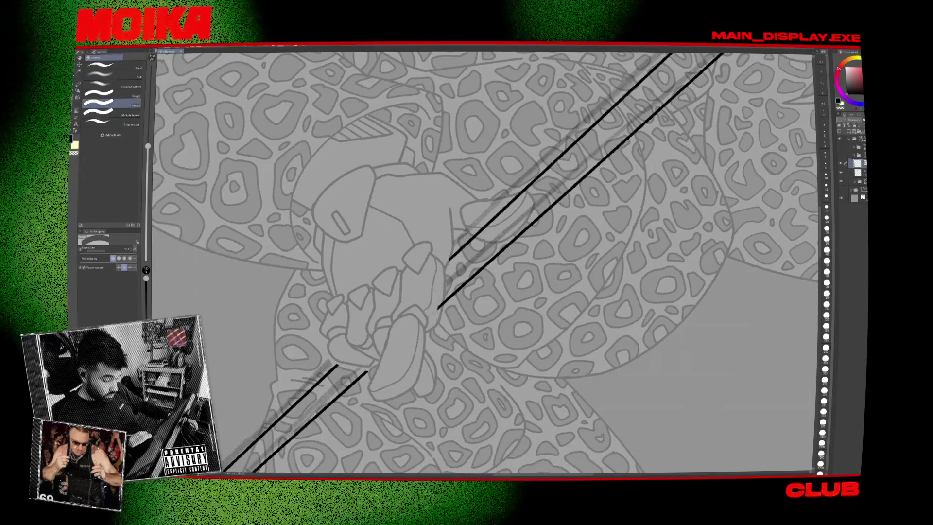
drag(485, 262, 527, 202)
key(p)
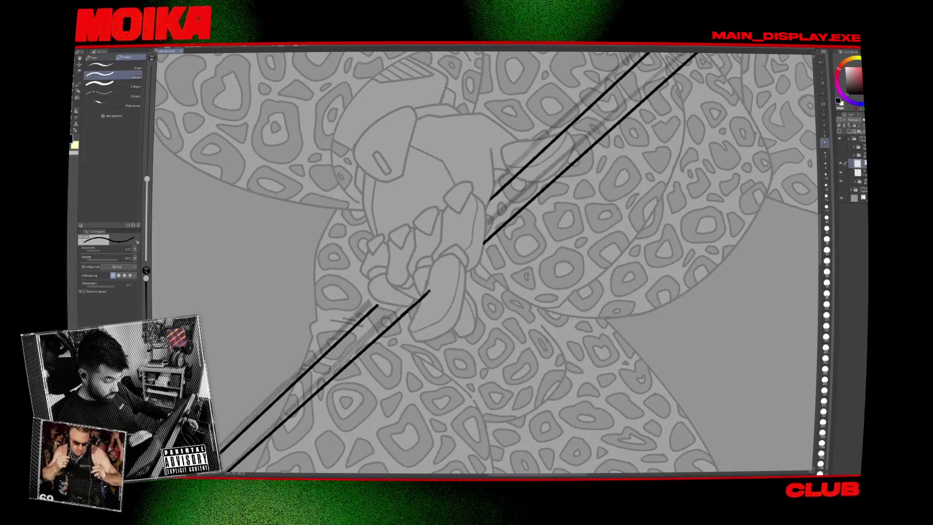
key(e)
click(389, 292)
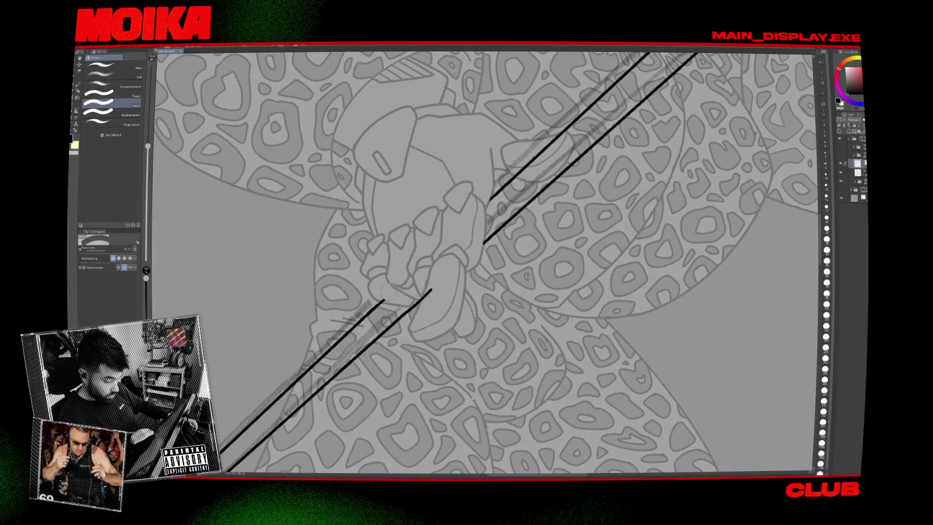
Ink and trim a short stroke near the hand at the handle's top end.
scroll(450, 276, down, 2)
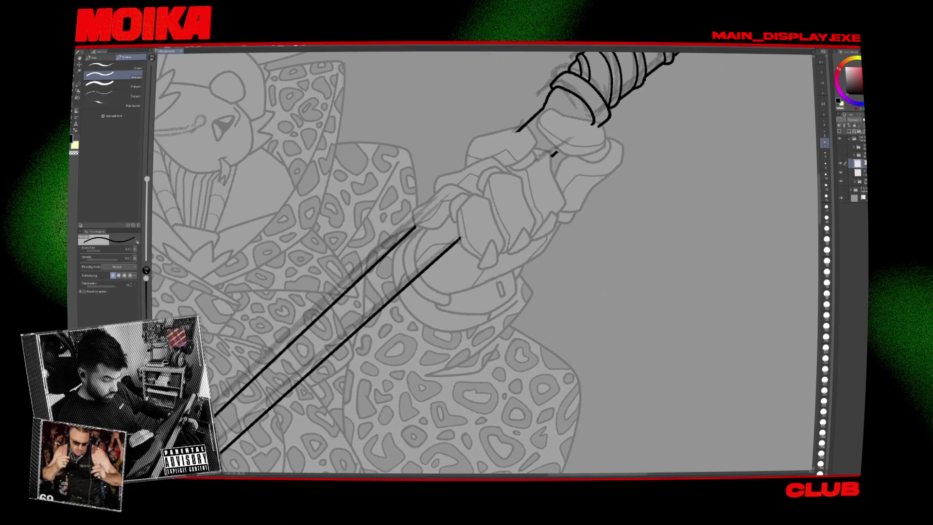
key(p)
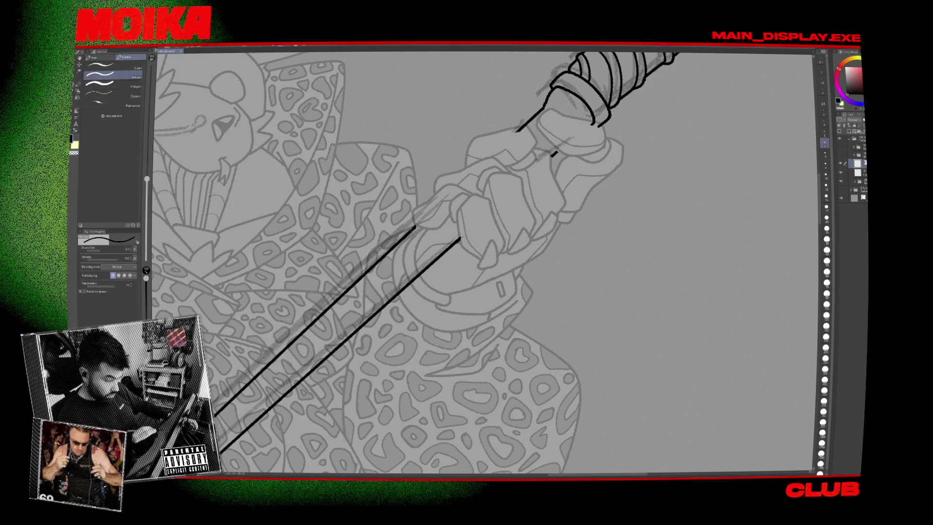
drag(487, 178, 416, 256)
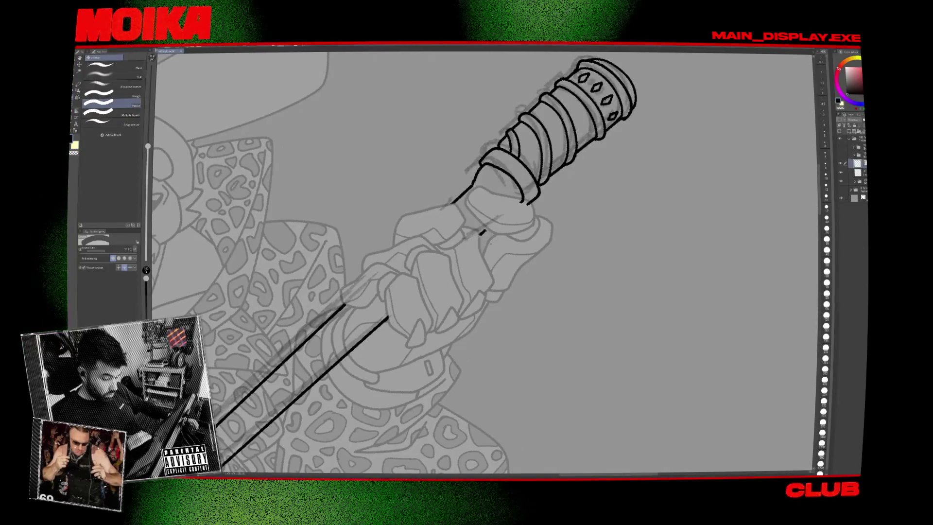
key(p)
drag(499, 217, 469, 238)
key(e)
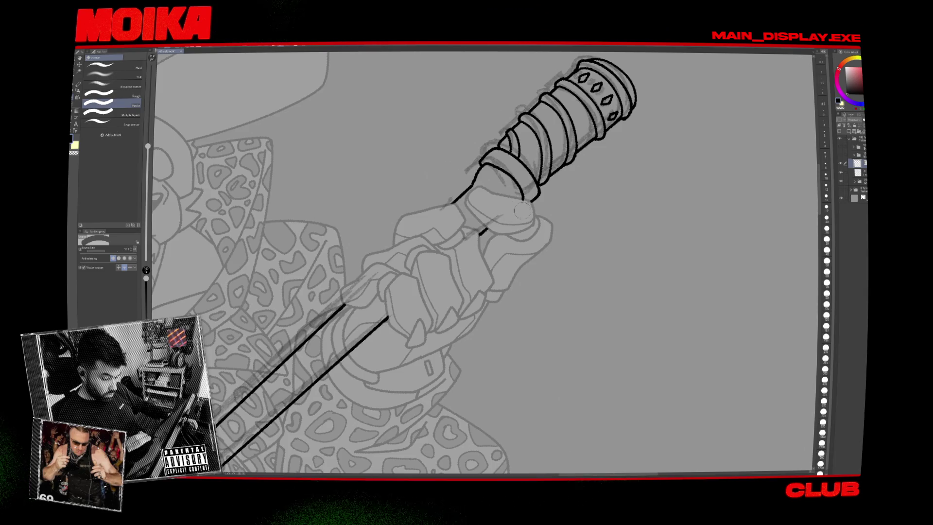
key(ctrl+0)
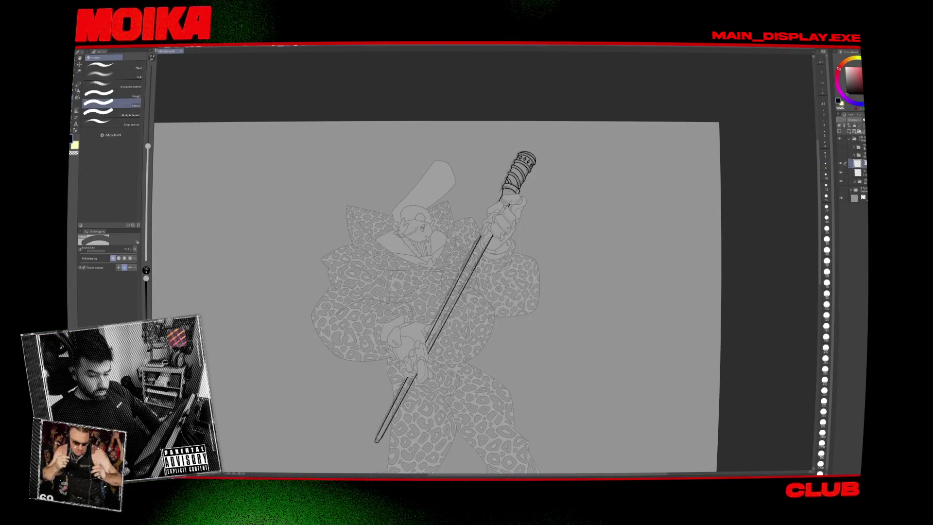
Zoom in on the grip and draw a curved ink stroke over the gripping hand's knuckle.
mouse_move(535, 296)
mouse_down()
mouse_move(507, 283)
mouse_move(519, 268)
mouse_up()
scroll(507, 283, up, 5)
key(p)
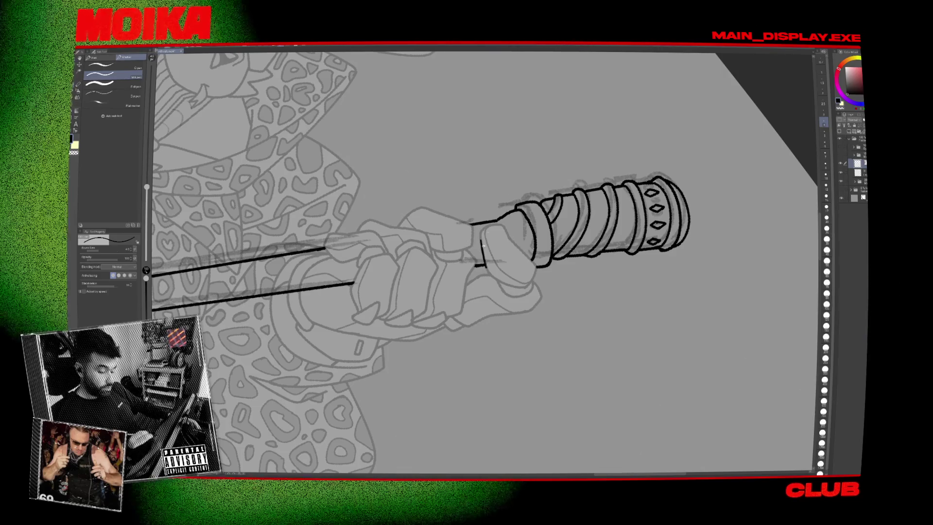
scroll(481, 241, up, 1)
drag(481, 226, 512, 220)
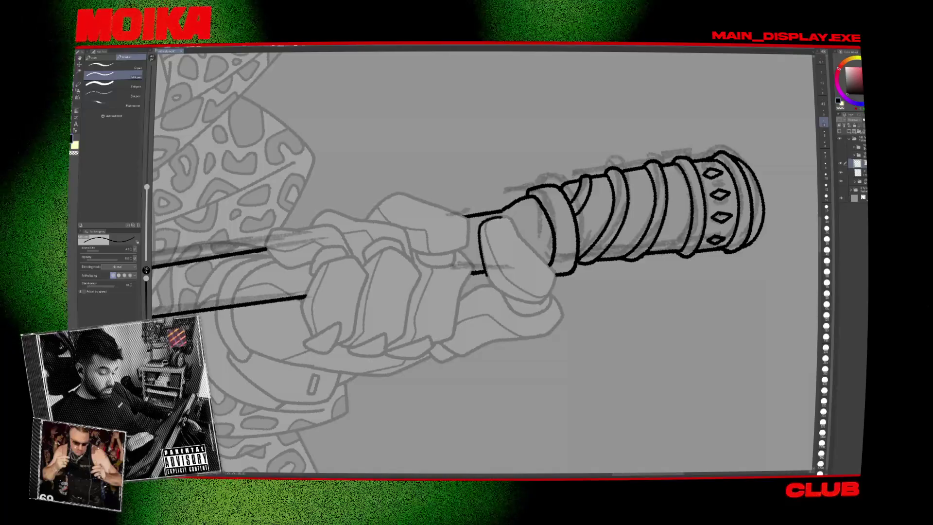
Ink a line below the top knuckle, extend the staff's top stroke, and add a short hook.
key(minus)
key(minus)
key(minus)
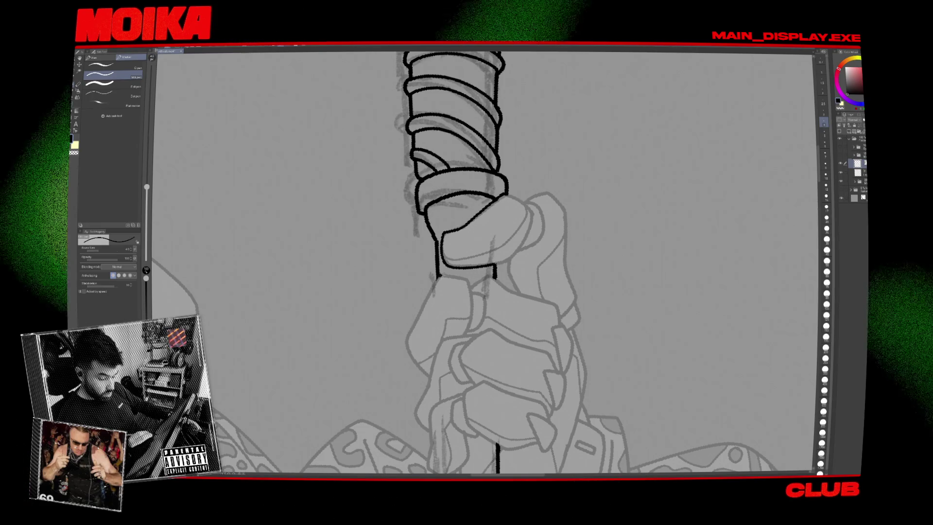
drag(437, 275, 491, 277)
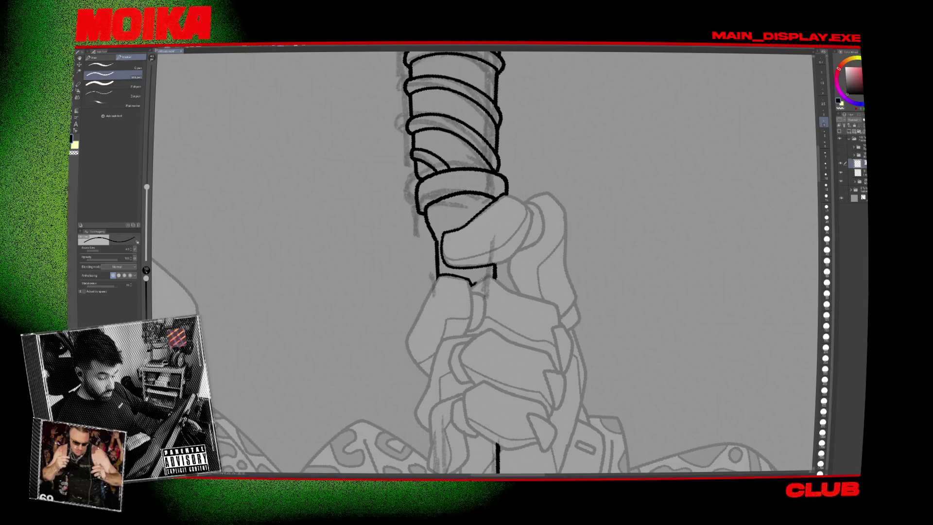
key(asciicircum)
key(asciicircum)
key(asciicircum)
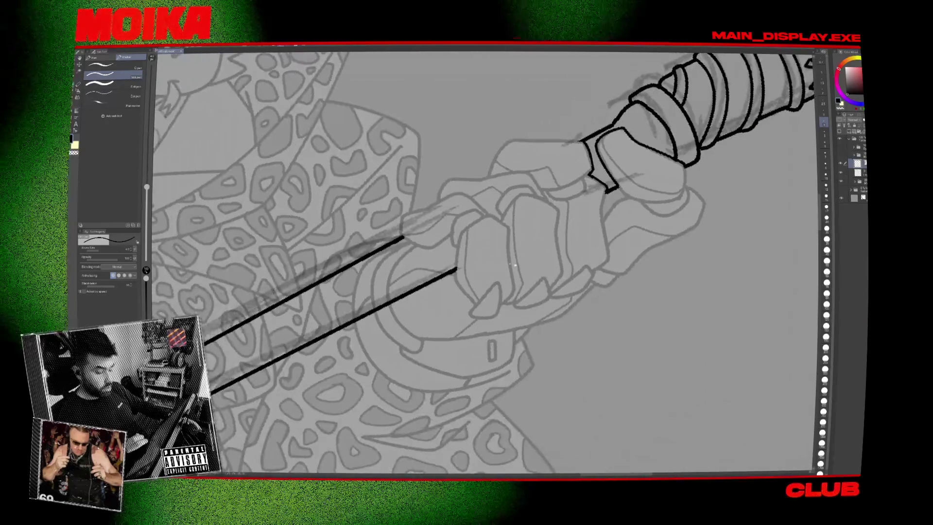
key(minus)
key(minus)
key(minus)
drag(448, 322, 448, 288)
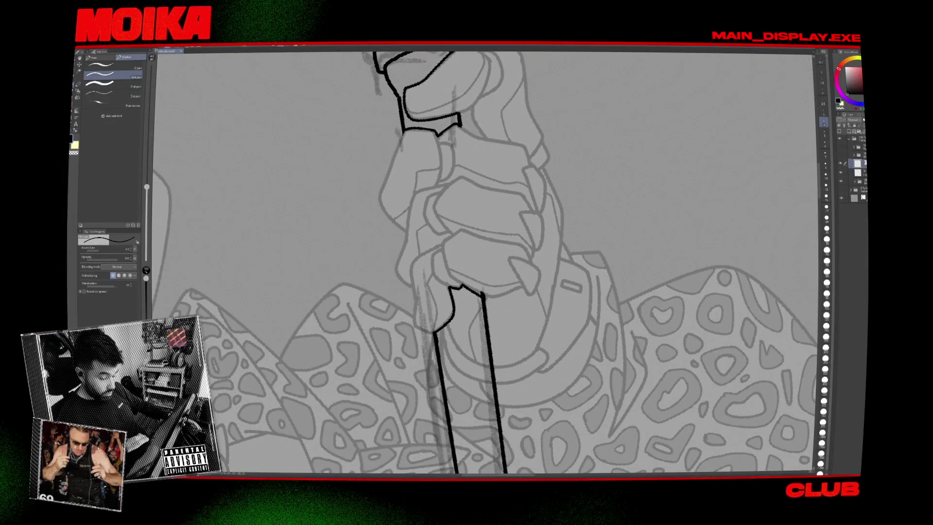
key(ctrl+minus)
key(ctrl+minus)
key(asciicircum)
key(asciicircum)
key(asciicircum)
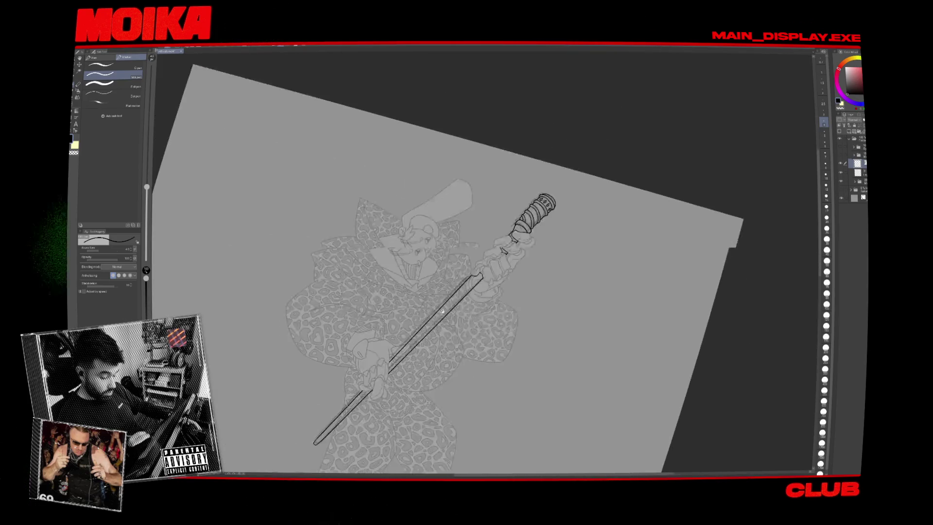
key(ctrl+plus)
key(ctrl+plus)
drag(456, 260, 452, 284)
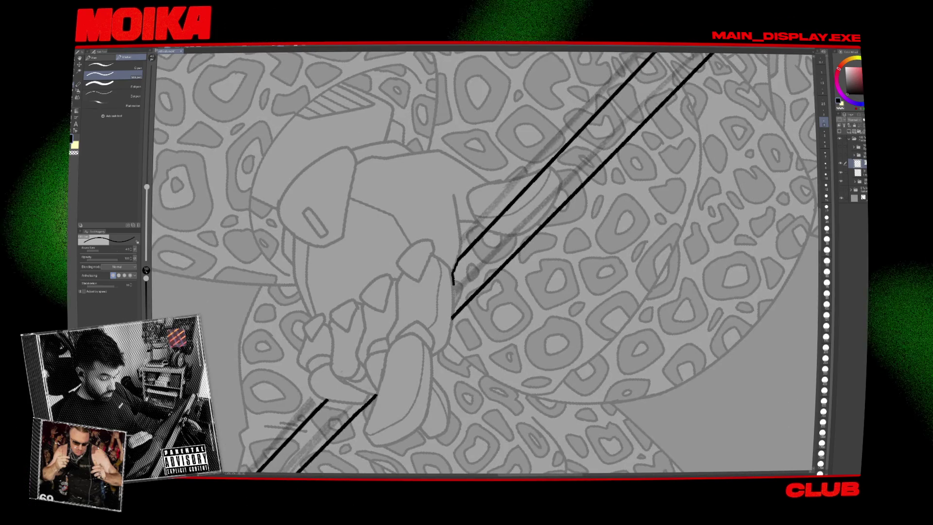
Erase the short stray stroke atop the staff and zoom out to the whole figure.
key(ctrl+0)
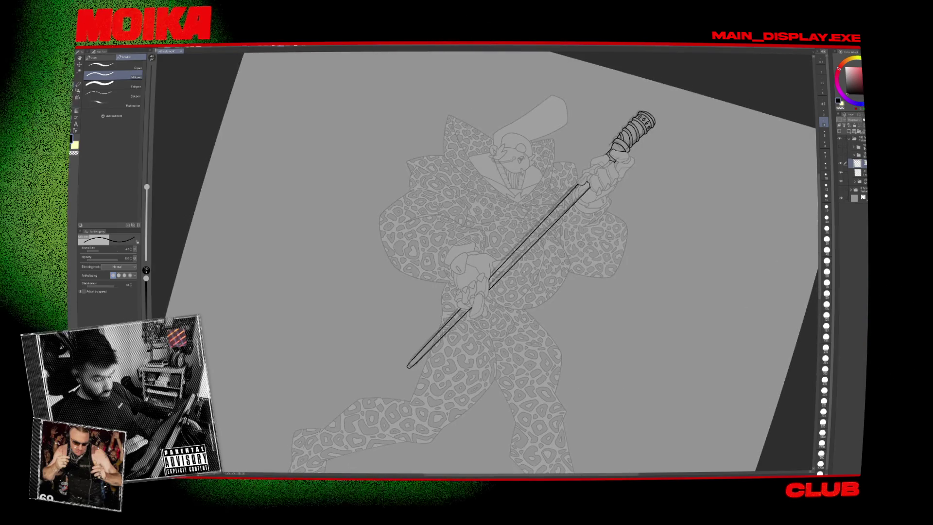
key(minus)
key(minus)
key(minus)
key(minus)
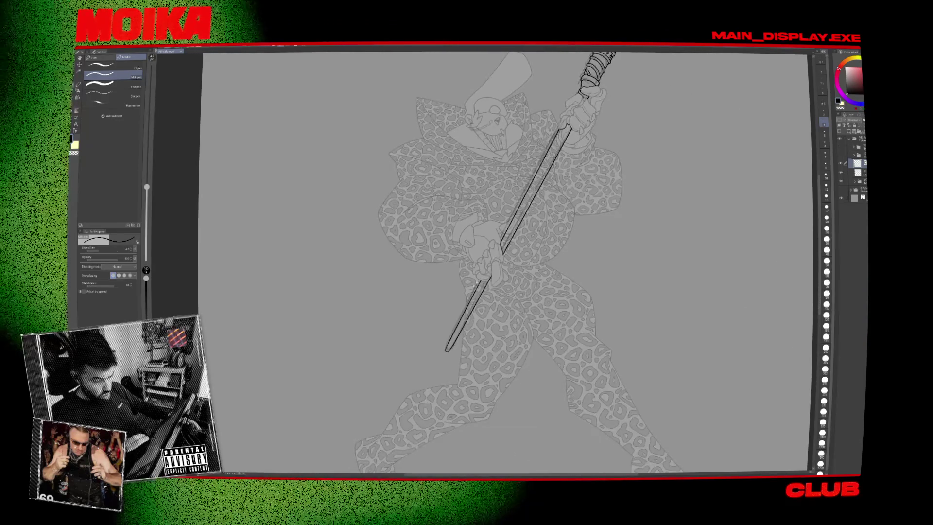
key(ctrl+plus)
key(ctrl+plus)
key(ctrl+plus)
key(ctrl+plus)
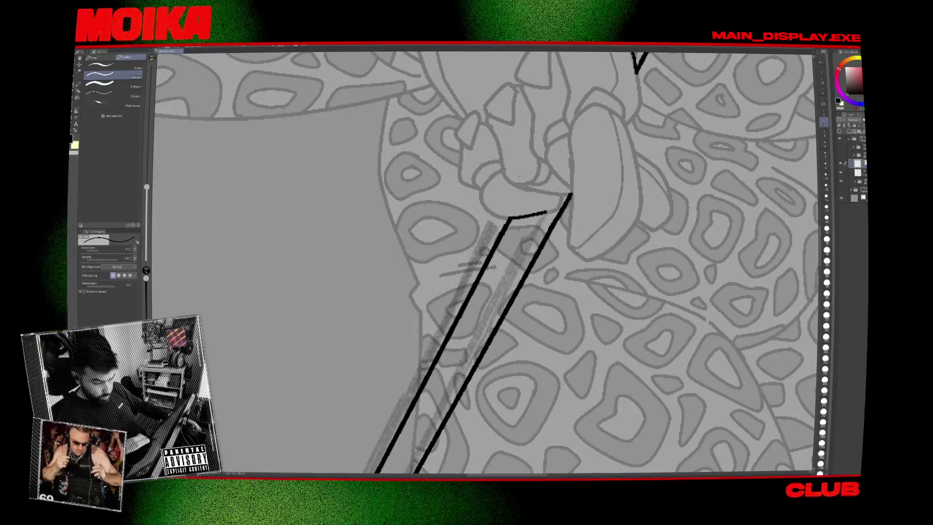
key(e)
drag(508, 217, 548, 211)
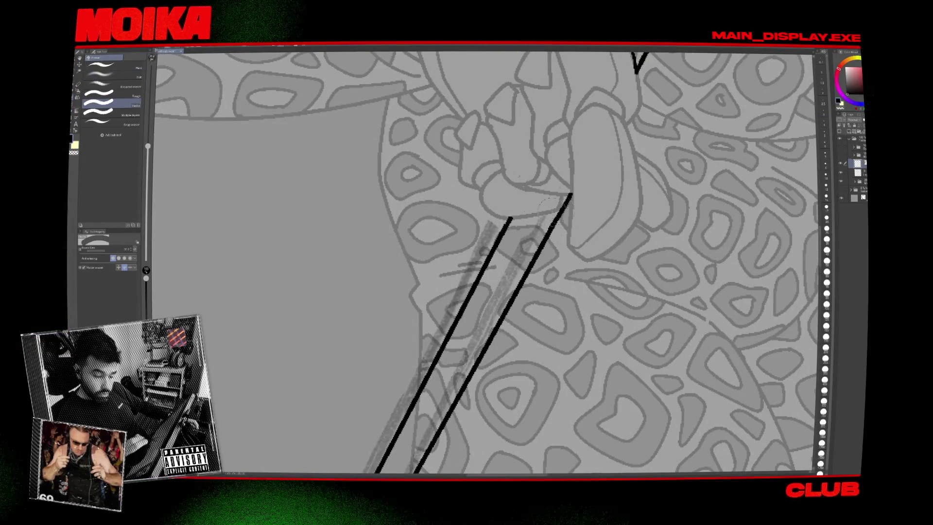
key(p)
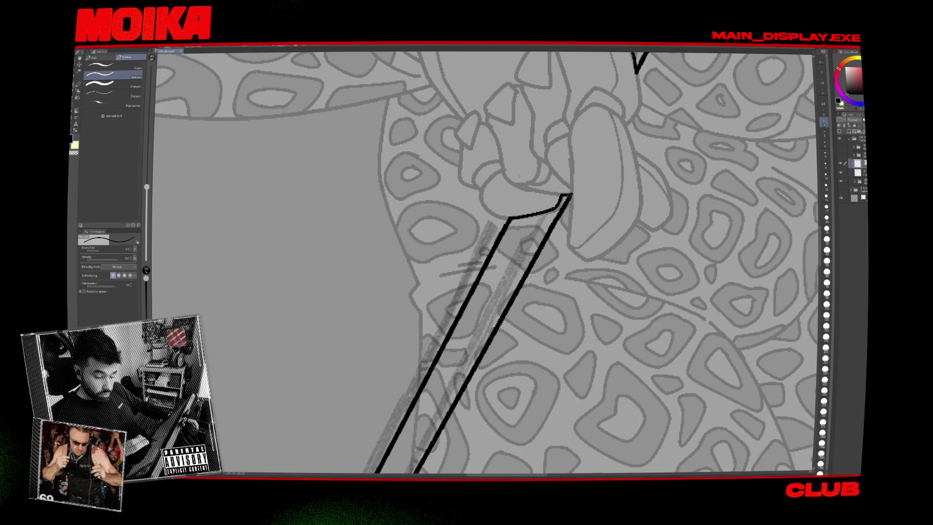
key(ctrl+minus)
key(ctrl+minus)
key(ctrl+minus)
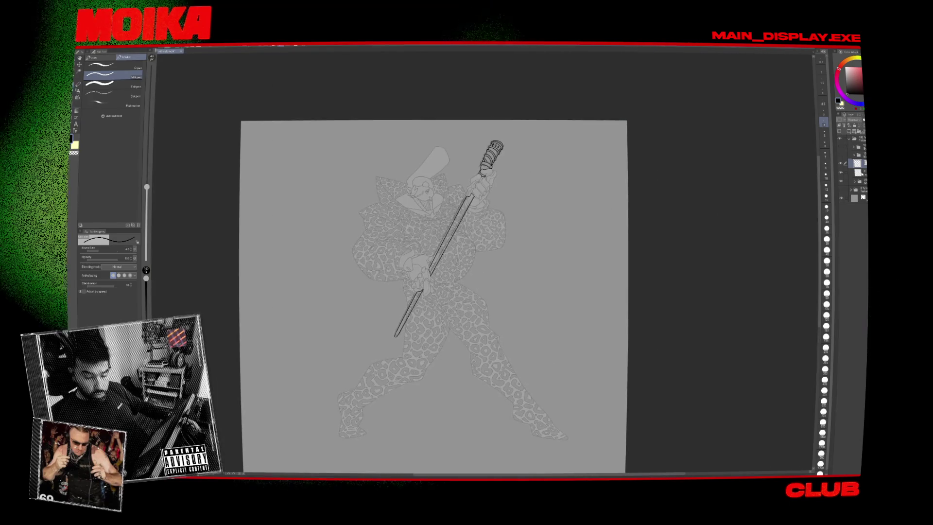
Select the line art layer, switch to the Operation tool, and open the Razer Synapse quick panel.
click(857, 172)
click(857, 181)
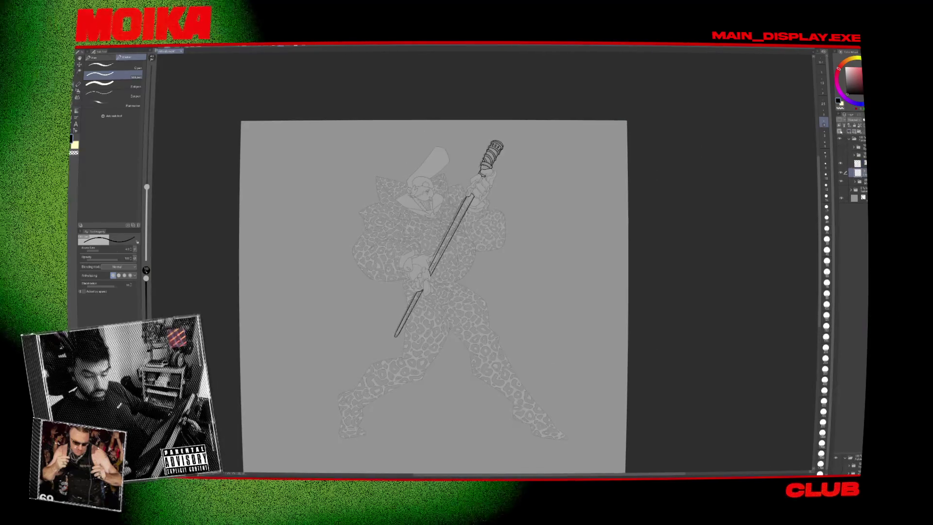
key(o)
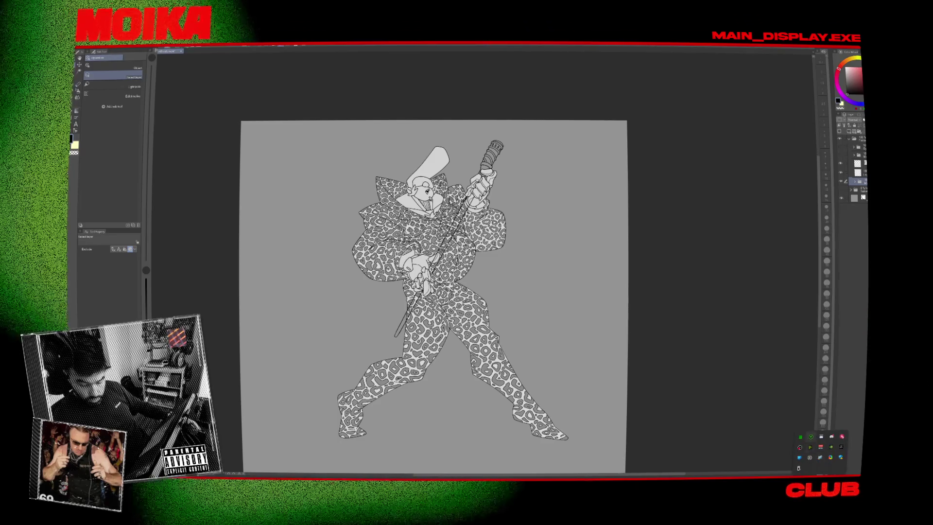
click(811, 437)
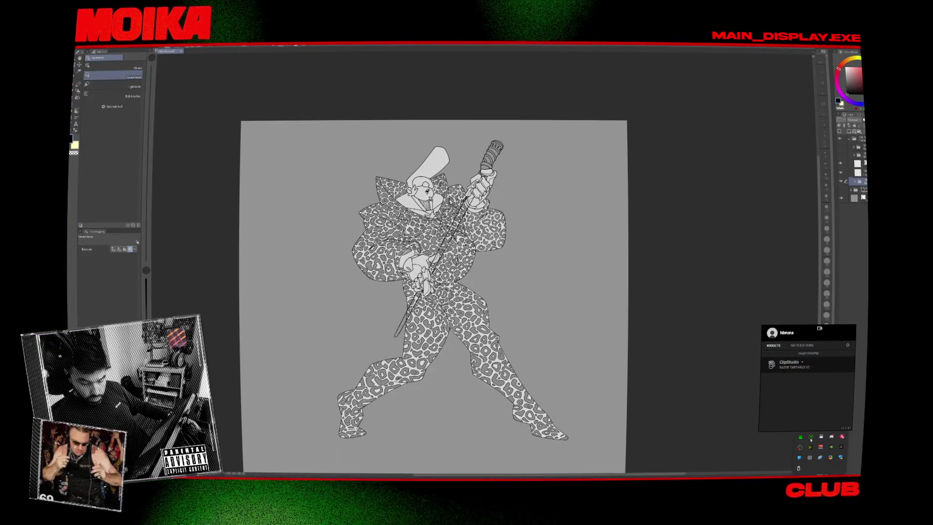
Open the full Razer Synapse window, then return to Clip Studio Paint's canvas.
click(819, 328)
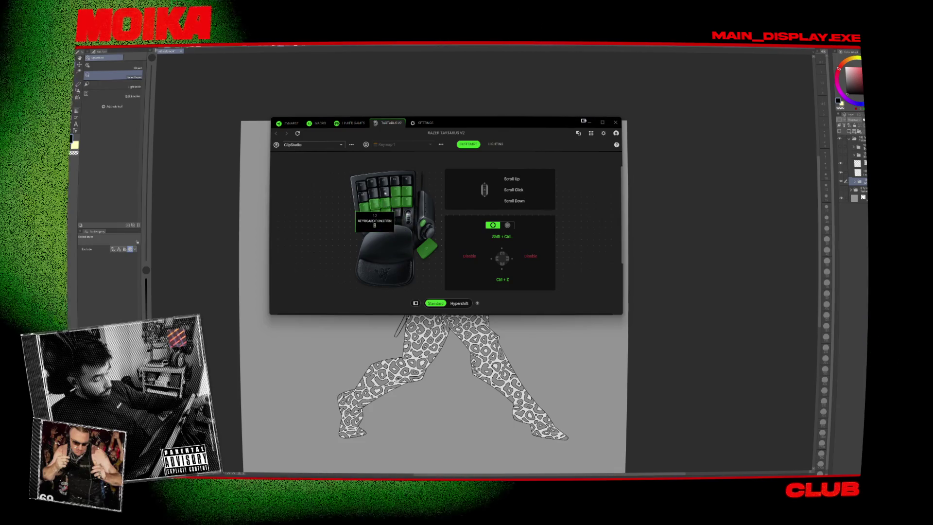
key(alt+Tab)
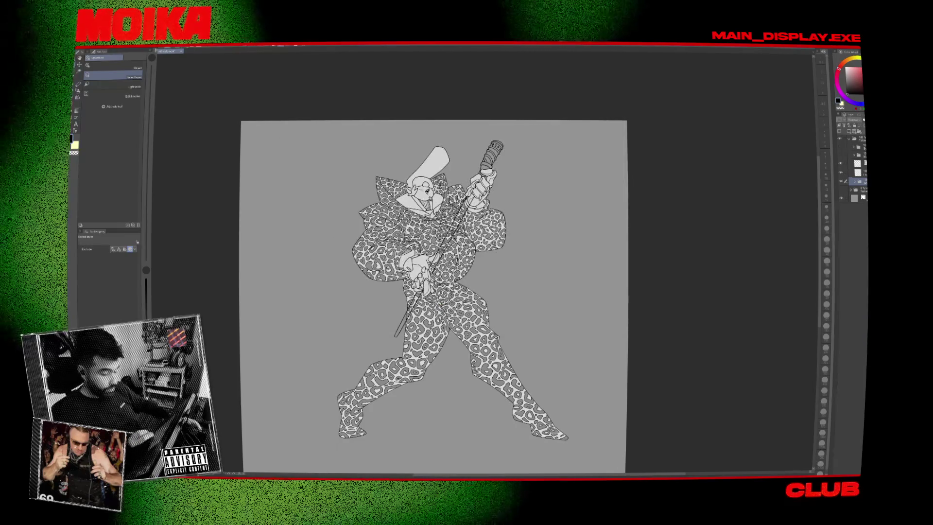
key(p)
scroll(489, 271, up, 2)
scroll(490, 271, up, 2)
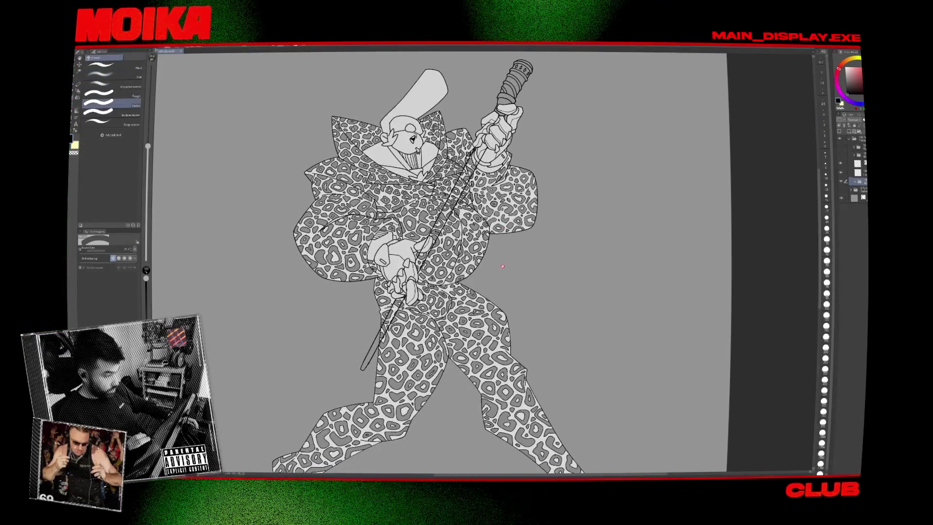
key(o)
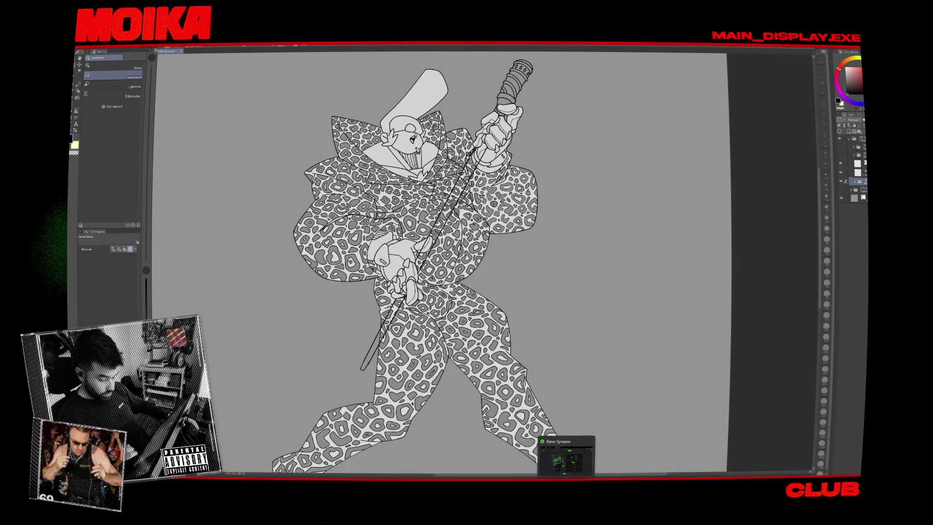
Reopen Razer Synapse and assign a keyboard function to Tartarus key 15.
click(566, 459)
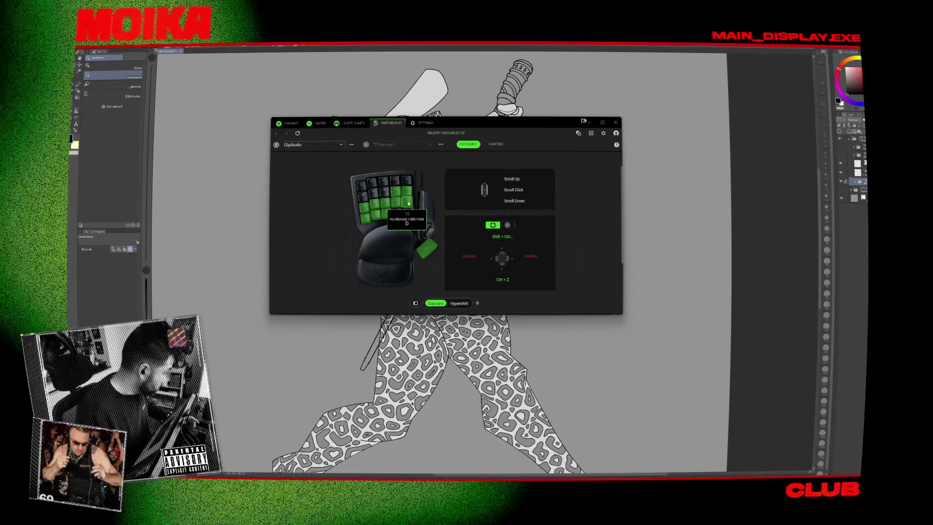
click(408, 210)
click(439, 190)
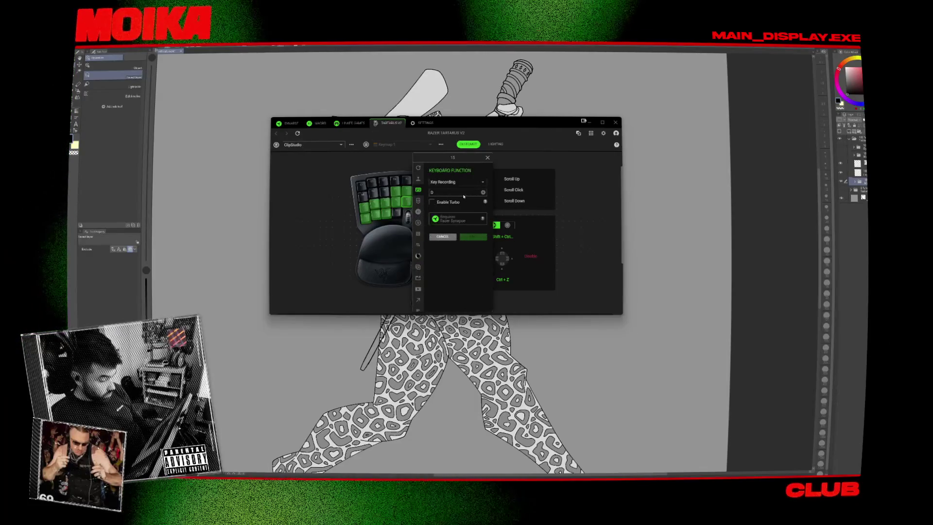
click(437, 235)
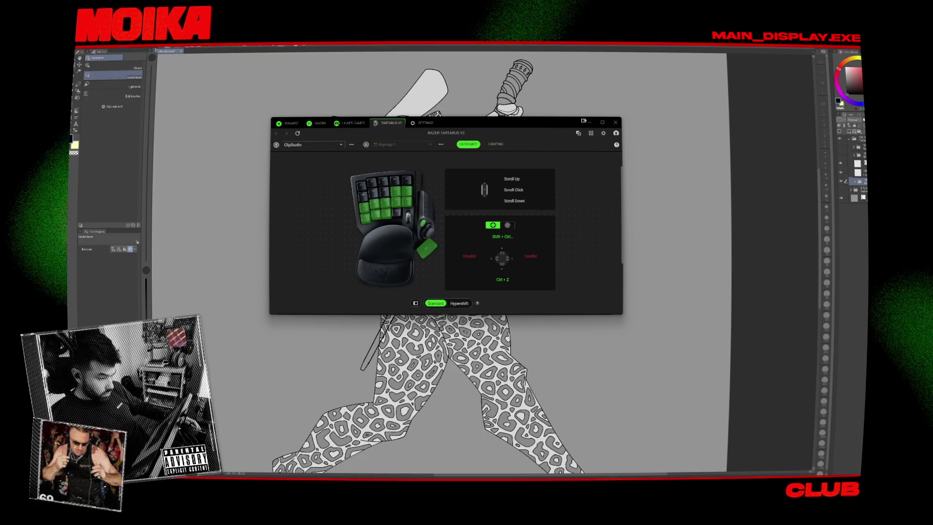
scroll(474, 235, up, 1)
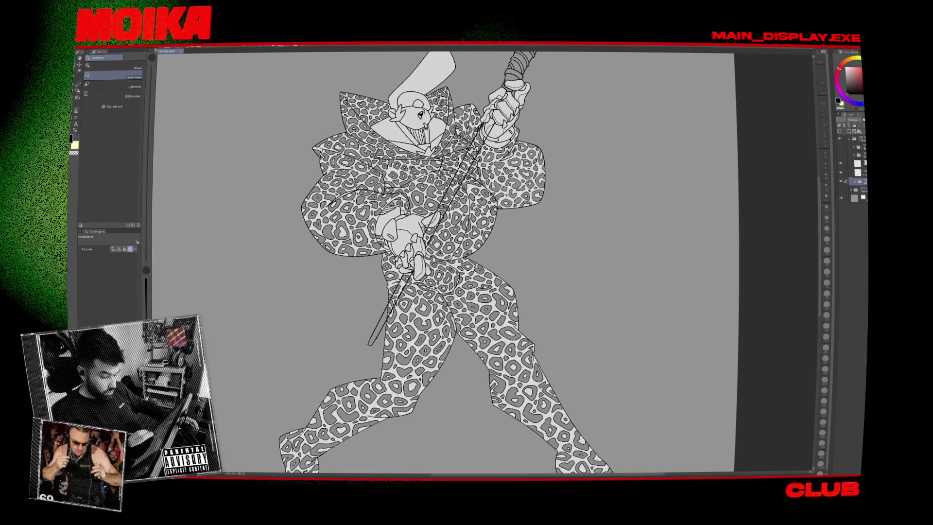
Choose the Fill tool and isolate the staff's line art layer for filling the blade.
key(g)
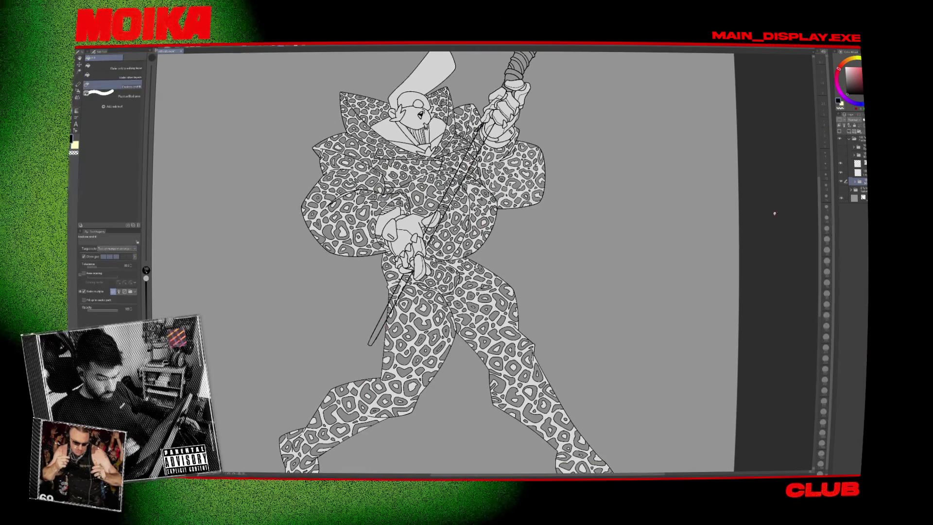
click(855, 172)
alt+click(840, 173)
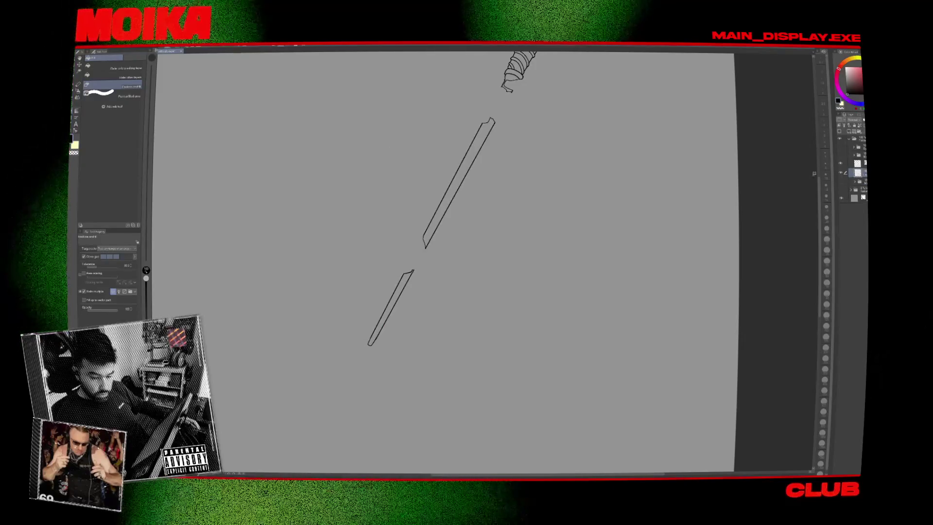
alt+click(841, 173)
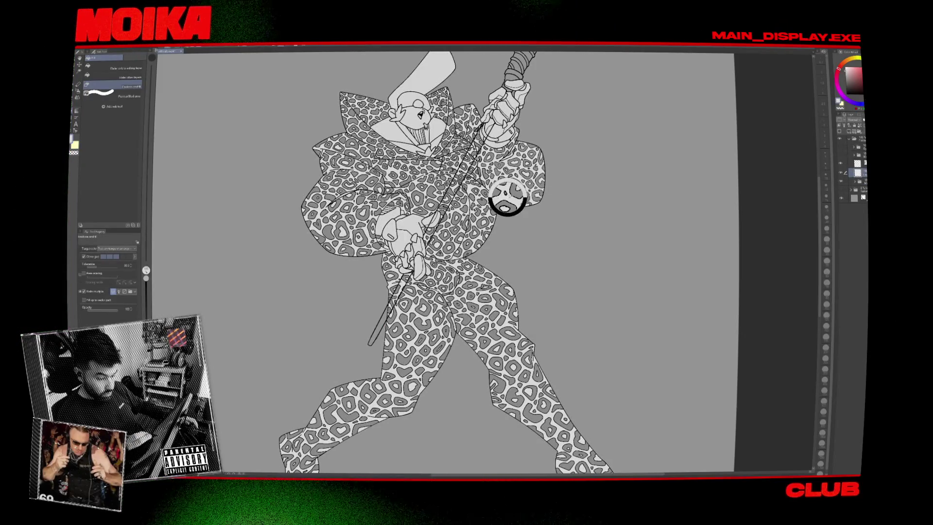
alt+click(841, 172)
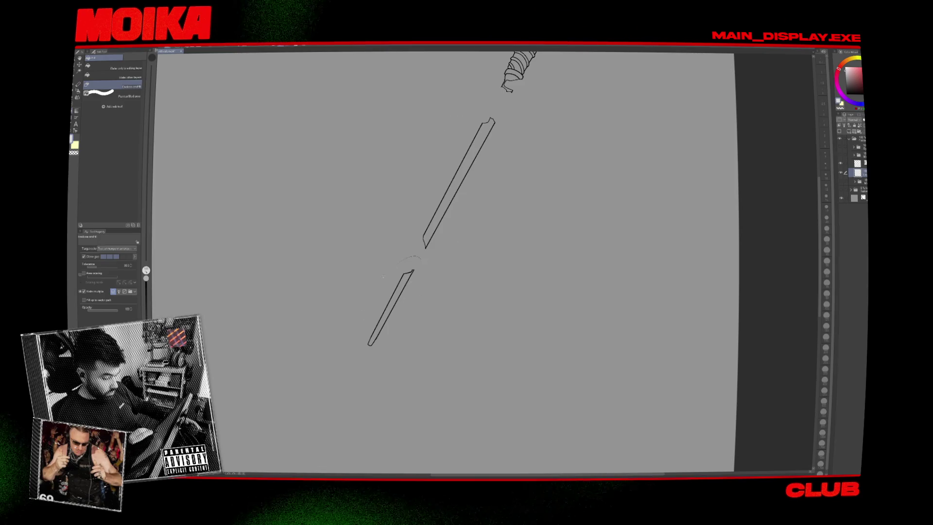
scroll(444, 264, down, 1)
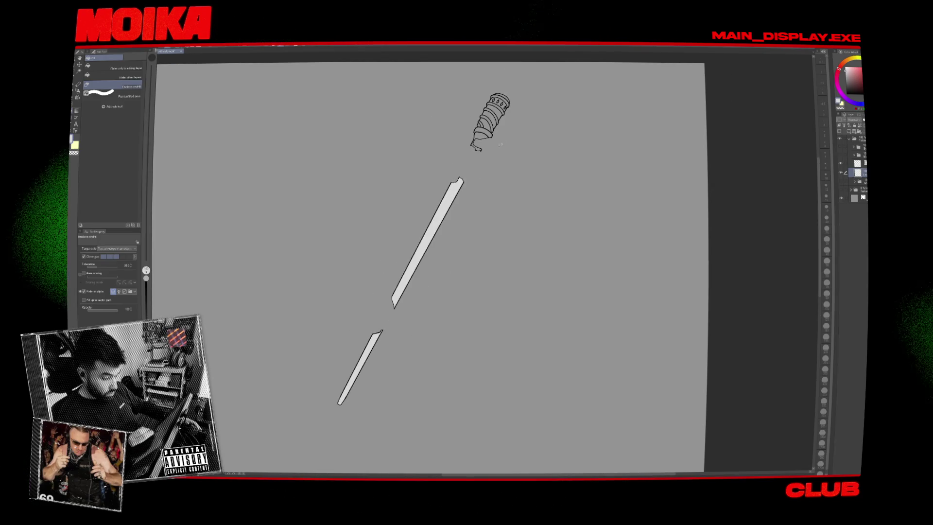
Show all layers again, including the camera girl and the bunny-eared girl in the tall hat.
key(ctrl+z)
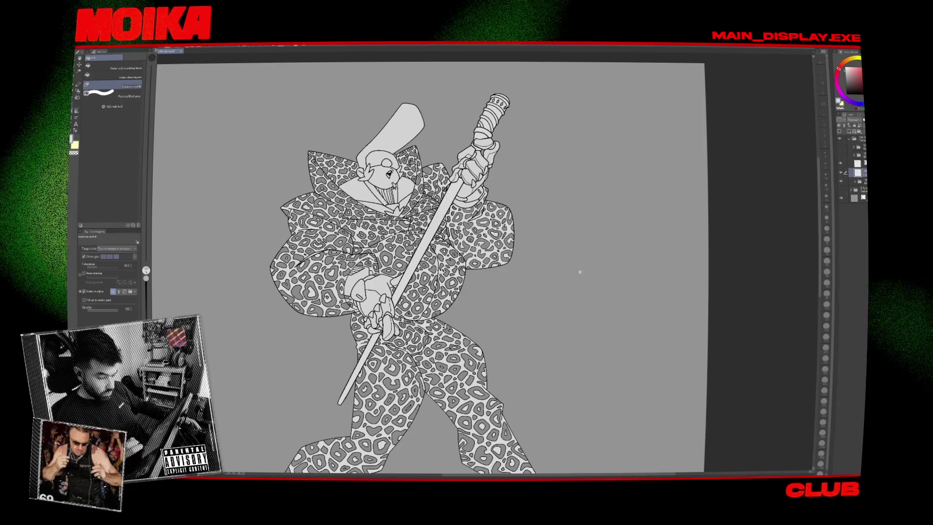
scroll(579, 272, down, 2)
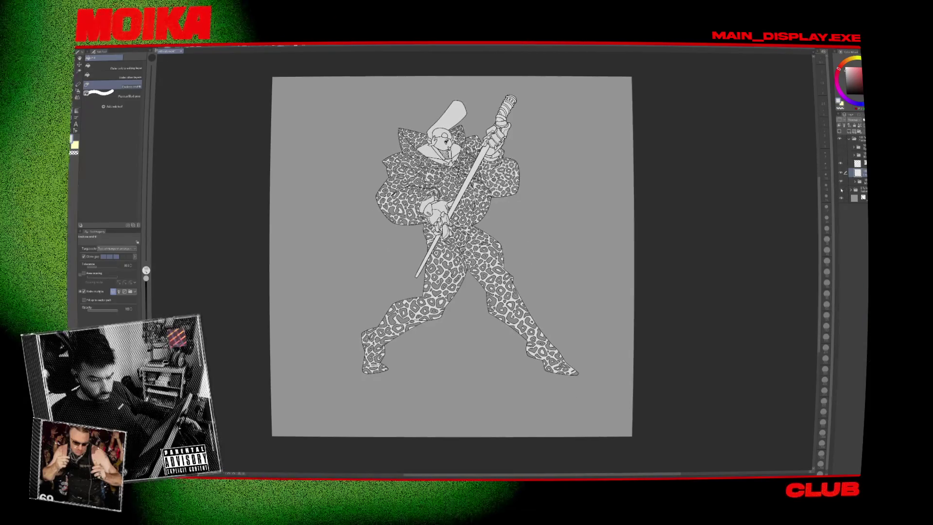
click(841, 156)
click(841, 163)
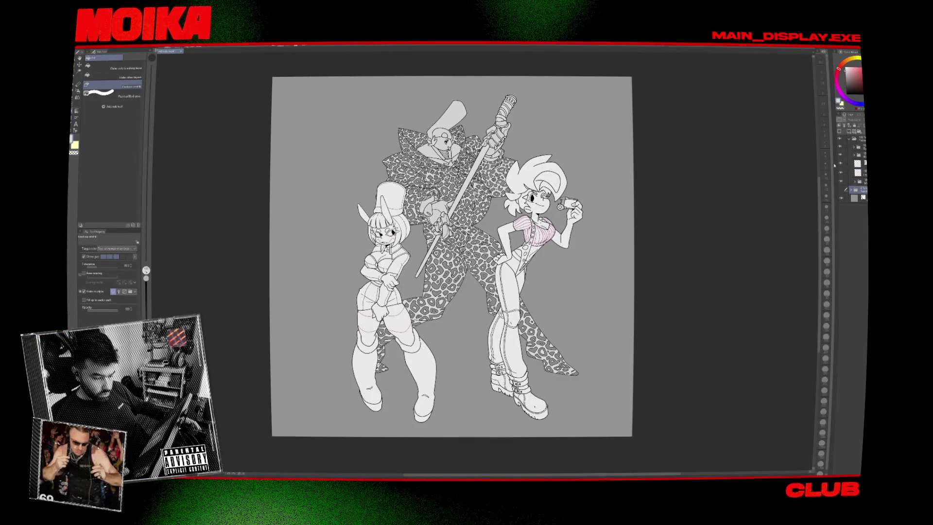
Darken the clown's staff, drop the clown folder to low opacity, and select the layer above.
scroll(551, 221, down, 1)
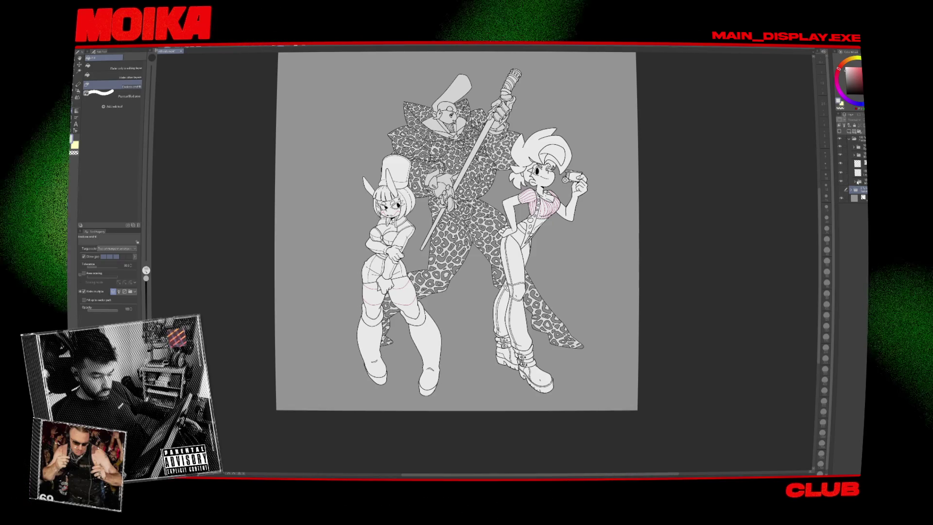
drag(514, 74, 423, 247)
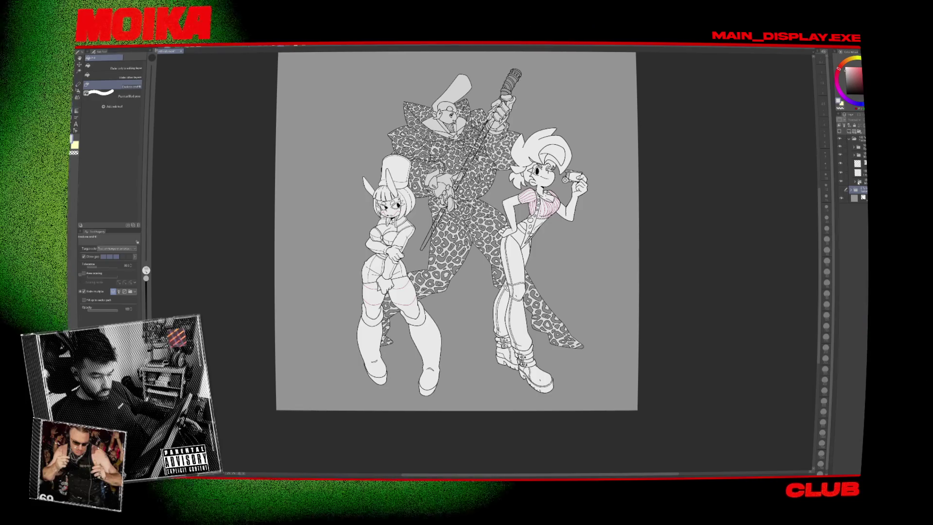
click(857, 173)
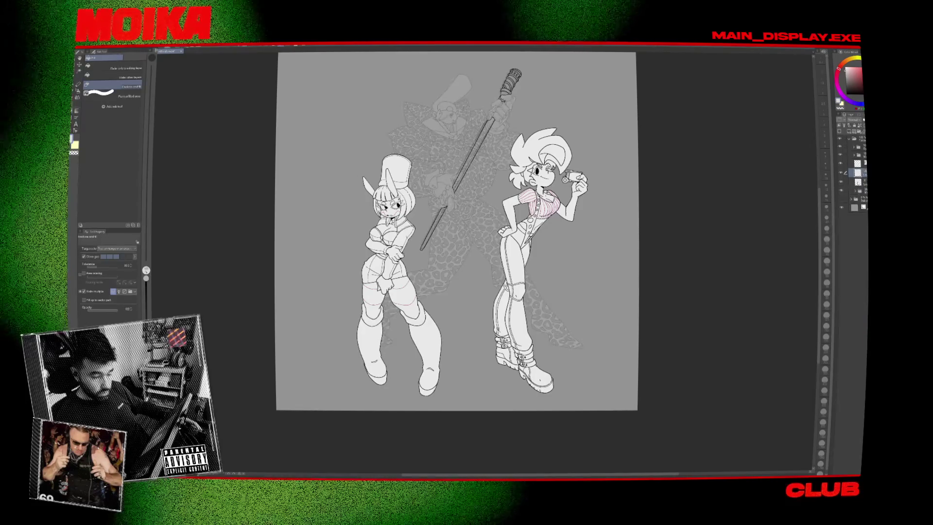
click(857, 163)
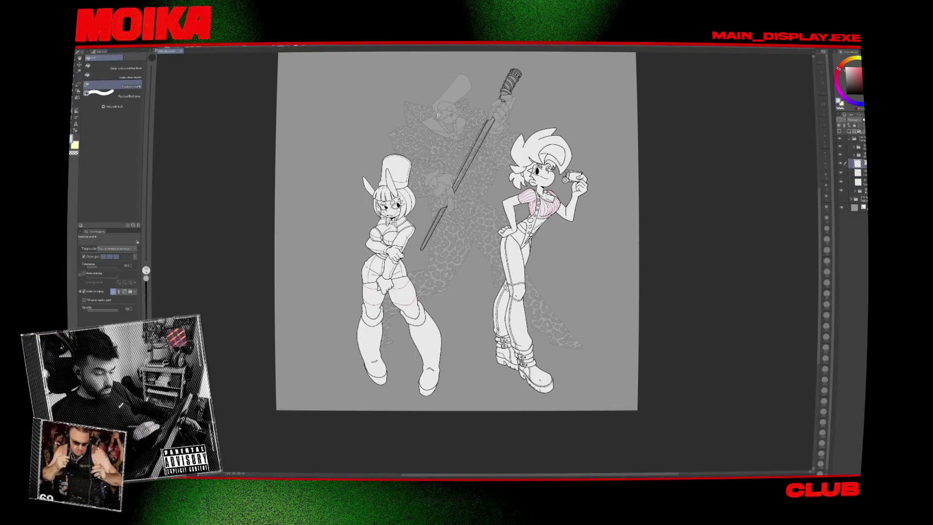
scroll(438, 115, up, 5)
key(p)
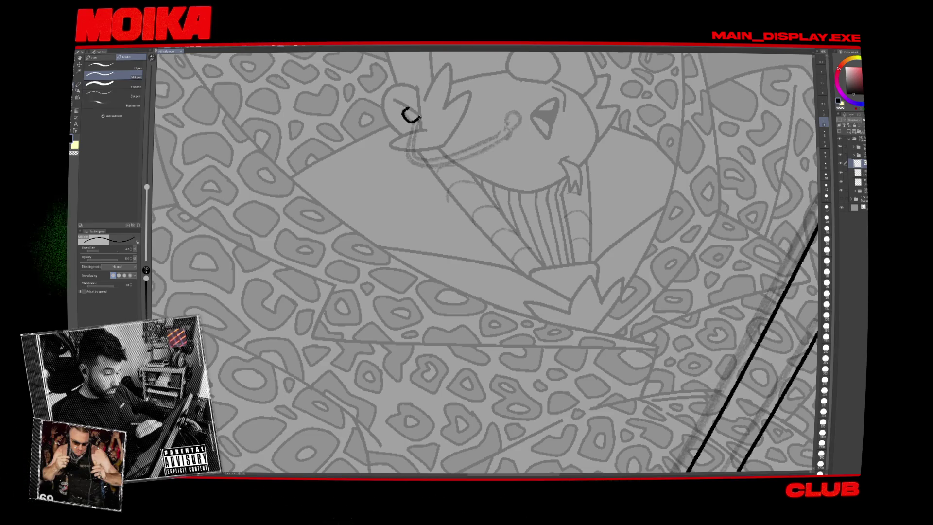
With the Milli pen, draw a curved hooked stroke from the snout loop up toward the mouth.
drag(447, 154, 433, 197)
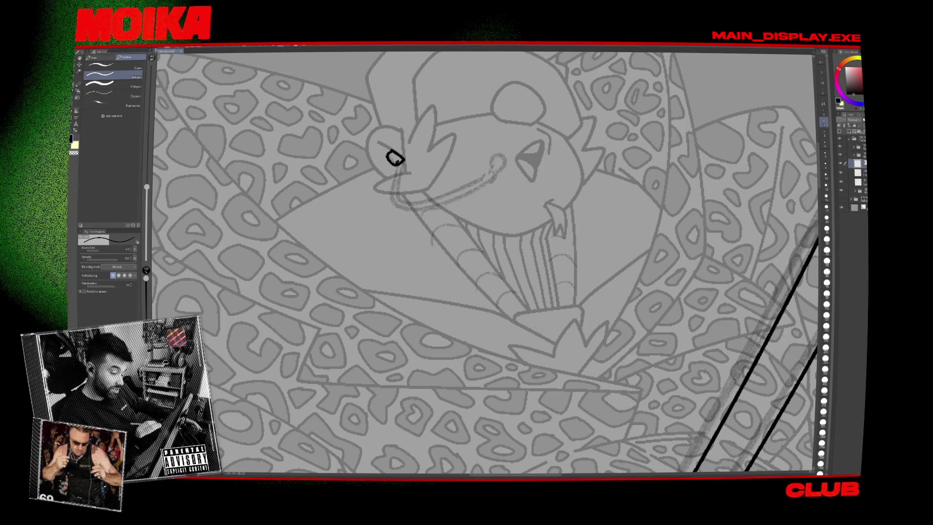
mouse_move(393, 163)
mouse_down()
mouse_move(394, 206)
mouse_move(469, 198)
mouse_up()
key(ctrl+z)
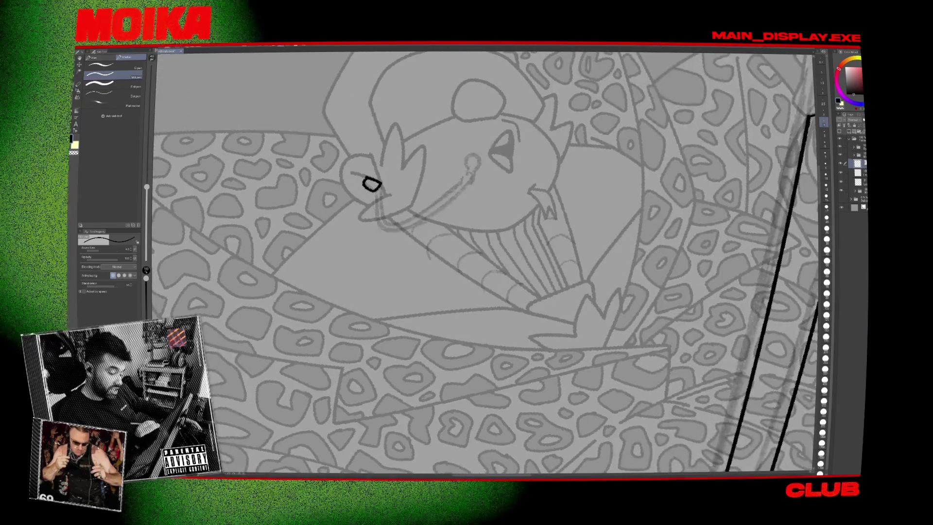
mouse_move(372, 191)
mouse_down()
mouse_move(374, 209)
mouse_move(400, 227)
mouse_move(468, 170)
mouse_up()
key(ctrl+z)
click(372, 185)
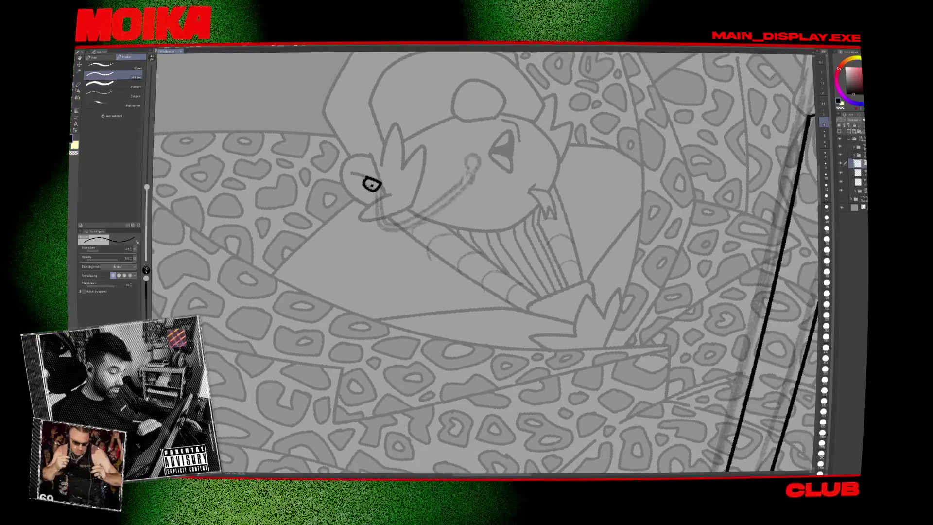
drag(381, 228, 474, 178)
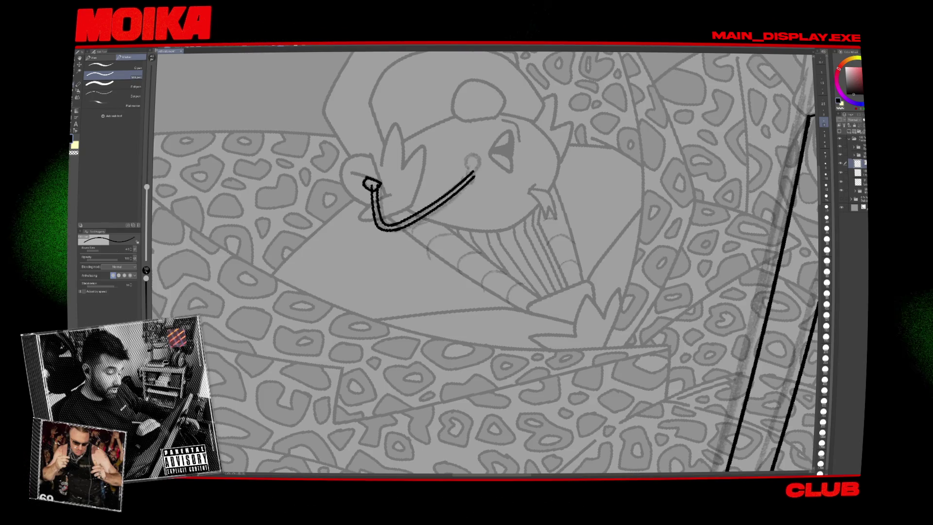
Try trimming the stroke's tip with the Vector eraser, undo it, and fit the illustration in view.
key(e)
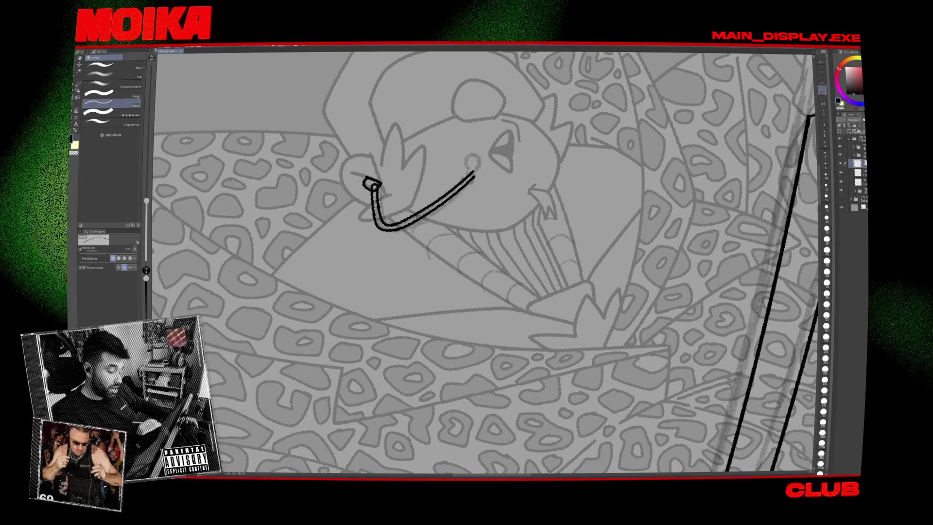
key(p)
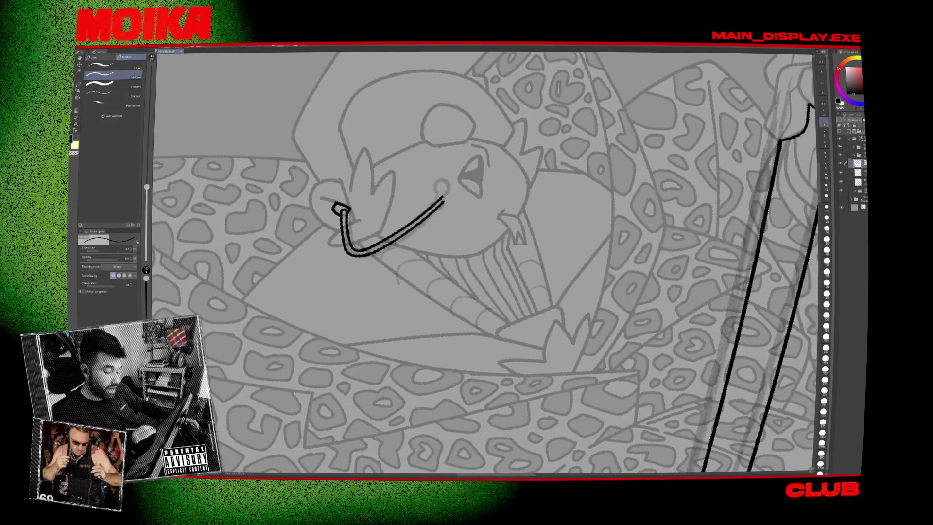
key(e)
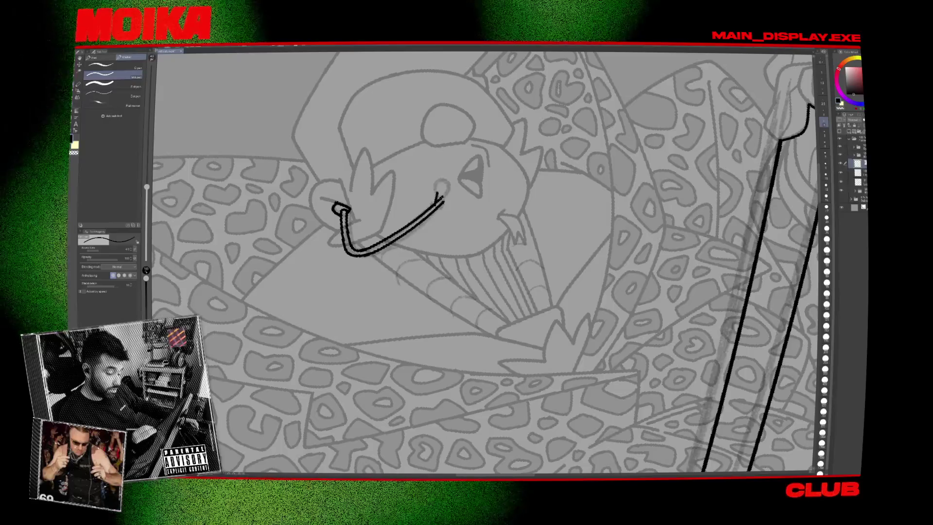
drag(438, 194, 442, 206)
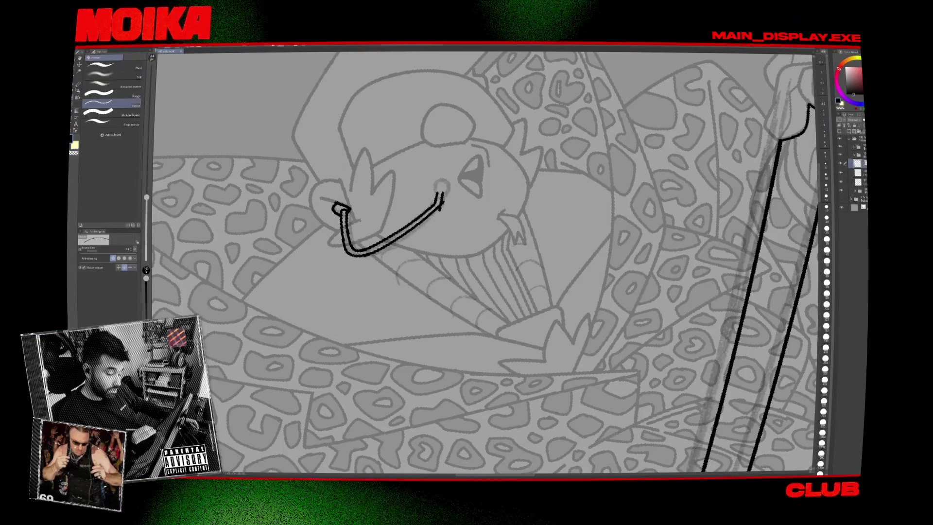
key(ctrl+z)
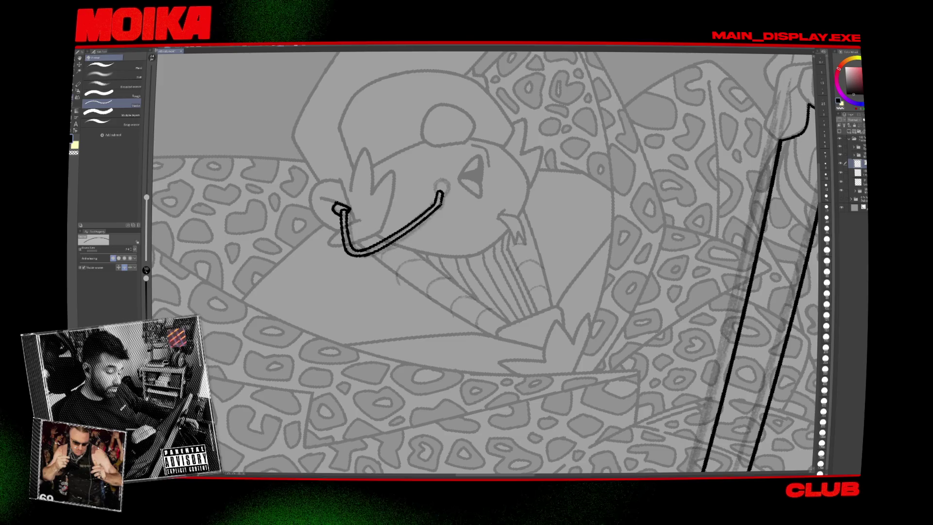
key(p)
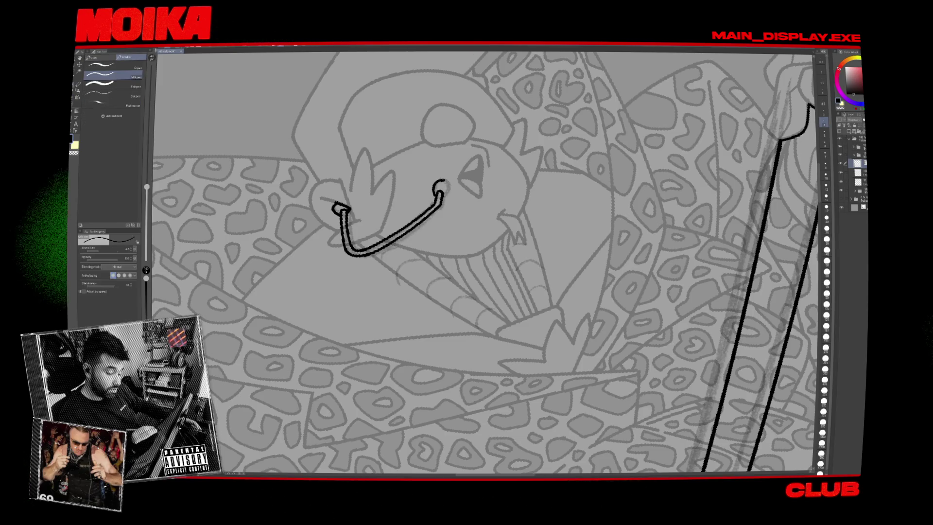
key(ctrl+0)
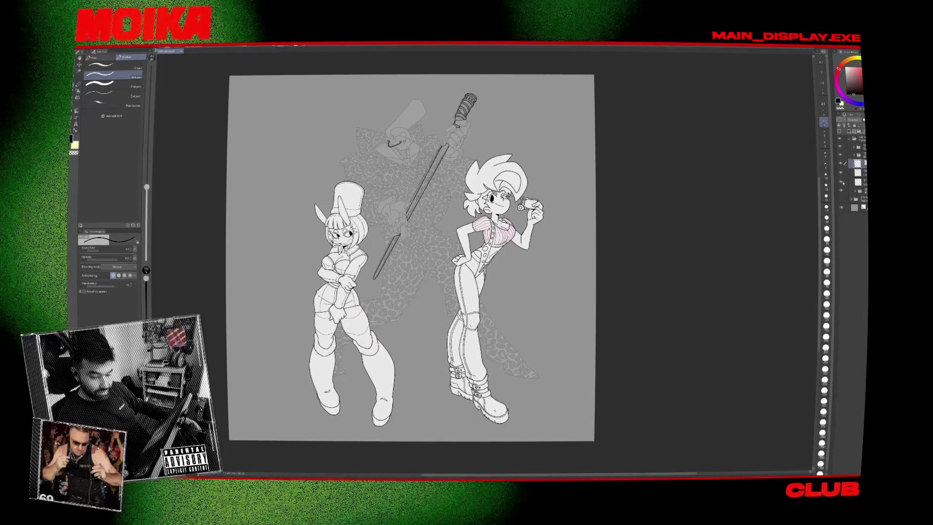
Toggle the faded clown's visibility and fill the staff blade pieces with white.
click(841, 183)
click(840, 183)
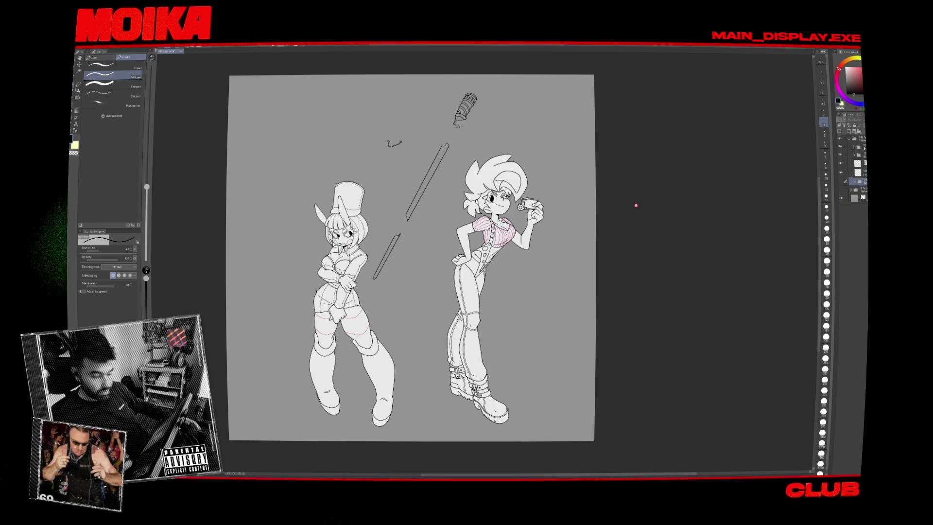
key(g)
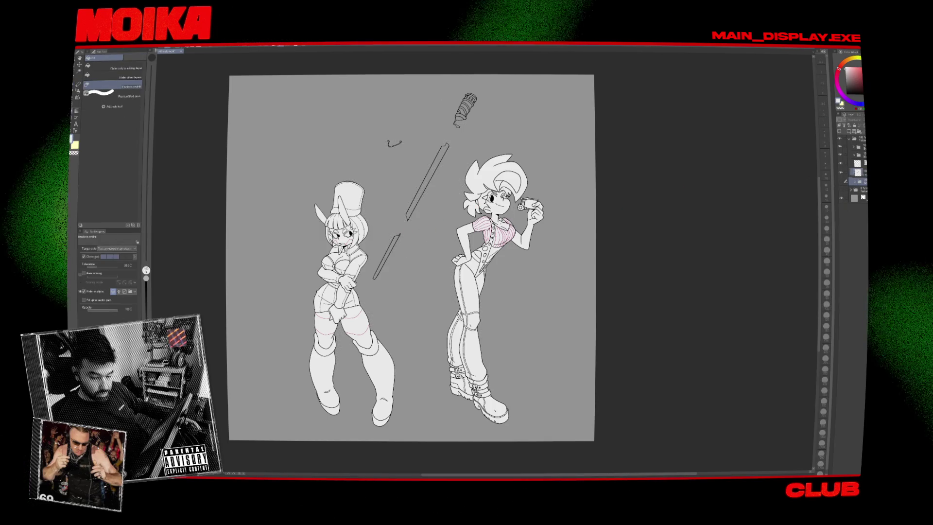
drag(452, 140, 370, 282)
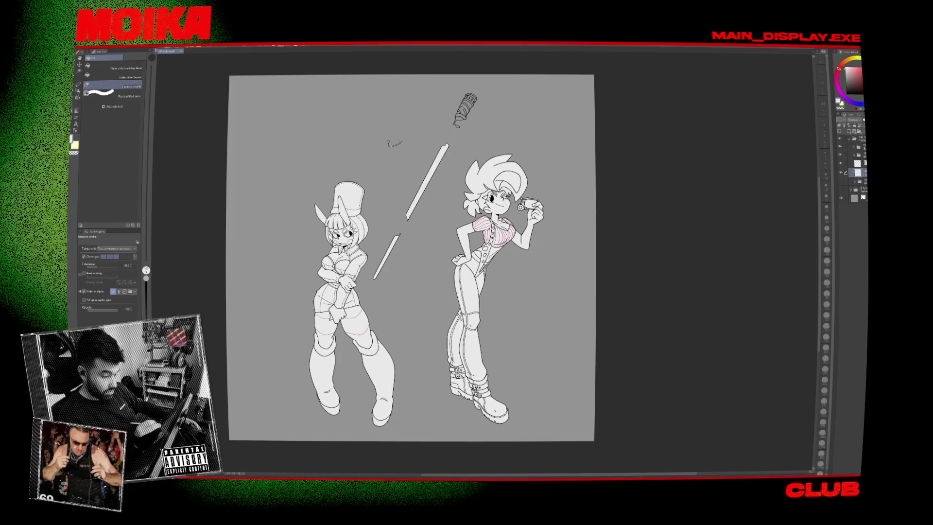
Show the leopard-coat clown again at full opacity and zoom in on the characters.
click(841, 183)
key(ctrl+plus)
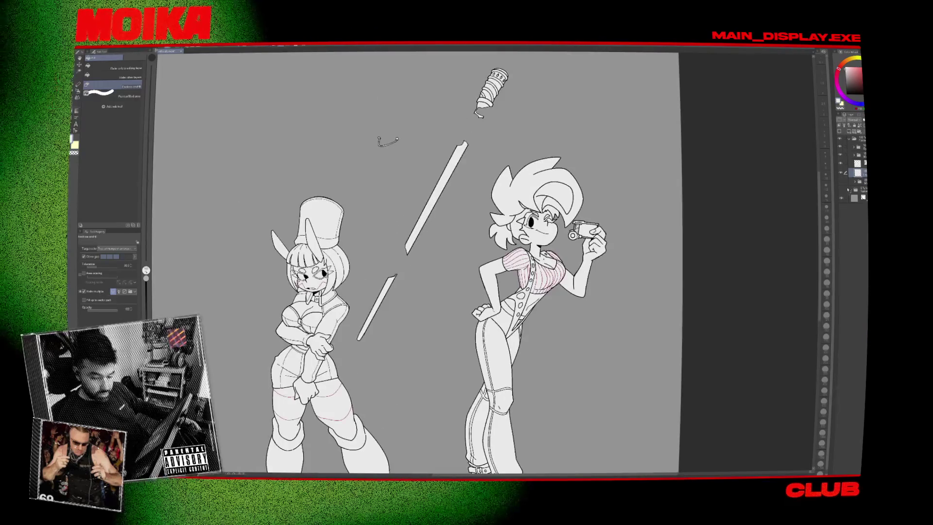
click(853, 181)
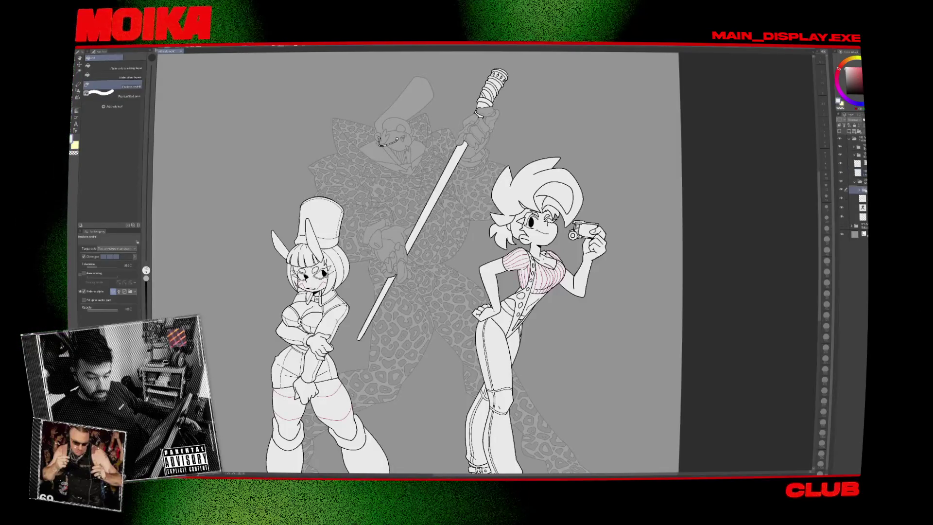
click(857, 181)
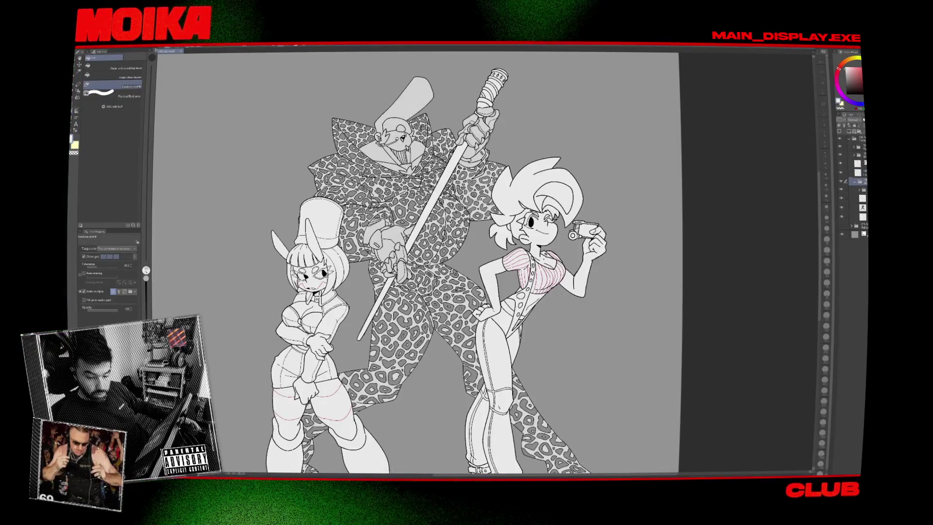
Browse the clown folder's layers to find the leopard-coat character's layer, then zoom in.
click(841, 198)
click(845, 208)
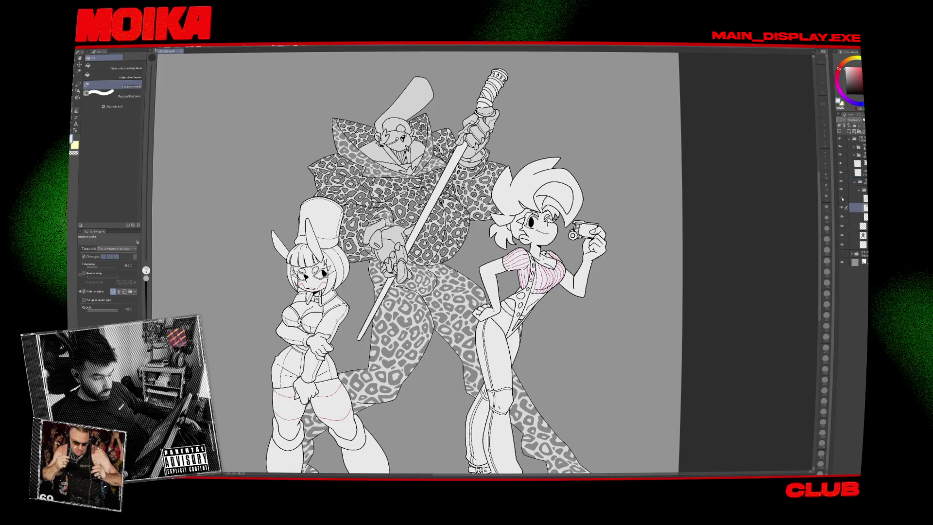
click(846, 199)
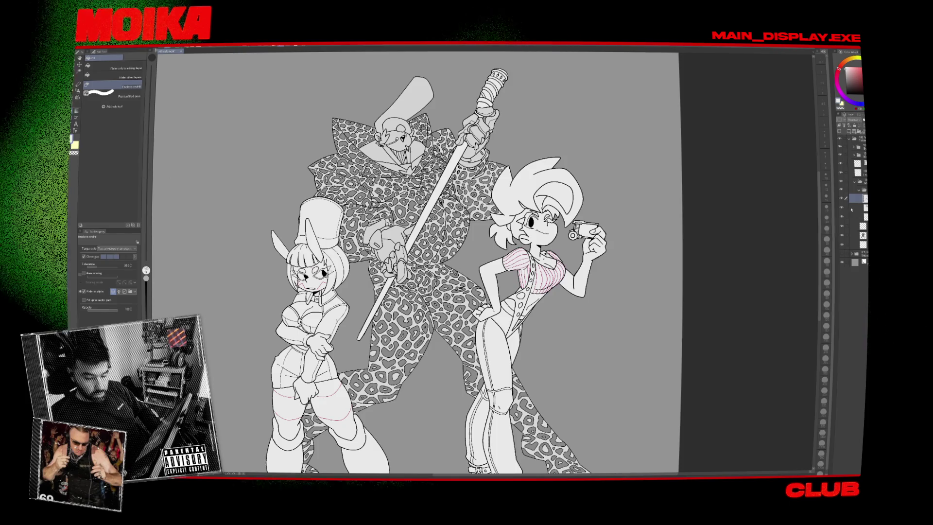
click(843, 208)
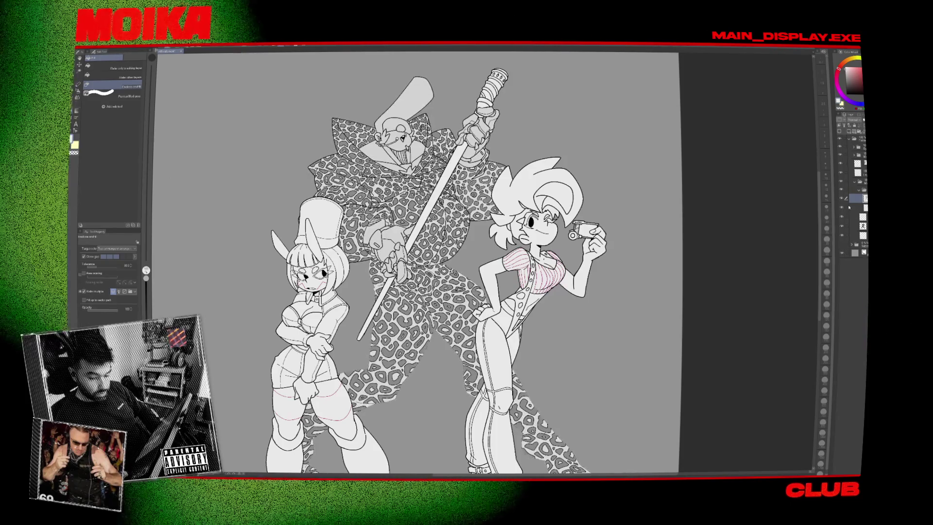
click(847, 207)
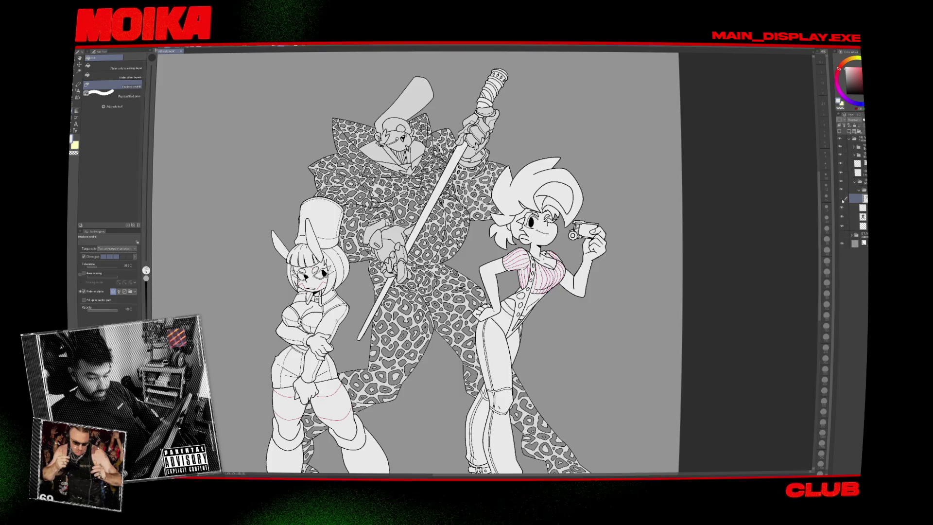
click(843, 200)
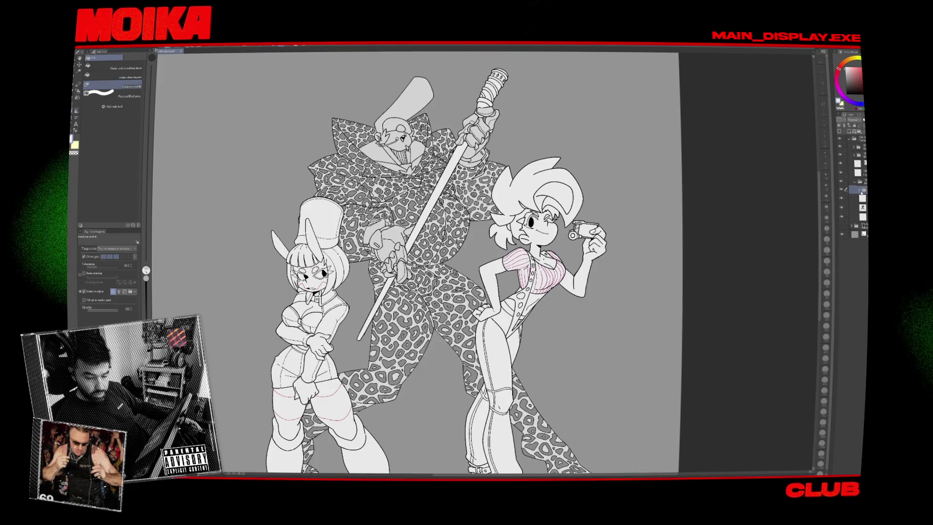
key(ctrl+plus)
Ink a spiral curl at the tip of the leopard-coat character's tall hat, then fit the canvas.
key(p)
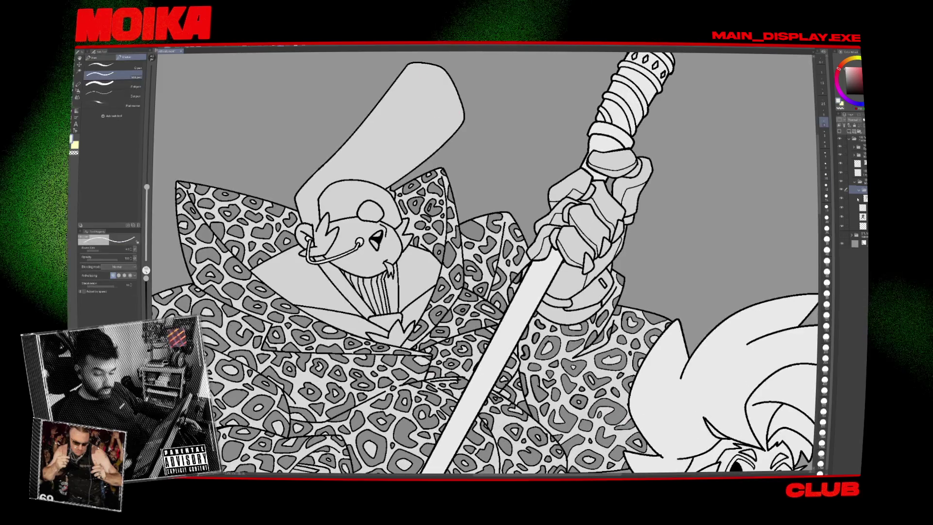
click(858, 198)
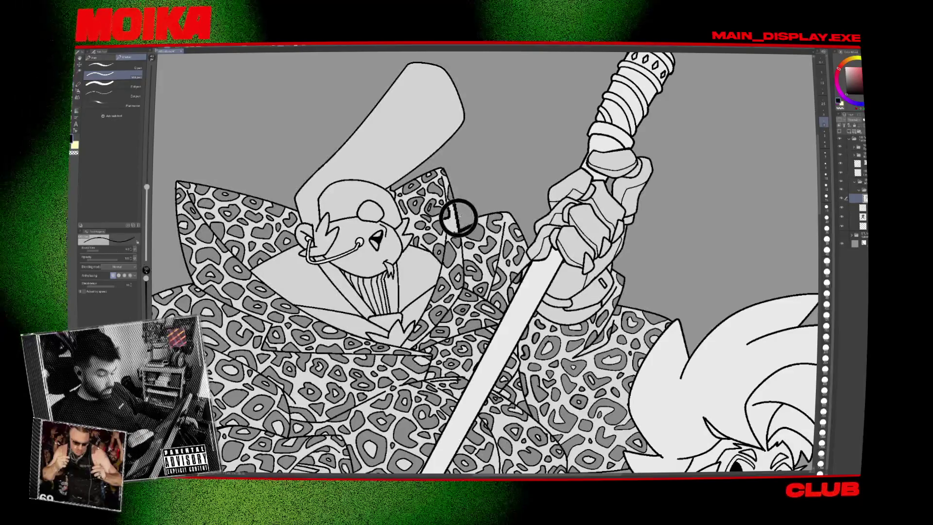
drag(458, 219, 477, 253)
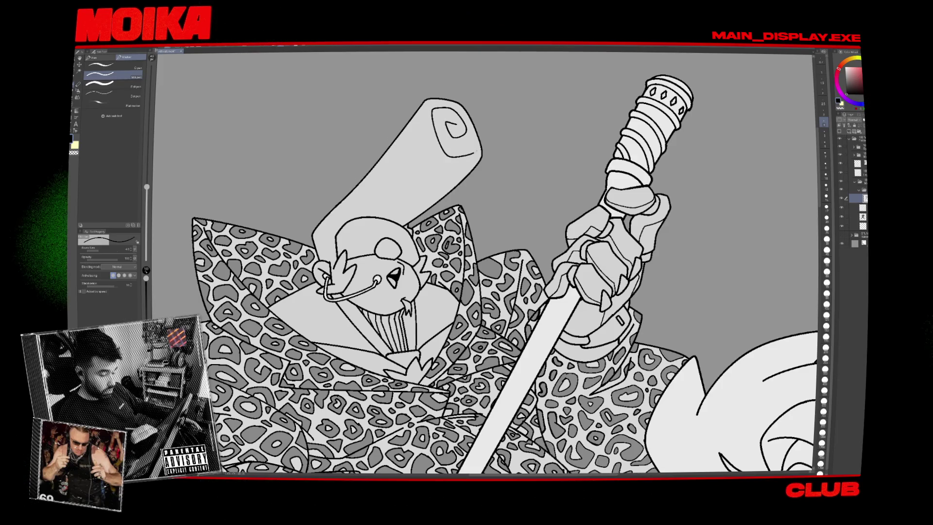
key(ctrl+0)
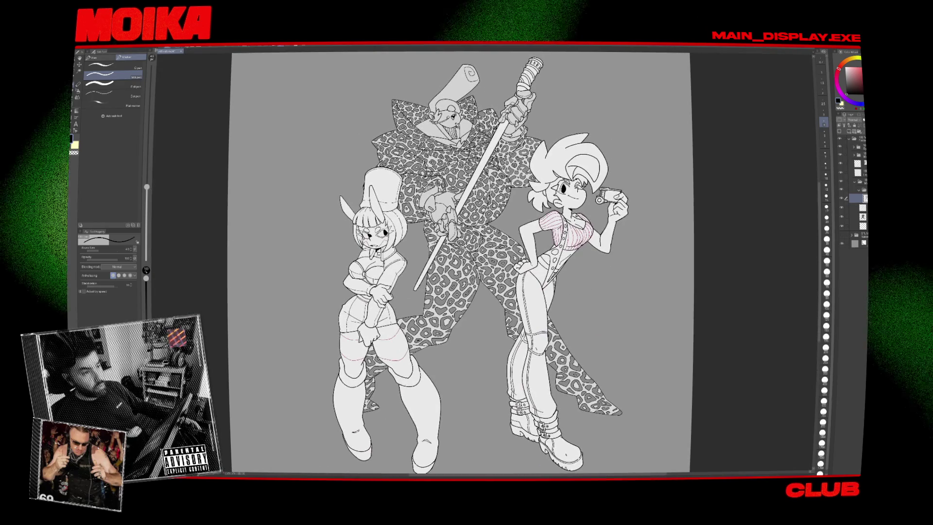
drag(465, 350, 450, 347)
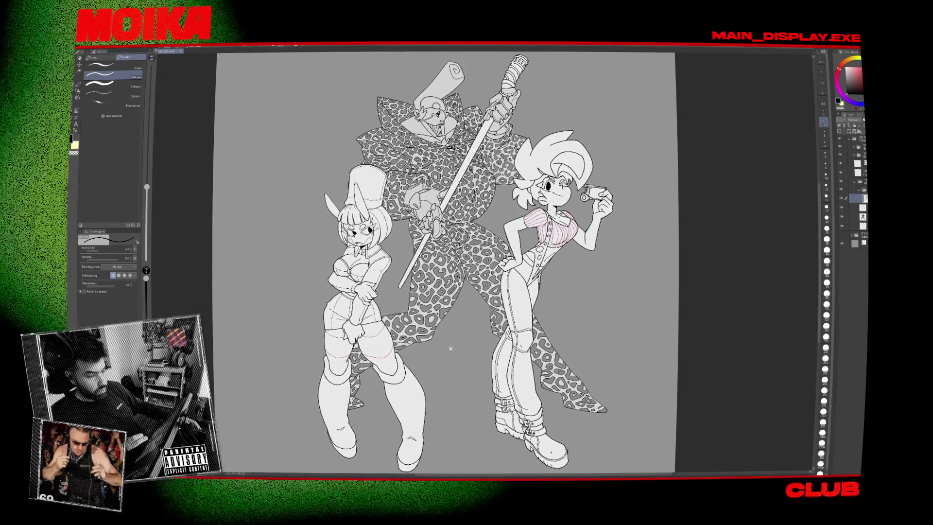
click(847, 181)
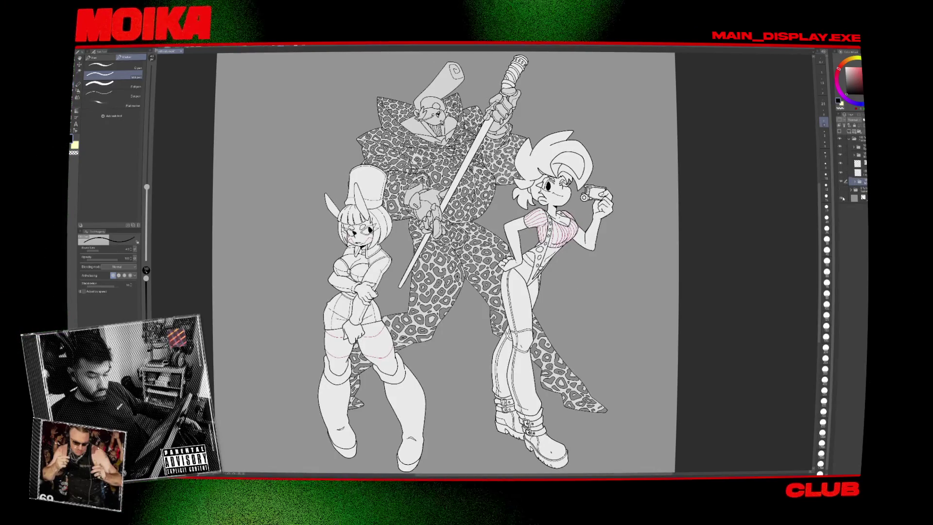
click(840, 199)
click(840, 200)
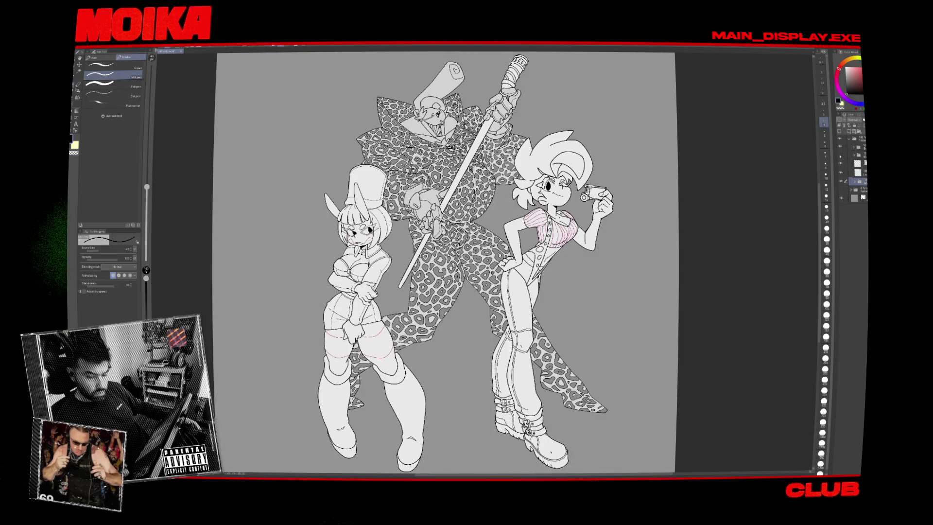
key(ctrl+minus)
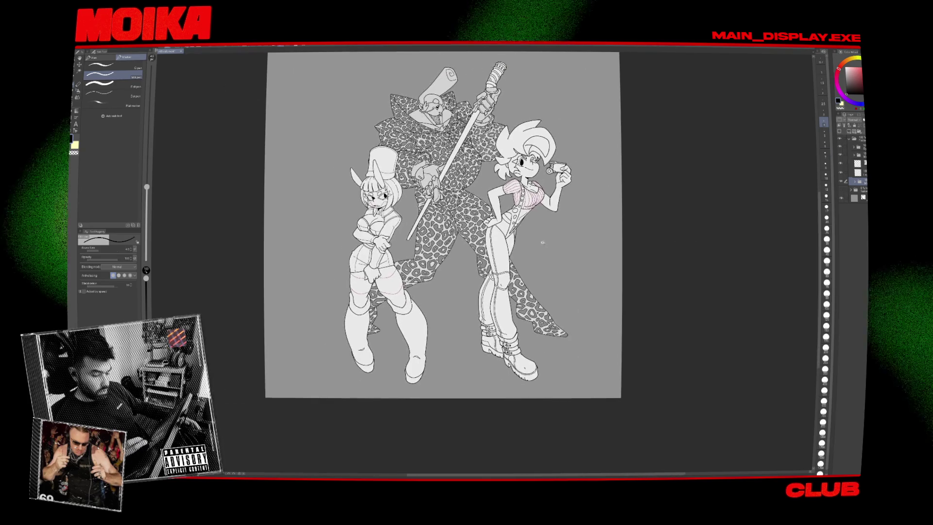
scroll(542, 241, up, 2)
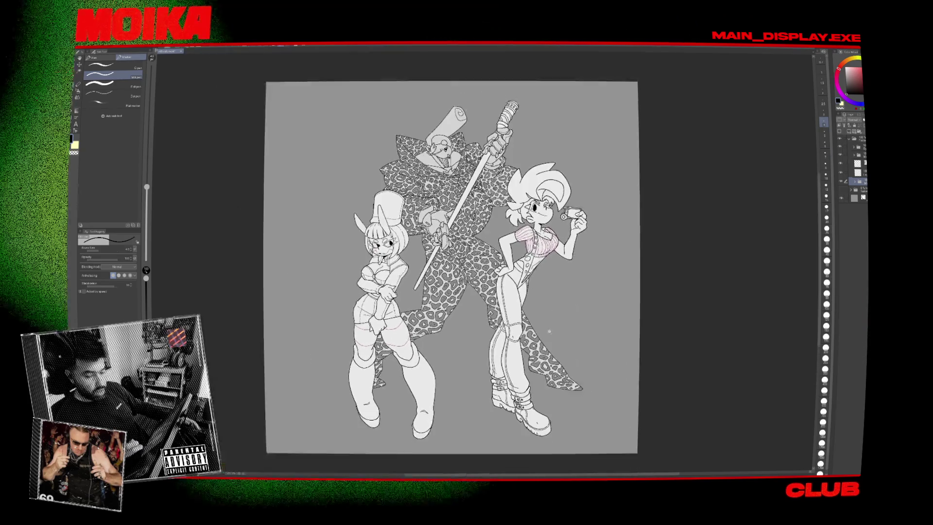
scroll(548, 331, down, 1)
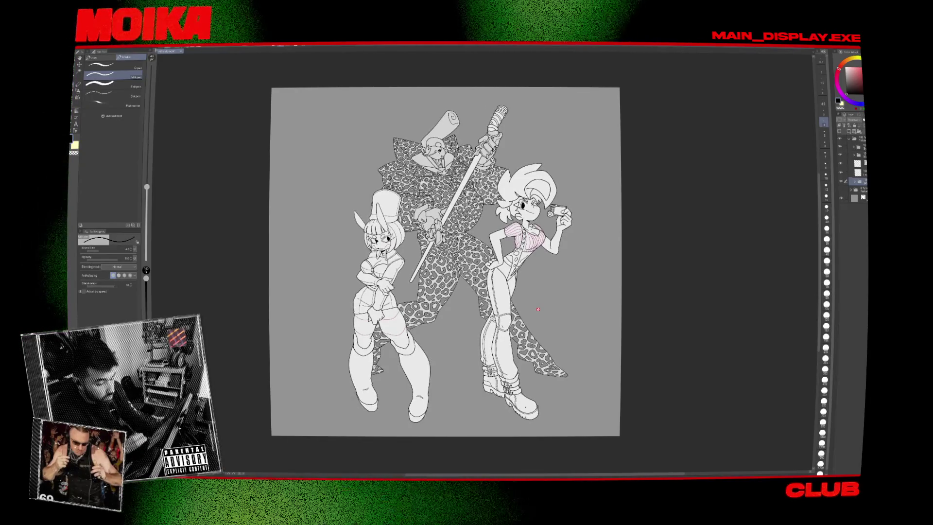
scroll(513, 217, up, 3)
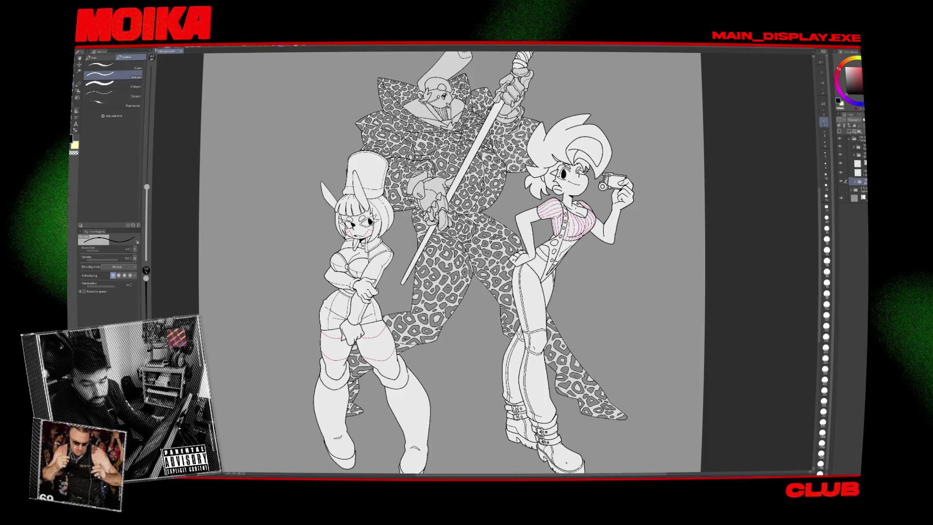
click(853, 163)
click(851, 172)
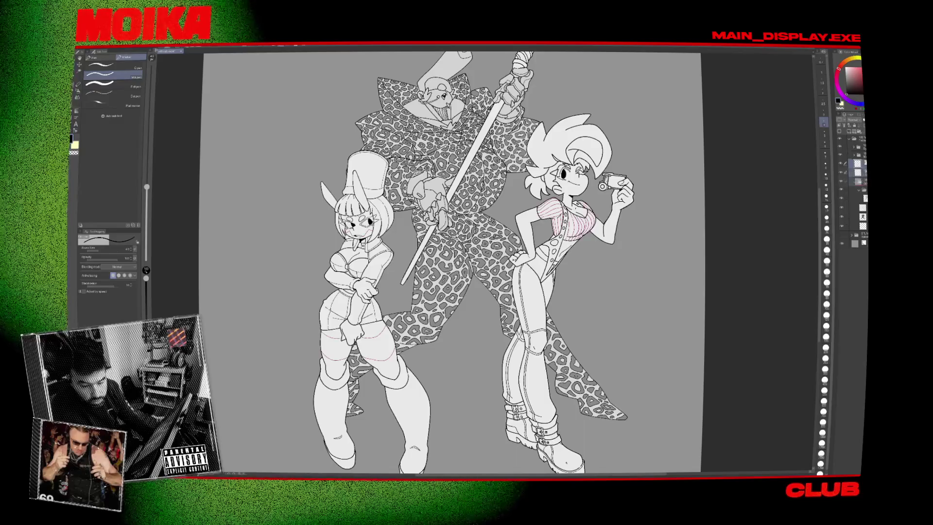
click(853, 163)
click(853, 151)
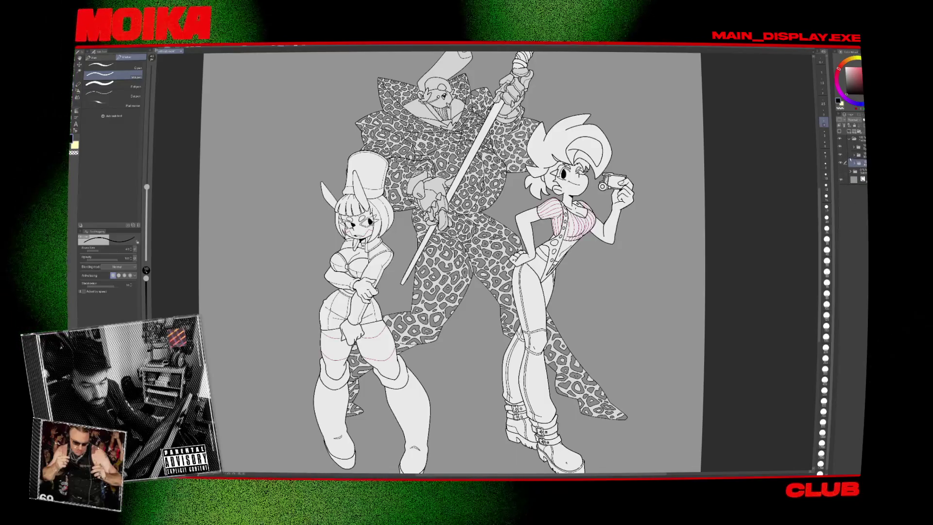
click(854, 157)
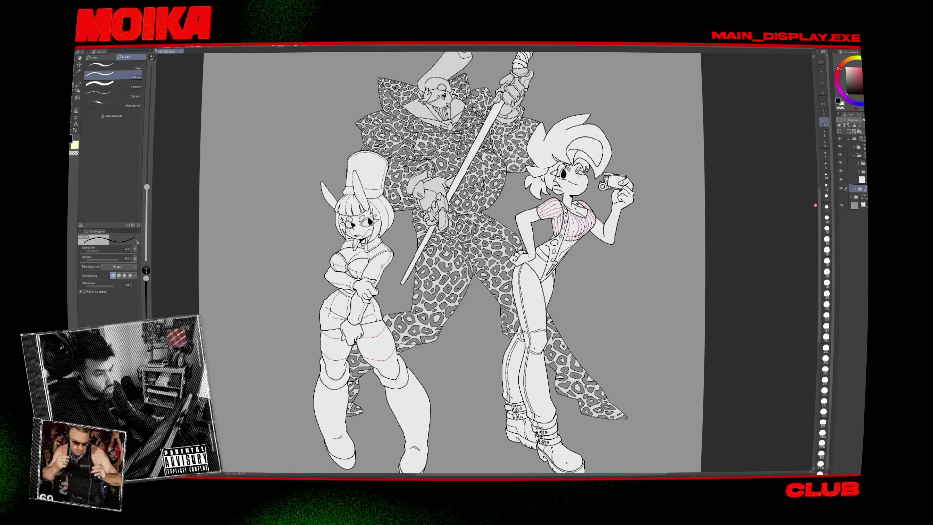
scroll(680, 204, up, 1)
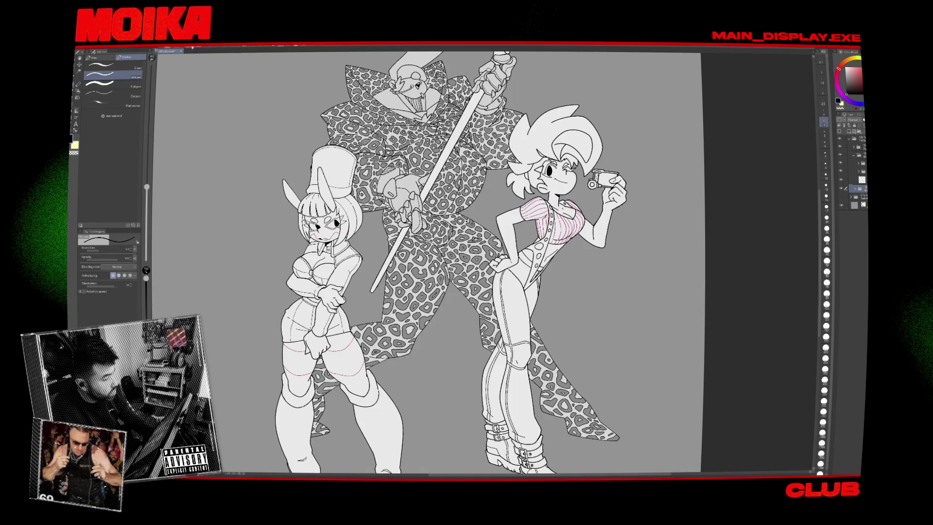
key(ctrl+o)
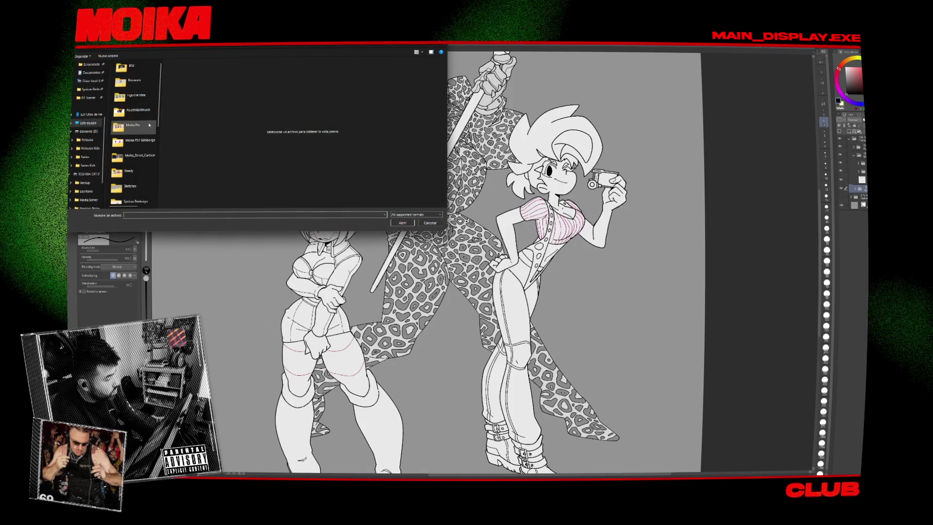
Open the Figurine Idea folder to bring up the reference image, then close the file picker.
double_click(137, 97)
key(Escape)
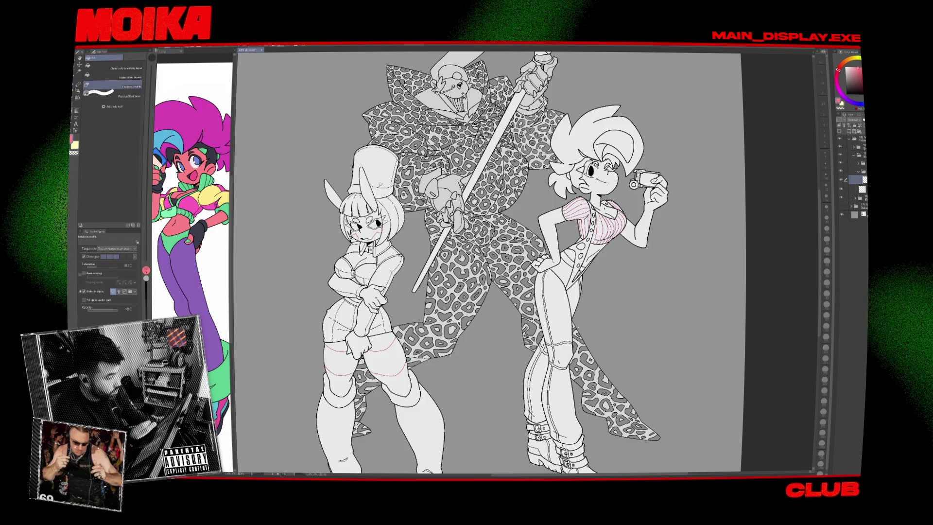
Try filling the camera girl's face and skin pink, then undo the fill.
key(g)
scroll(495, 185, up, 5)
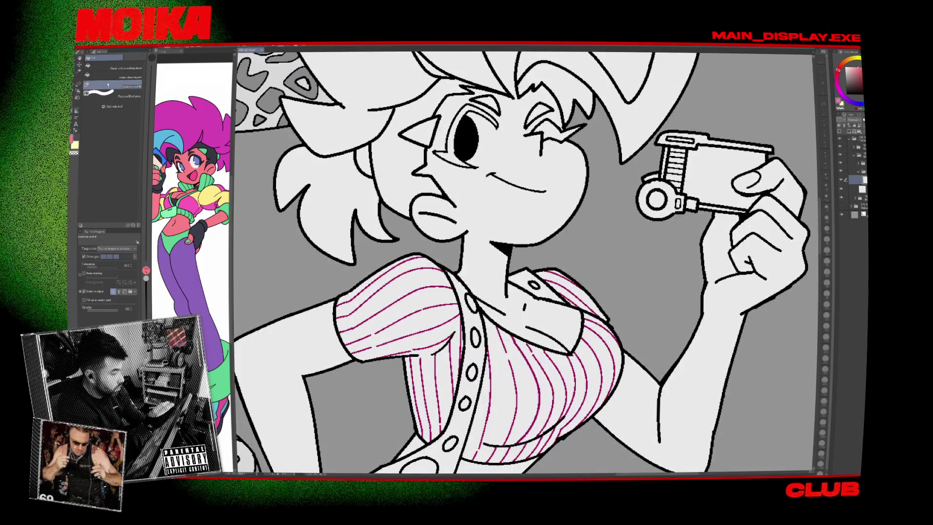
click(114, 76)
click(543, 208)
scroll(542, 207, down, 5)
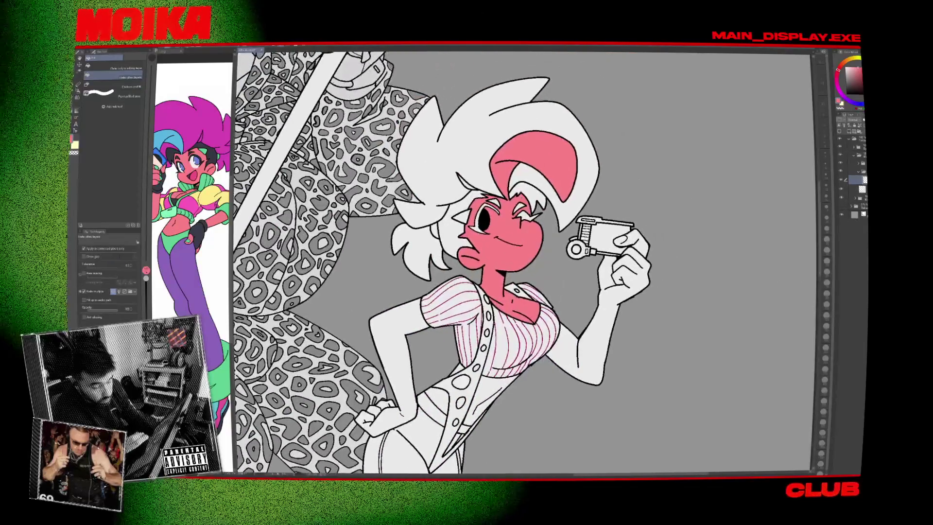
key(ctrl+z)
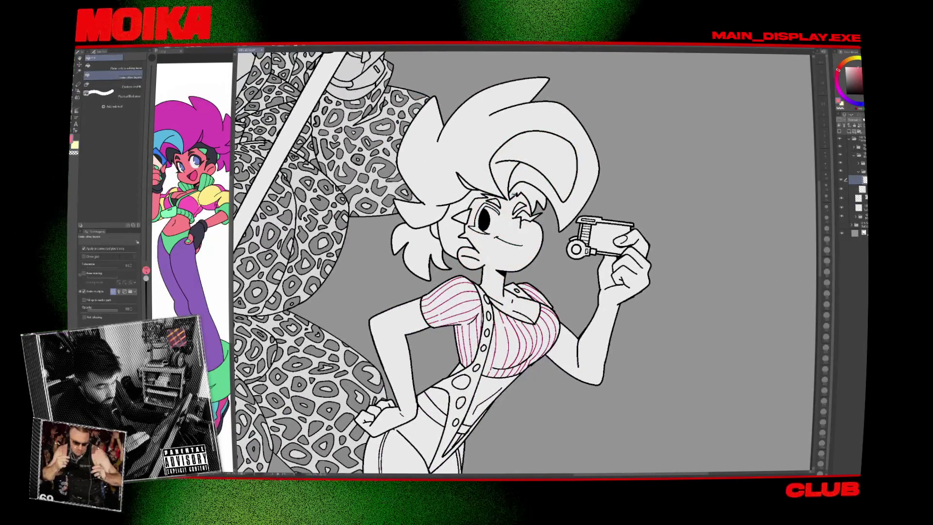
Flip the canvas to check the drawing, then fill the camera girl's bent arm pink.
key(p)
scroll(495, 223, up, 5)
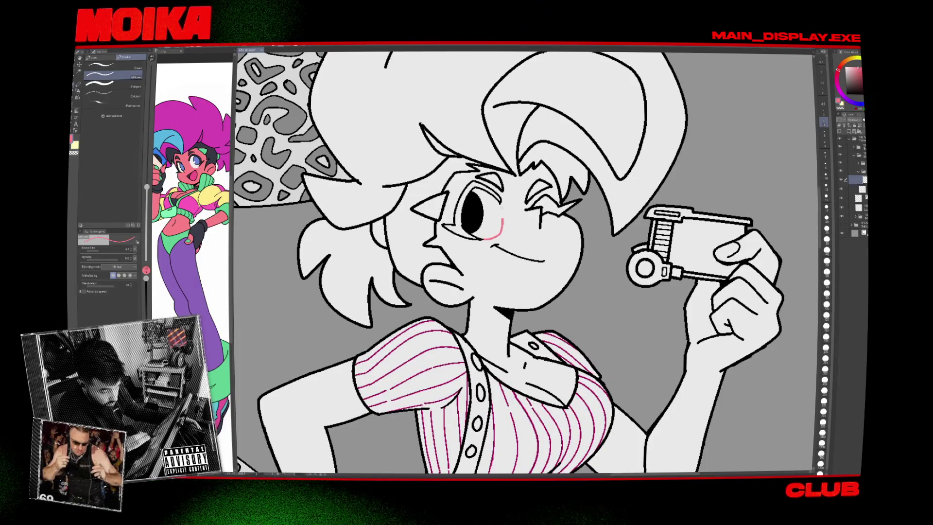
key(h)
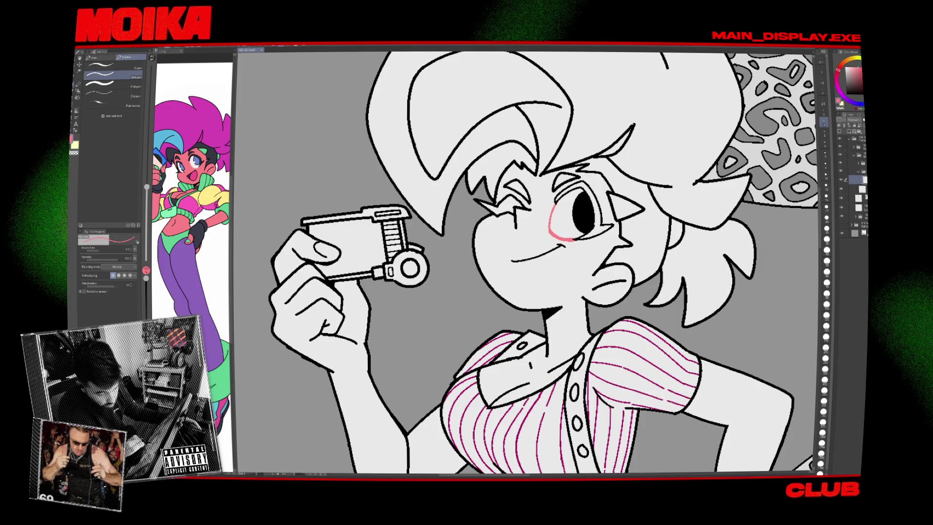
key(h)
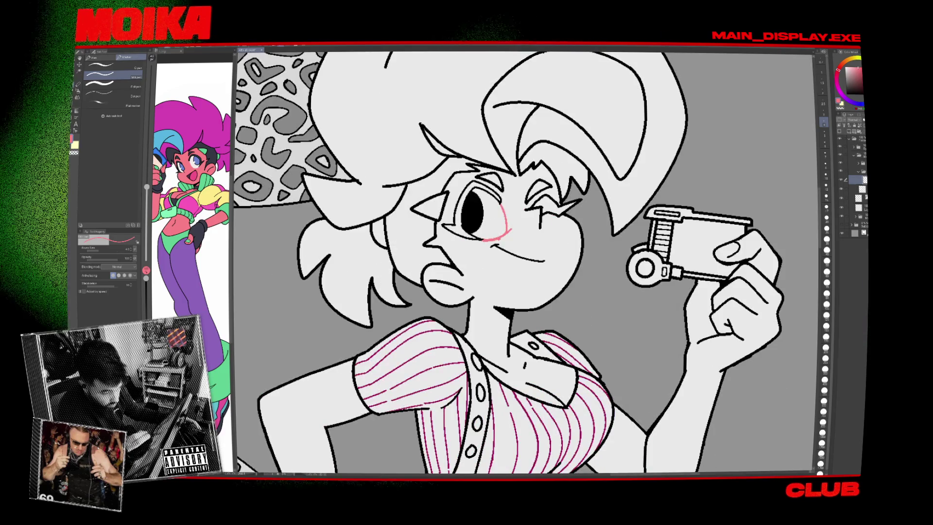
scroll(694, 243, down, 2)
scroll(680, 243, down, 2)
scroll(598, 165, up, 4)
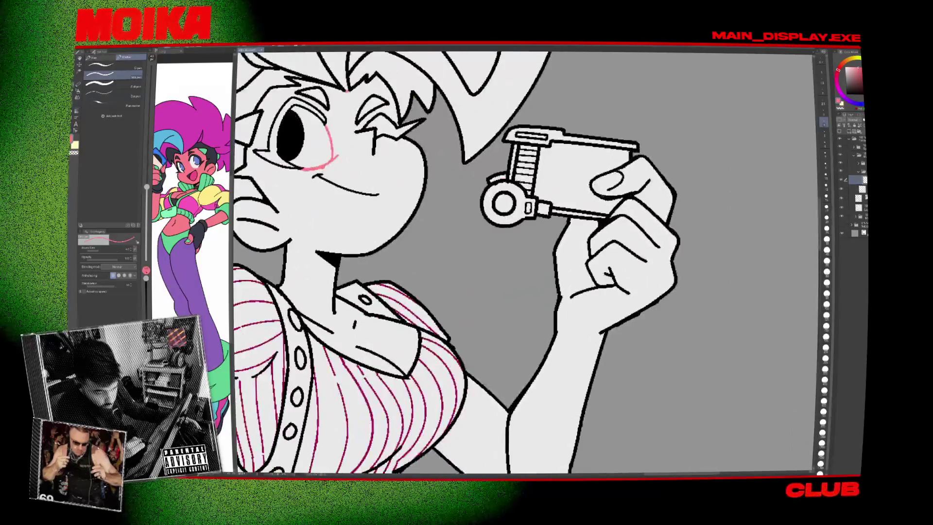
scroll(593, 136, down, 3)
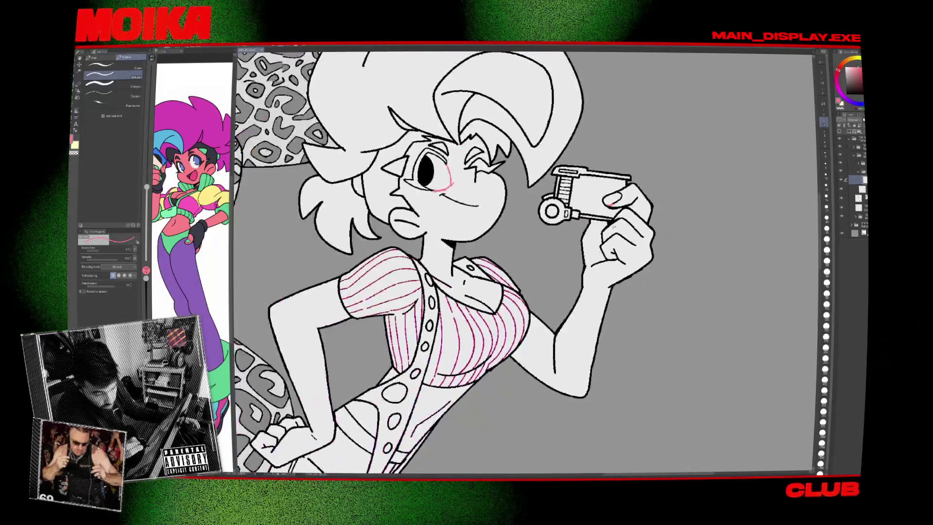
key(g)
click(399, 284)
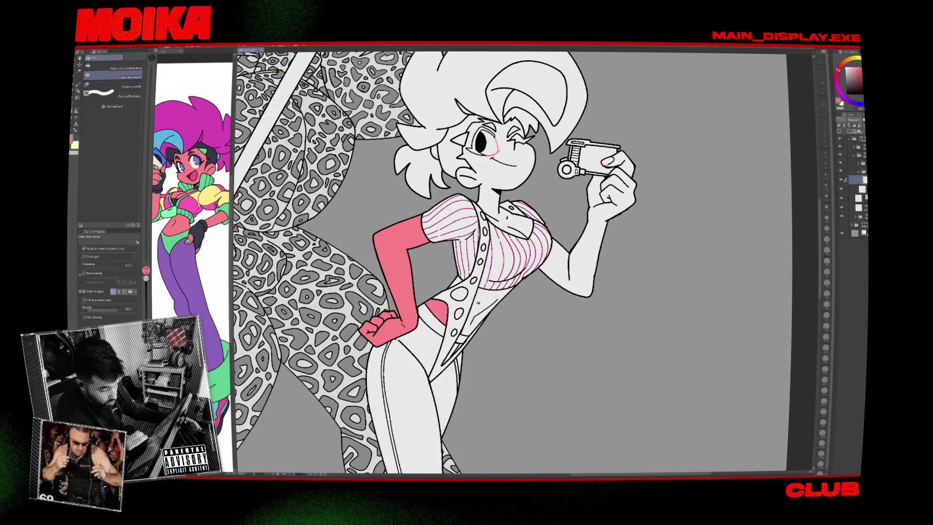
Fill the camera girl's face, neck and raised camera arm with pink.
click(495, 202)
scroll(559, 214, up, 3)
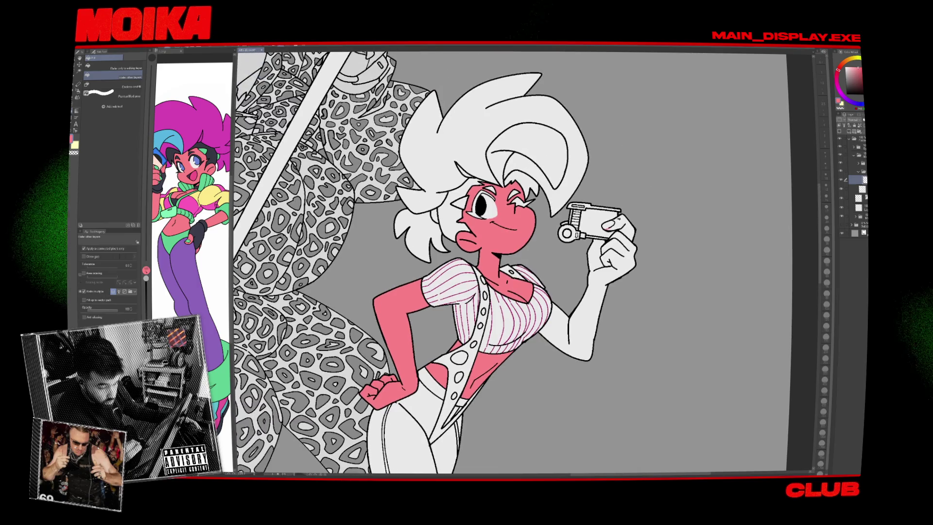
click(626, 230)
scroll(599, 193, down, 5)
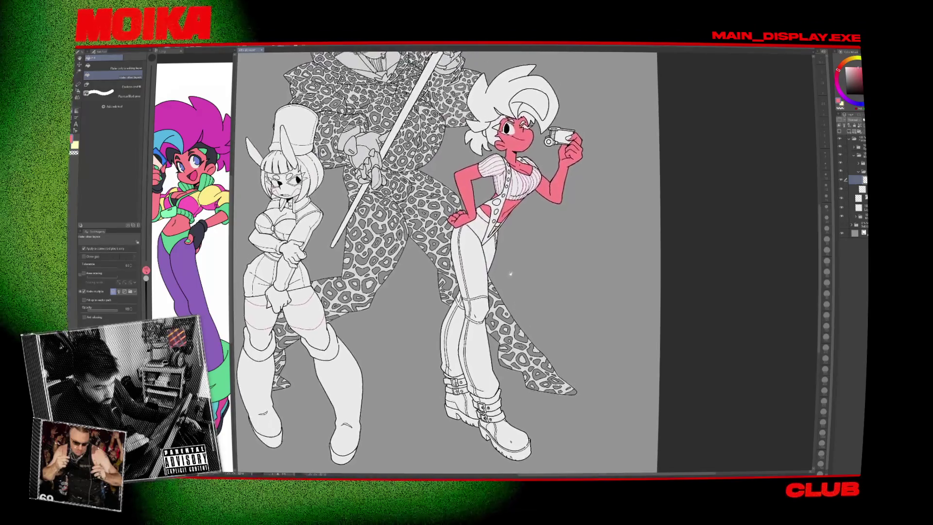
scroll(486, 240, up, 4)
Fill the torso strap holes pink and toggle the outfit layer to check coverage.
click(488, 225)
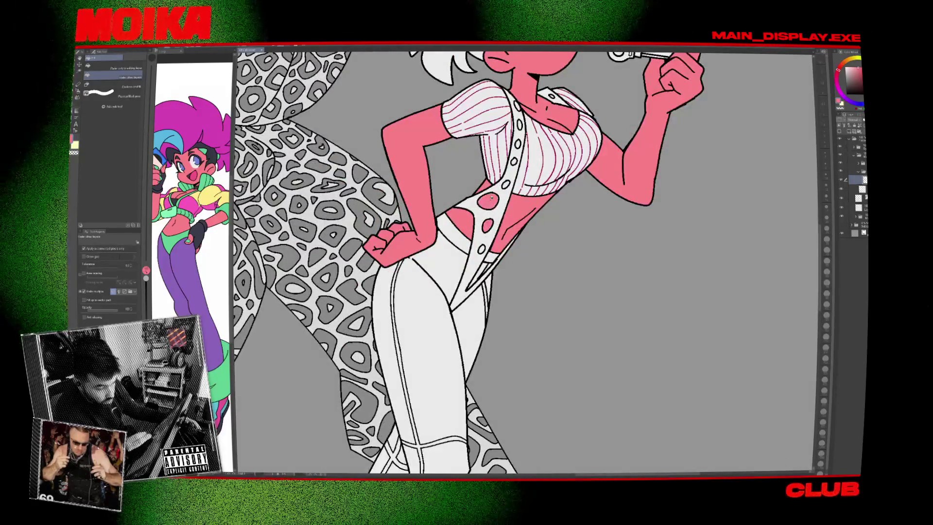
click(518, 145)
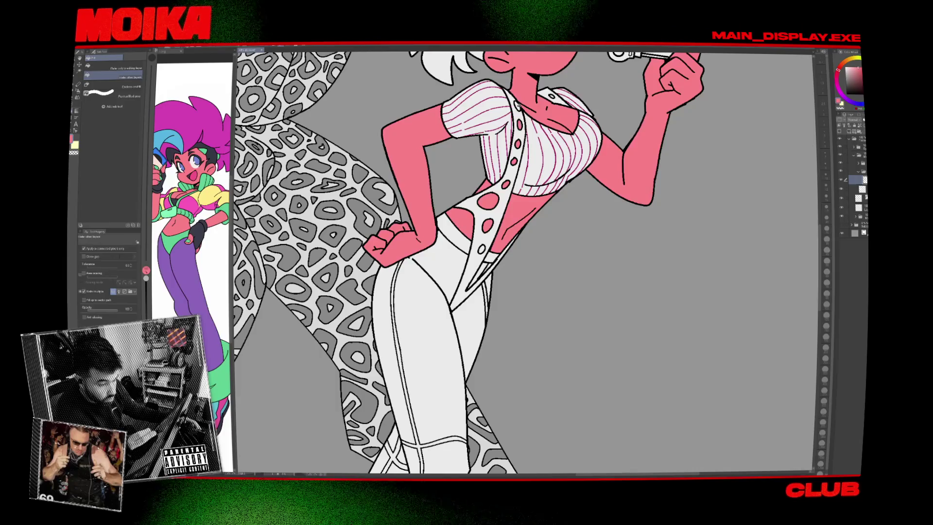
scroll(486, 262, up, 3)
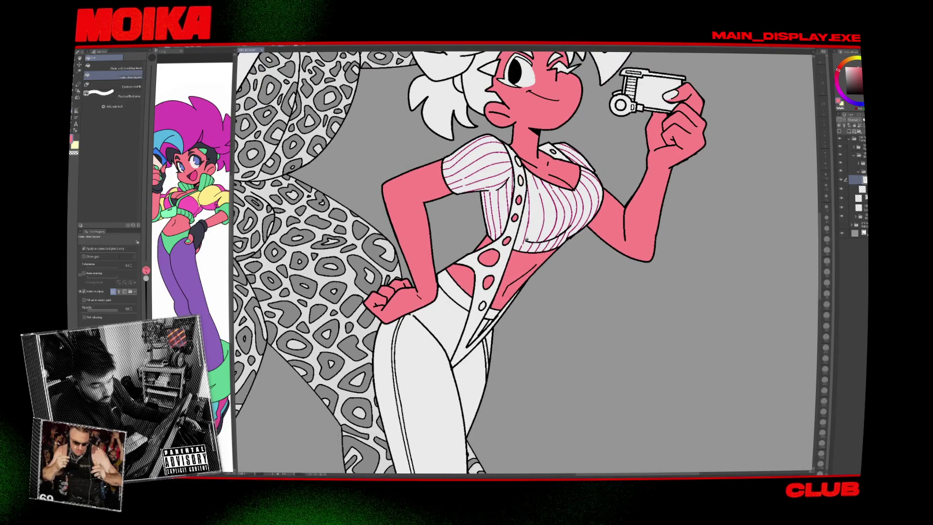
scroll(535, 265, down, 2)
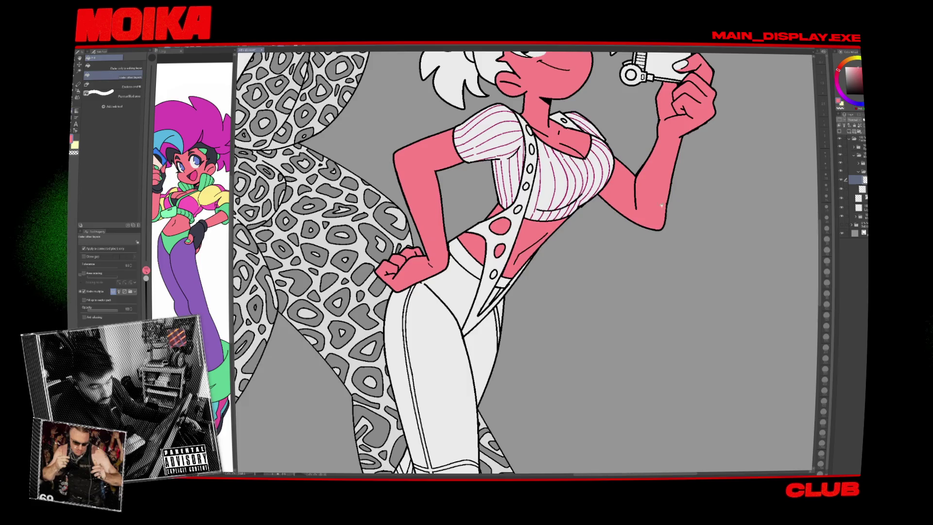
click(843, 196)
click(844, 198)
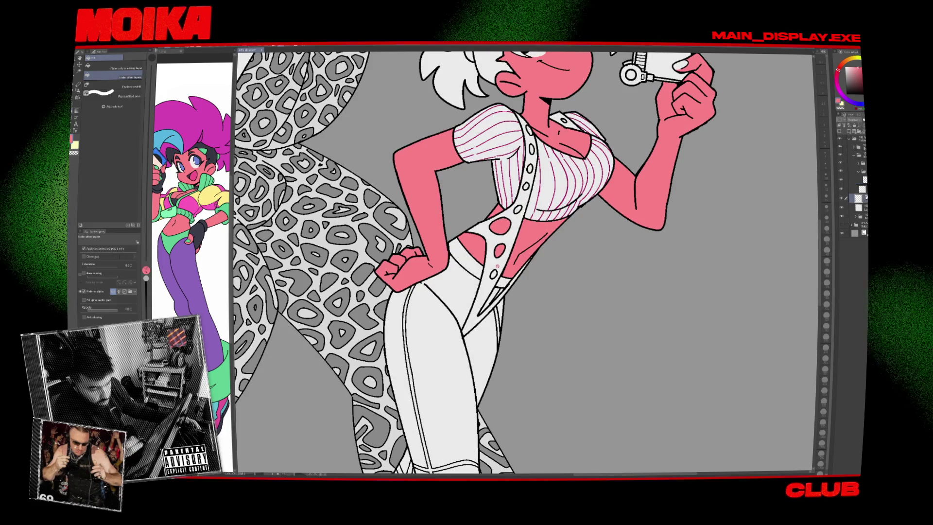
scroll(497, 266, up, 3)
key(p)
scroll(497, 265, up, 2)
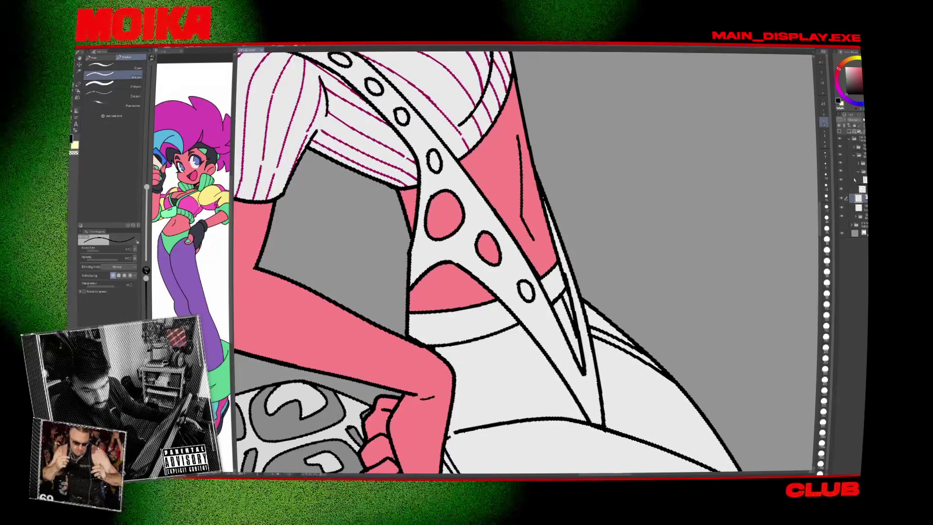
Draw a short line closing the small strap hole, then rotate and reset the view.
scroll(525, 263, down, 2)
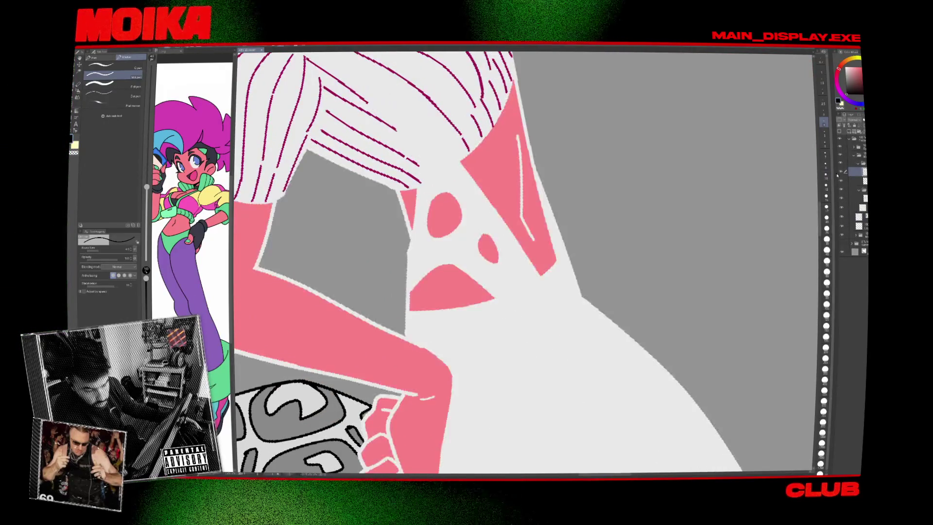
scroll(525, 263, up, 2)
drag(512, 292, 536, 280)
key(e)
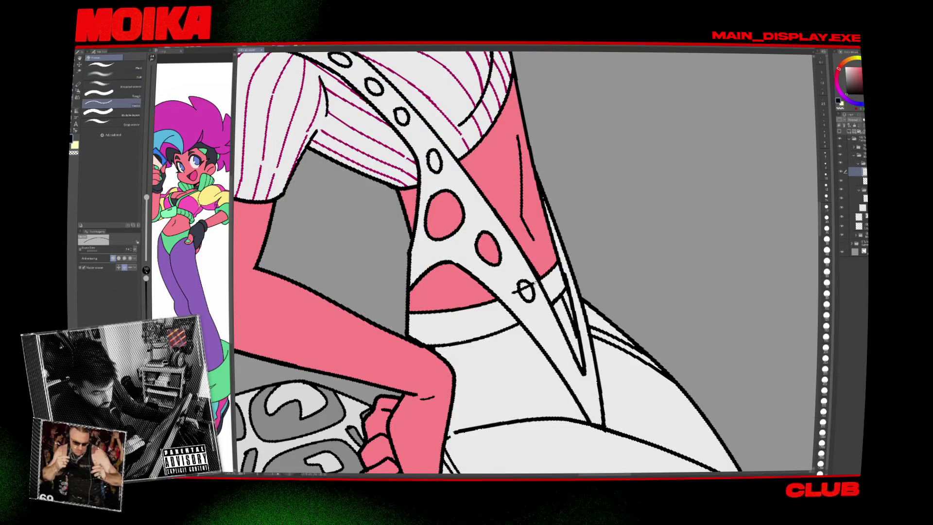
drag(608, 262, 542, 258)
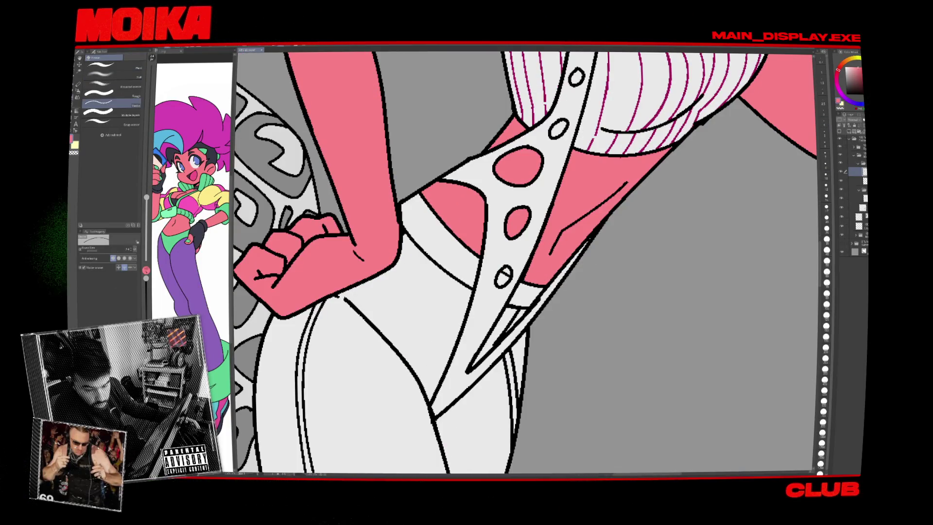
key(p)
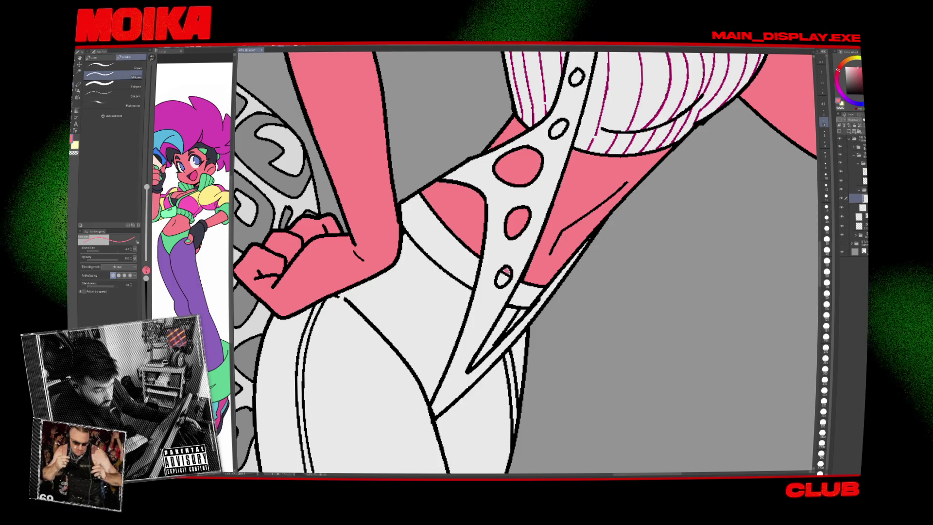
key(ctrl+0)
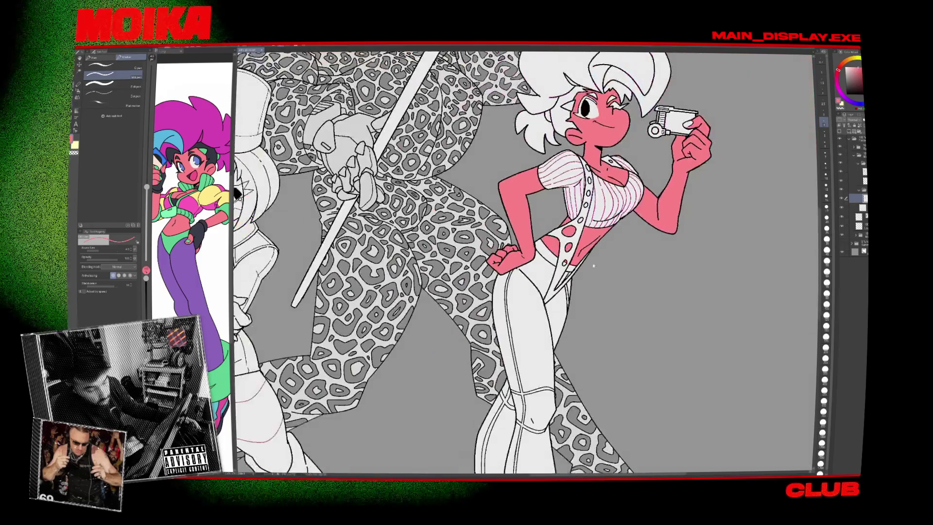
drag(625, 252, 596, 260)
Toggle layer visibility to check the girl and staff areas, selecting a lower layer.
click(841, 217)
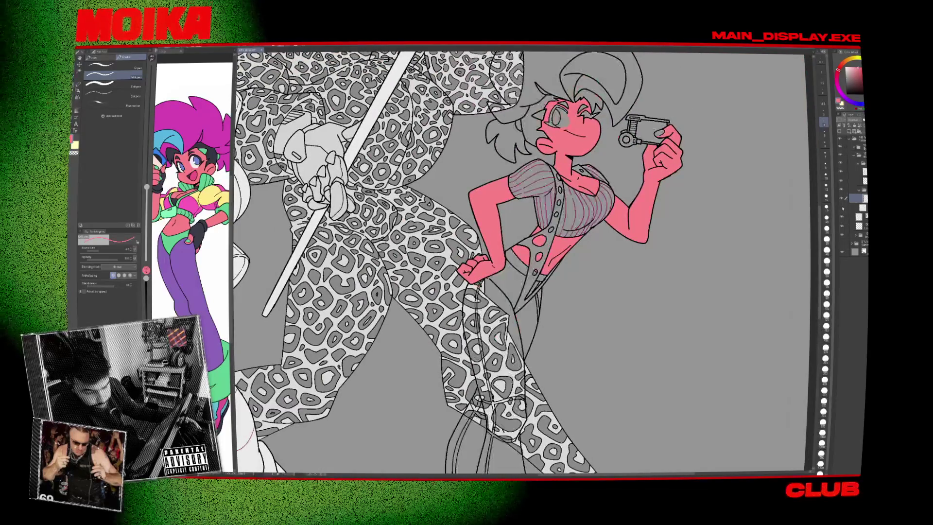
click(842, 217)
click(844, 217)
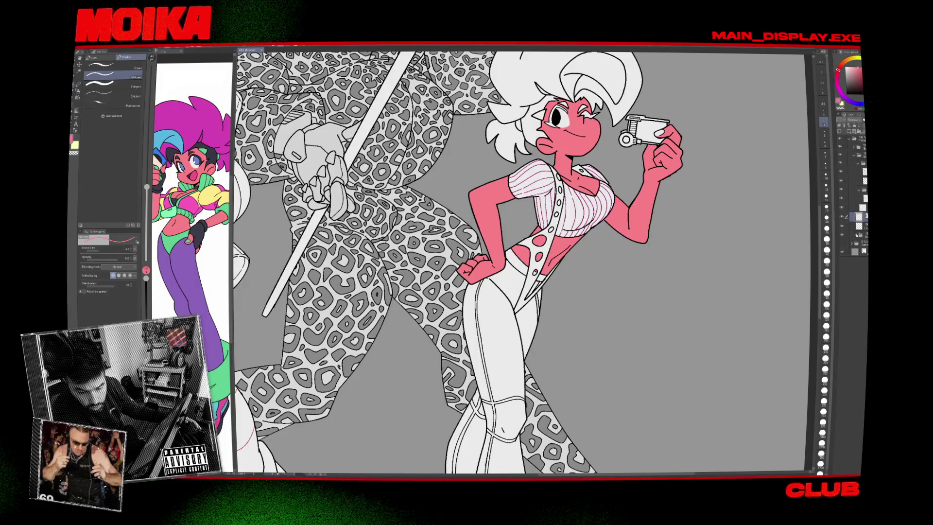
click(841, 217)
click(842, 217)
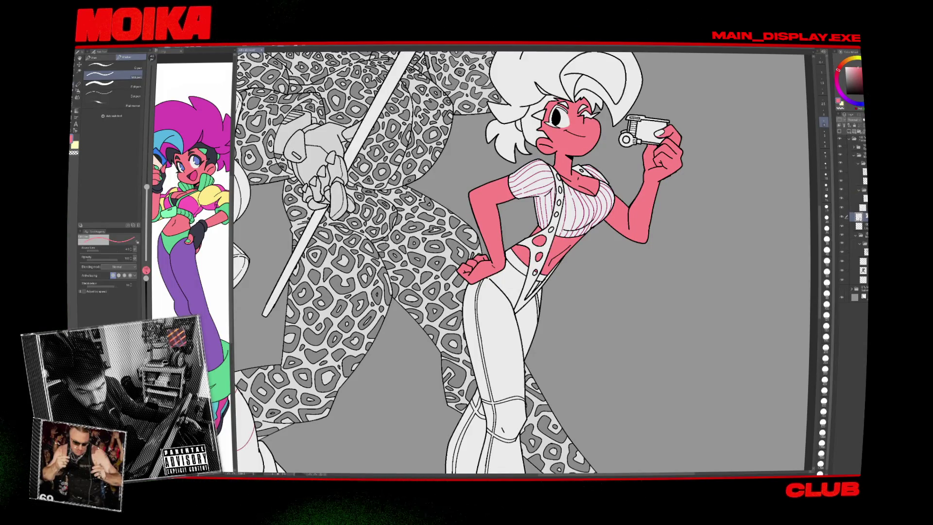
Collapse a layer folder, pick a layer higher in the stack, and add a new vector layer.
click(857, 164)
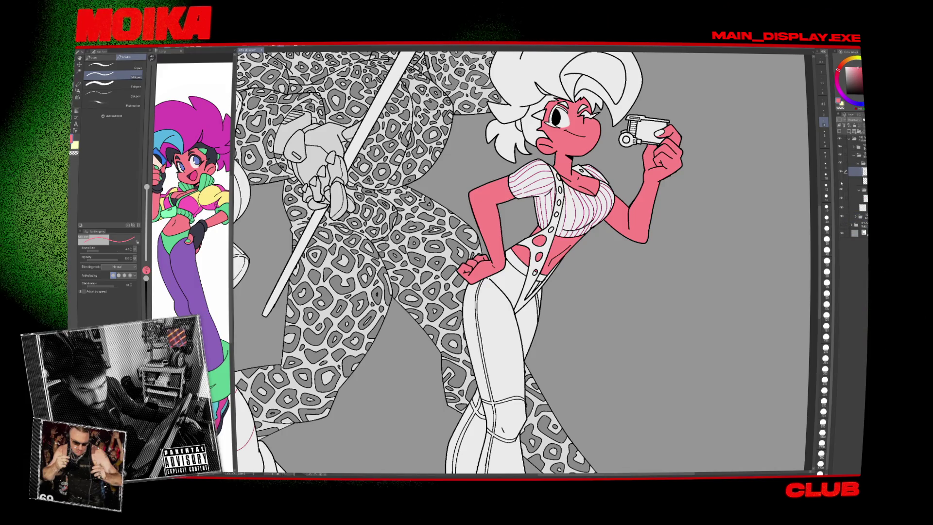
click(856, 180)
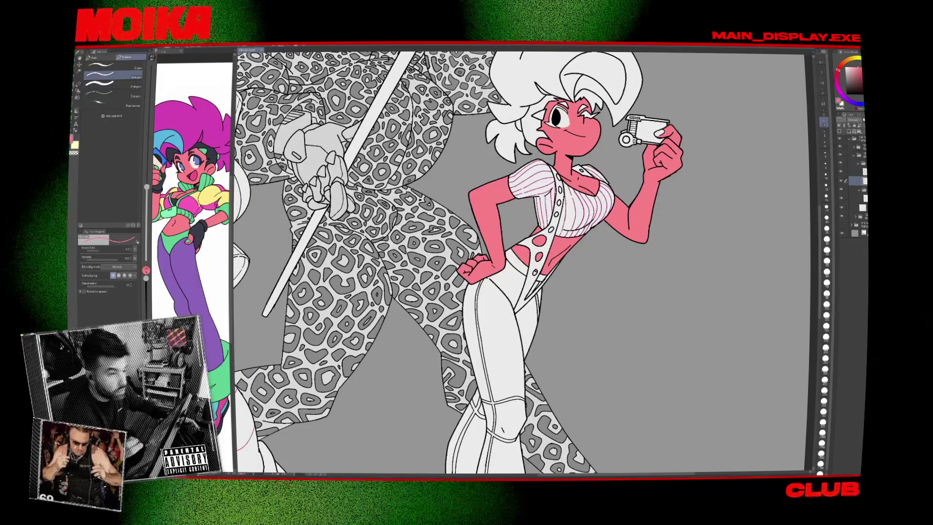
scroll(588, 207, down, 2)
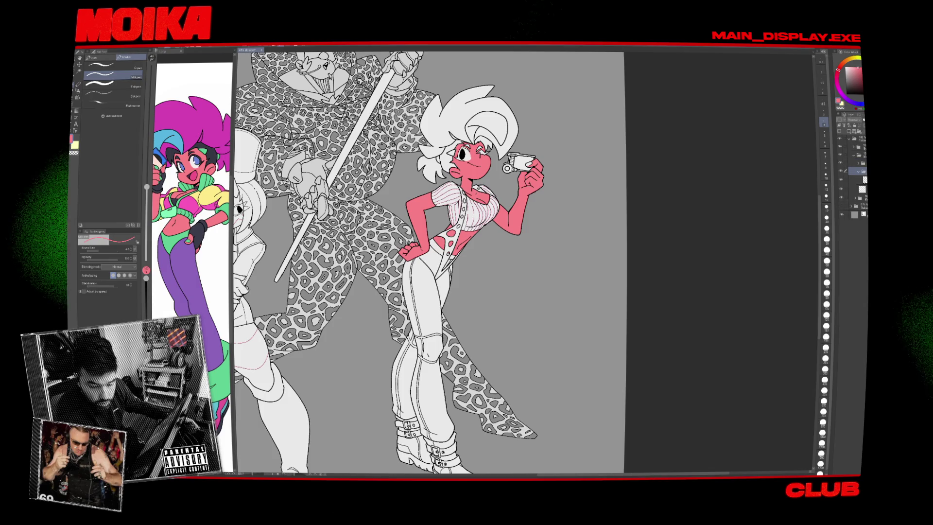
click(855, 180)
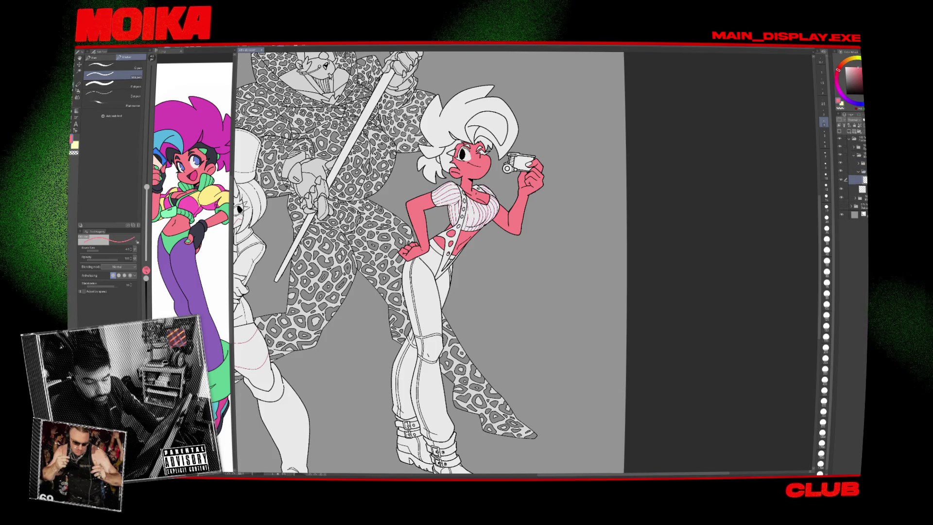
click(473, 428)
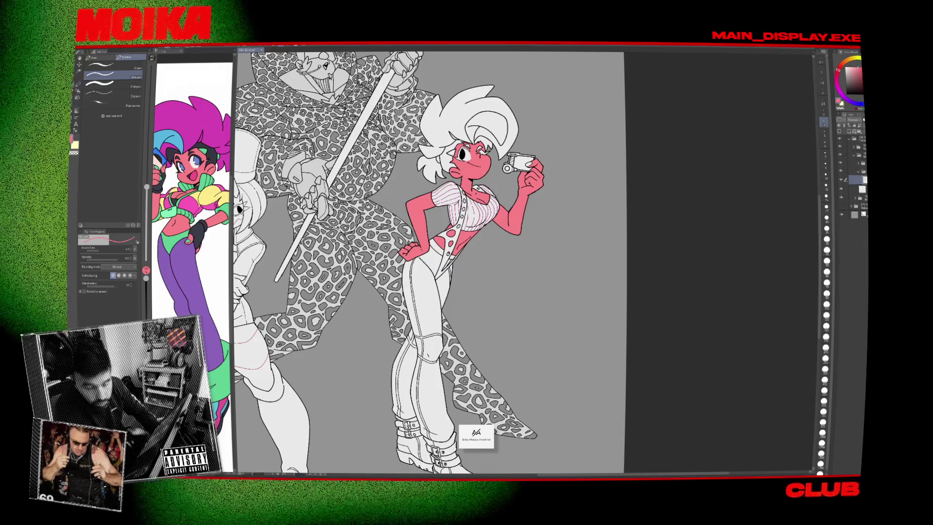
click(853, 132)
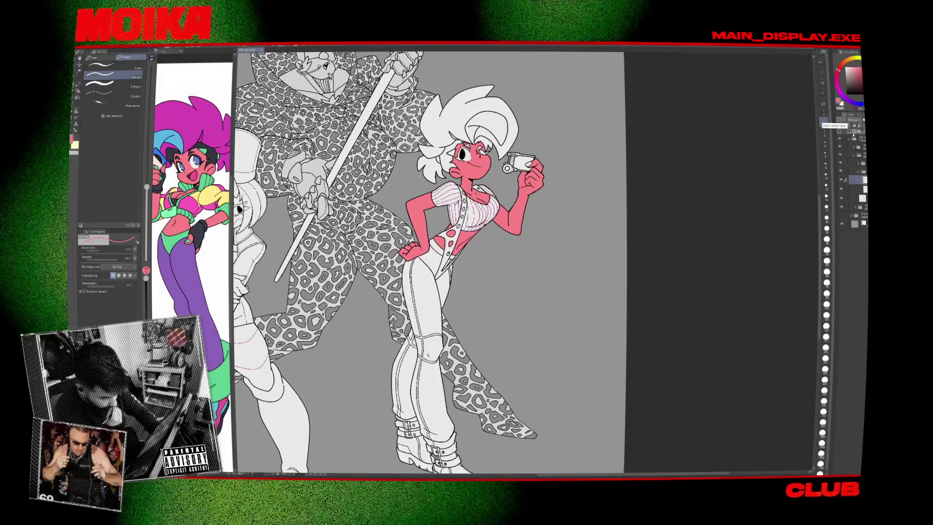
scroll(444, 262, left, 2)
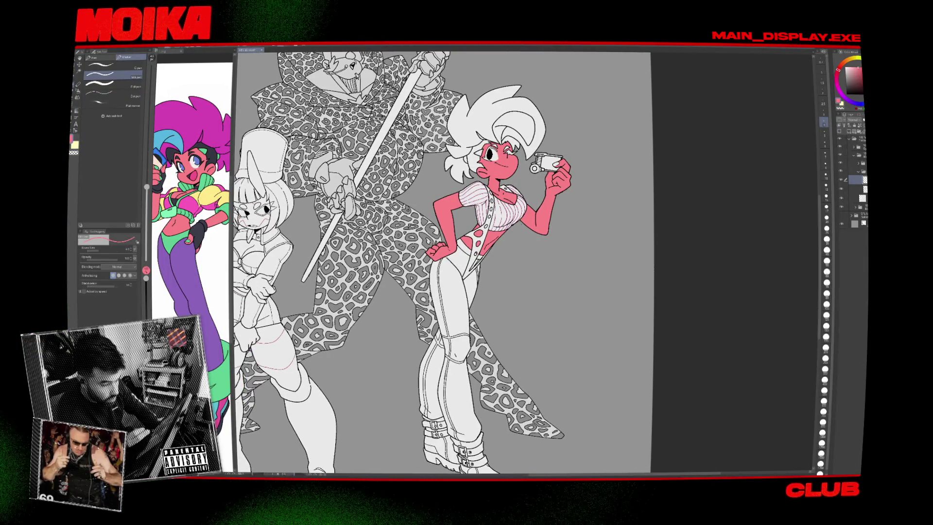
Fill the camera girl's side hair black.
key(g)
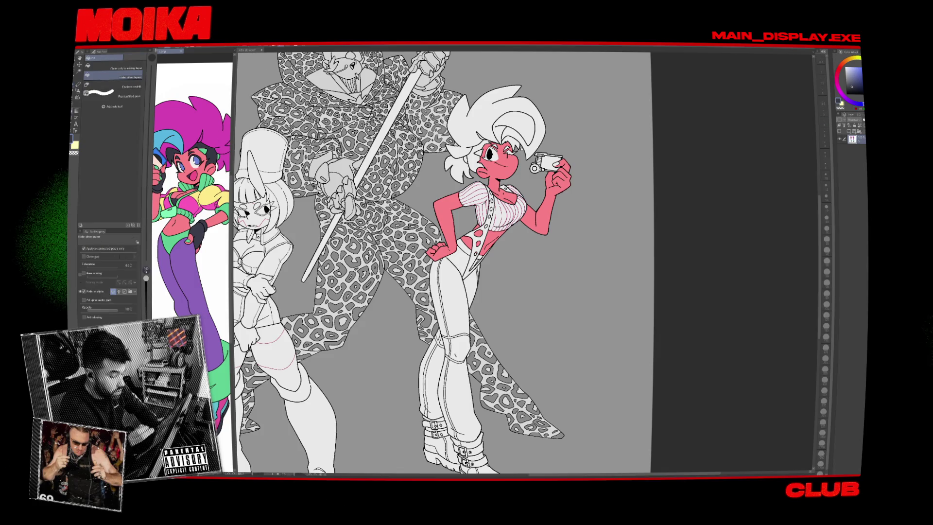
click(456, 166)
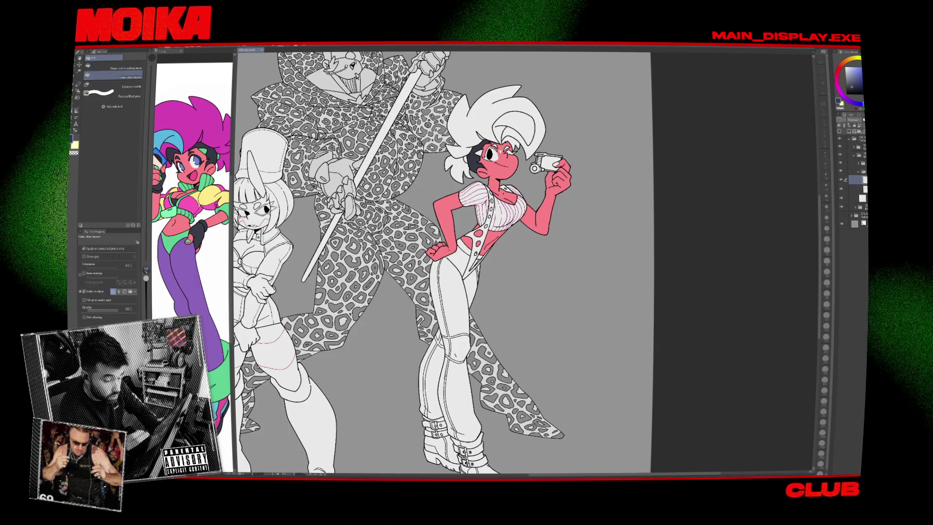
scroll(500, 110, up, 5)
scroll(500, 146, up, 1)
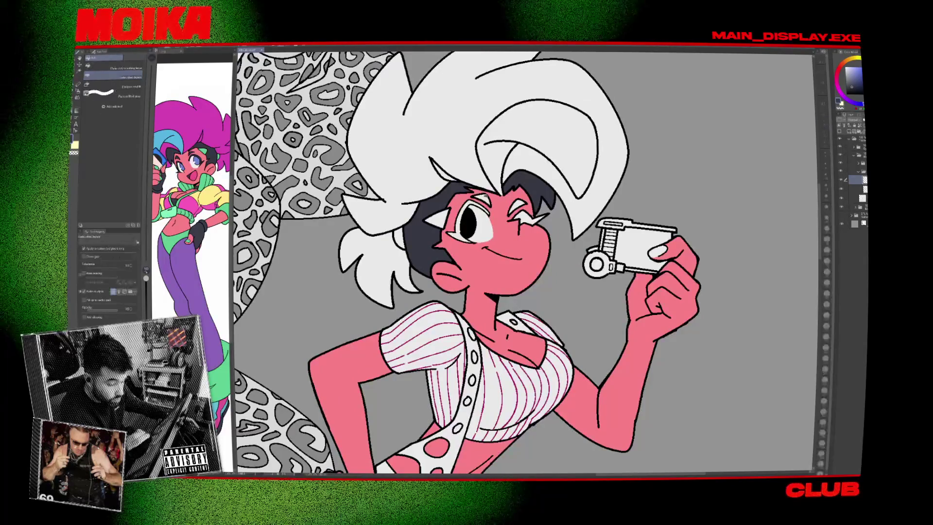
key(p)
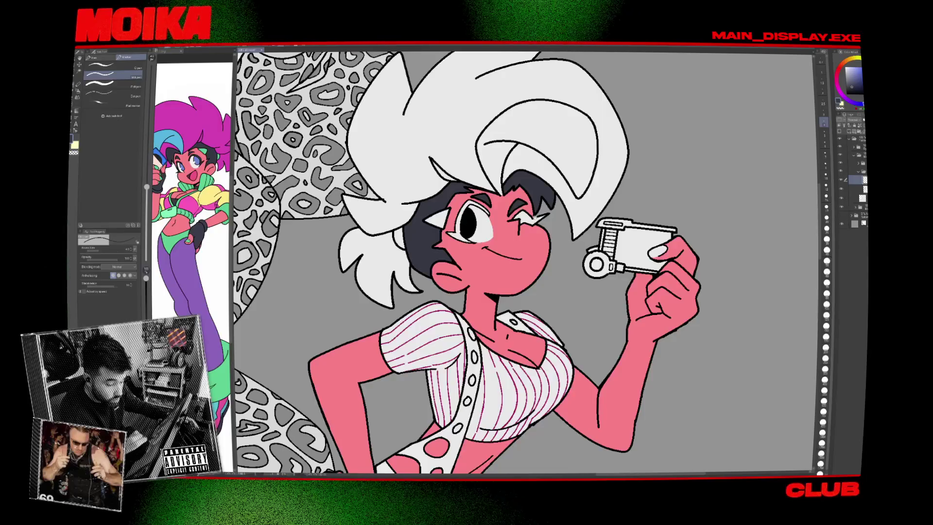
Fill the waist belt and the ankle cuff above the right boot dark navy.
scroll(504, 112, down, 5)
drag(498, 259, 531, 222)
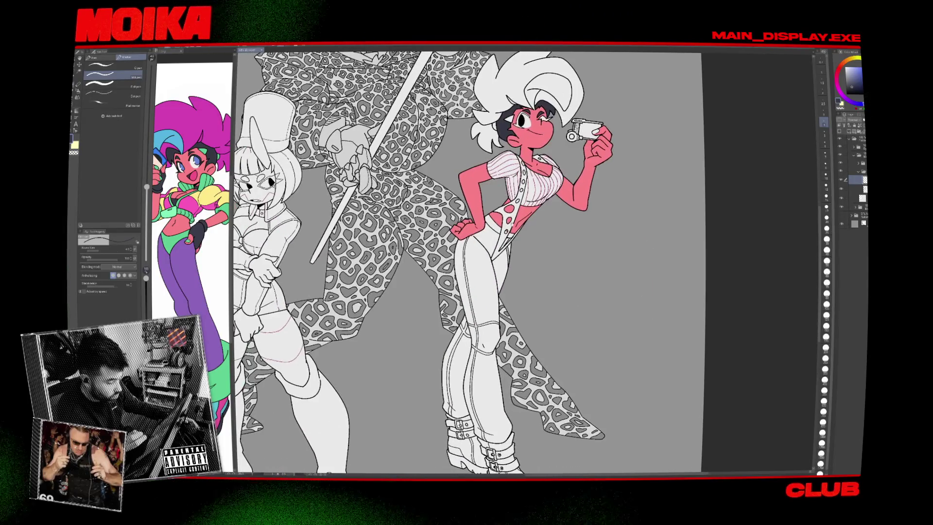
scroll(499, 228, up, 3)
key(g)
click(483, 216)
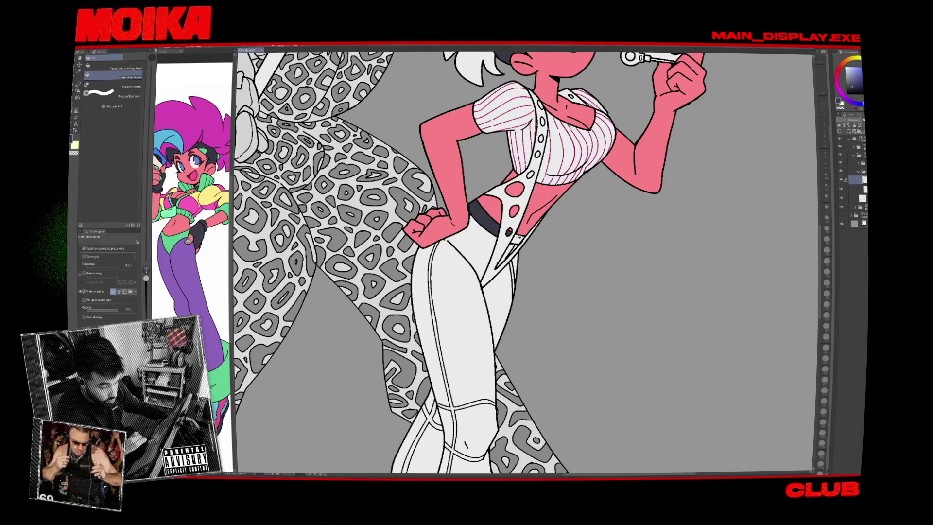
scroll(524, 242, down, 3)
scroll(486, 316, up, 3)
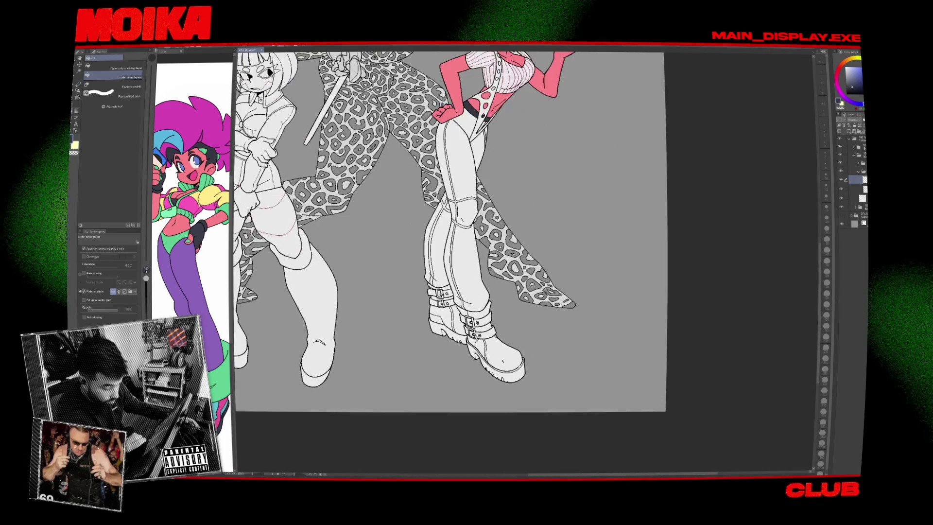
scroll(464, 296, up, 2)
click(466, 290)
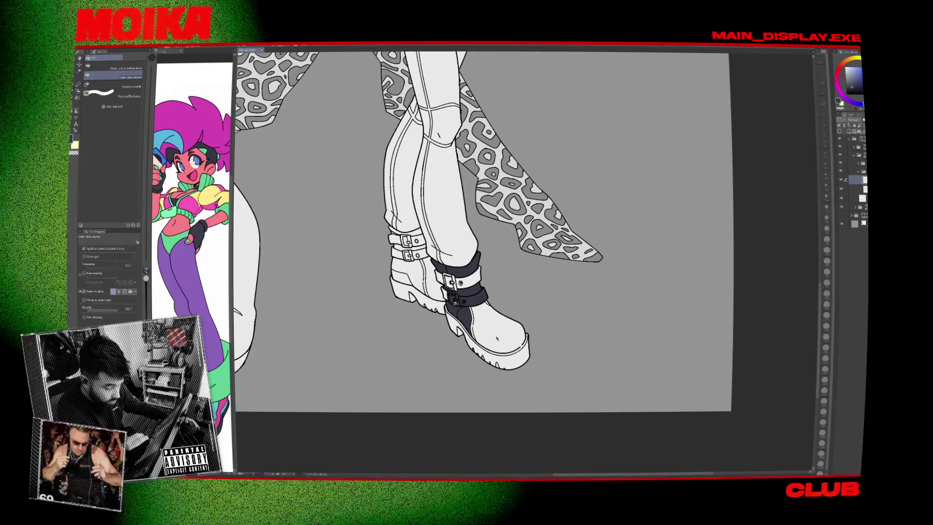
Fill the right boot and its strap dark navy, then lasso-fill the left boot.
click(488, 311)
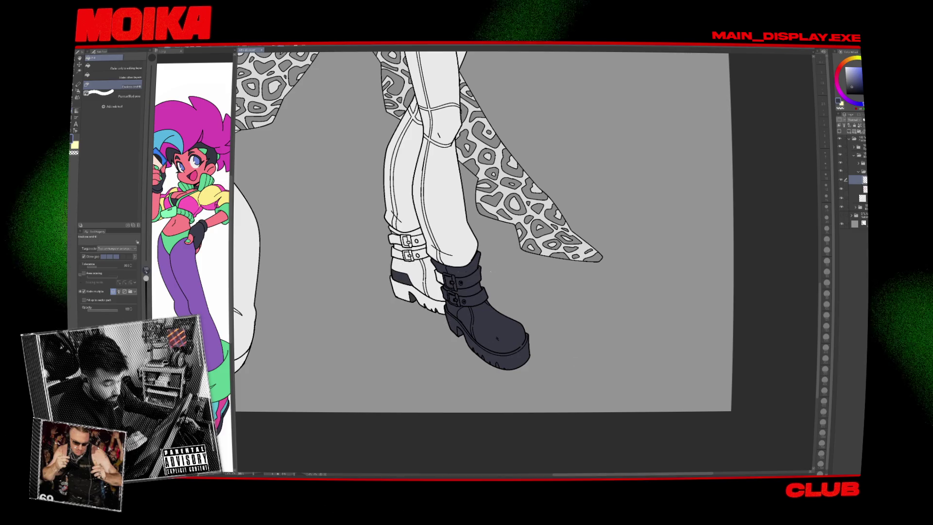
click(462, 305)
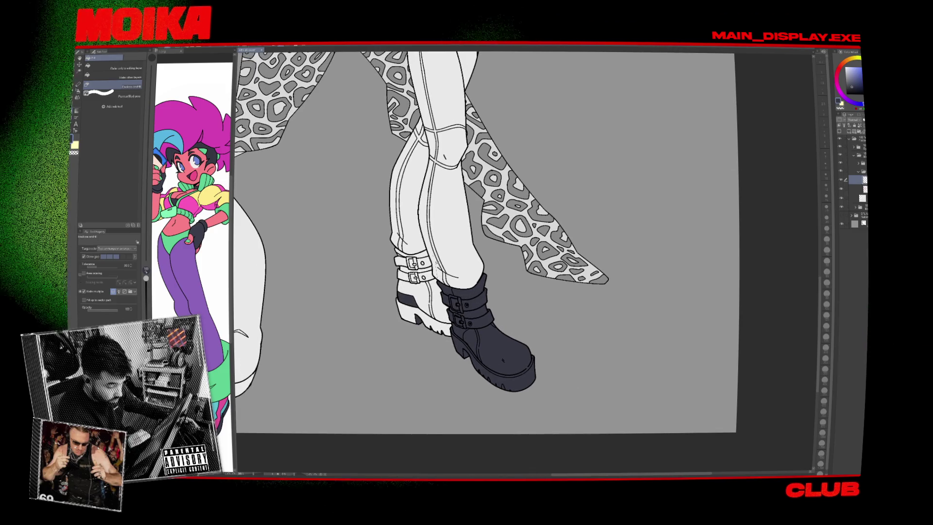
drag(386, 305, 480, 334)
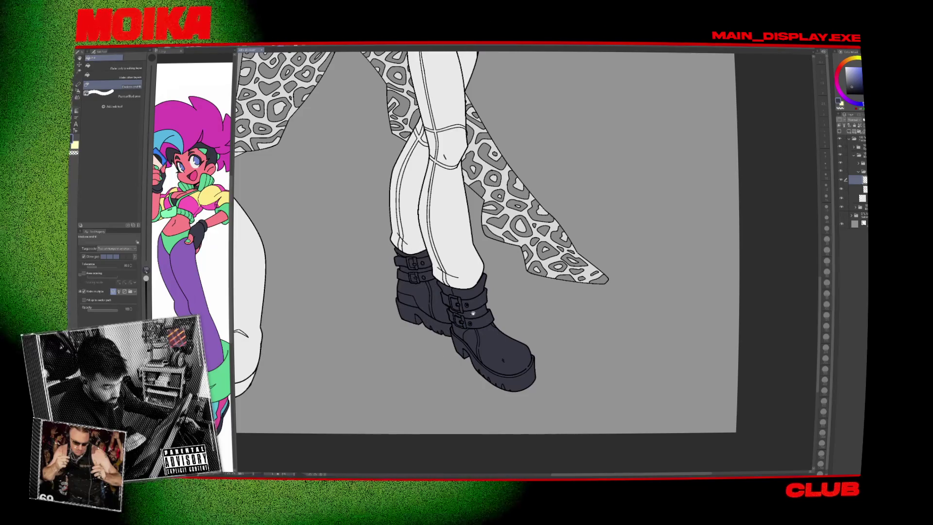
scroll(472, 313, up, 10)
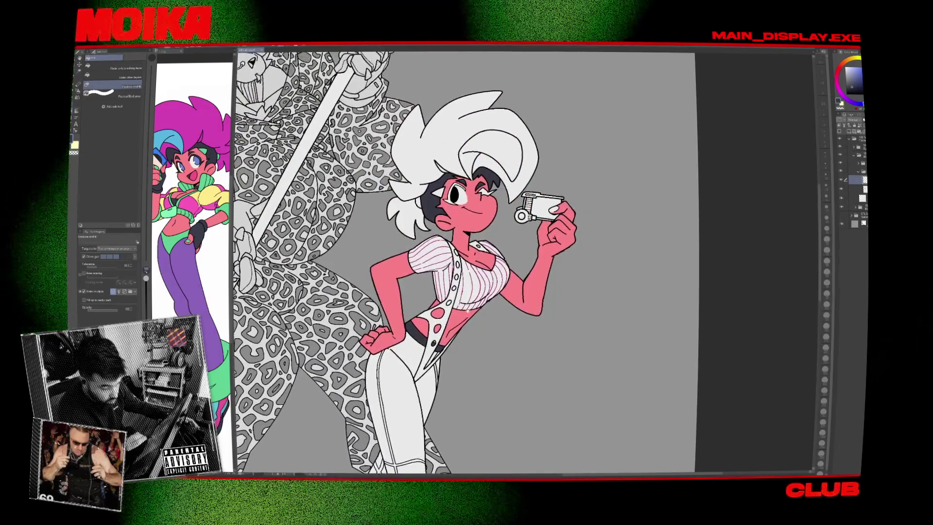
Pick green as the drawing colour and select the layer just above for colouring.
scroll(466, 263, up, 2)
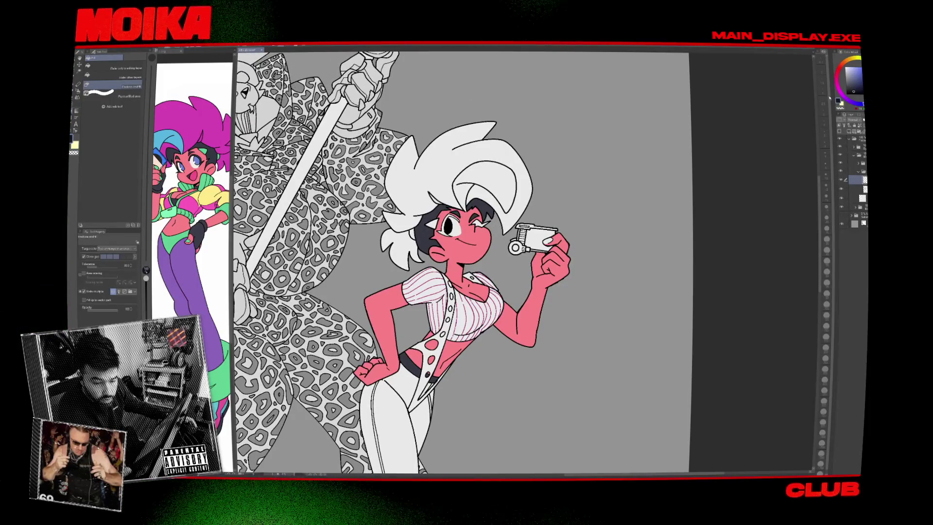
scroll(496, 227, up, 2)
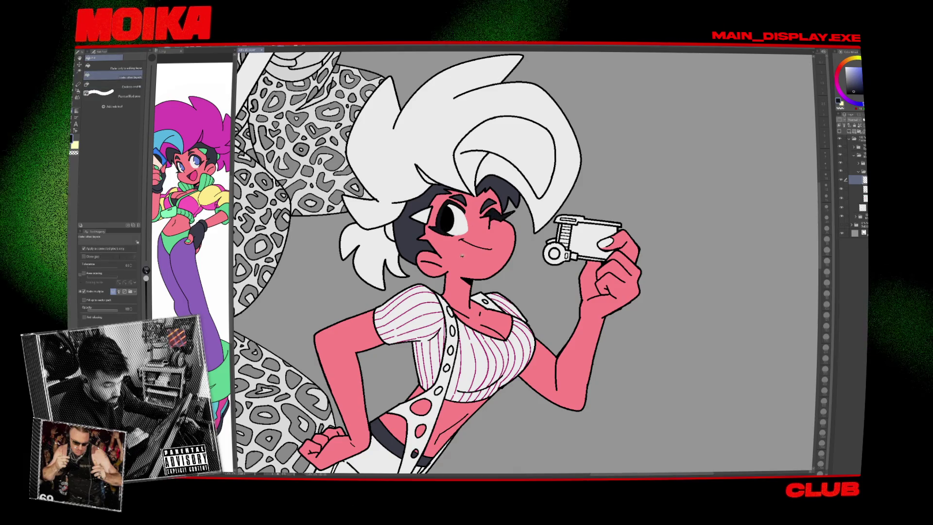
key(p)
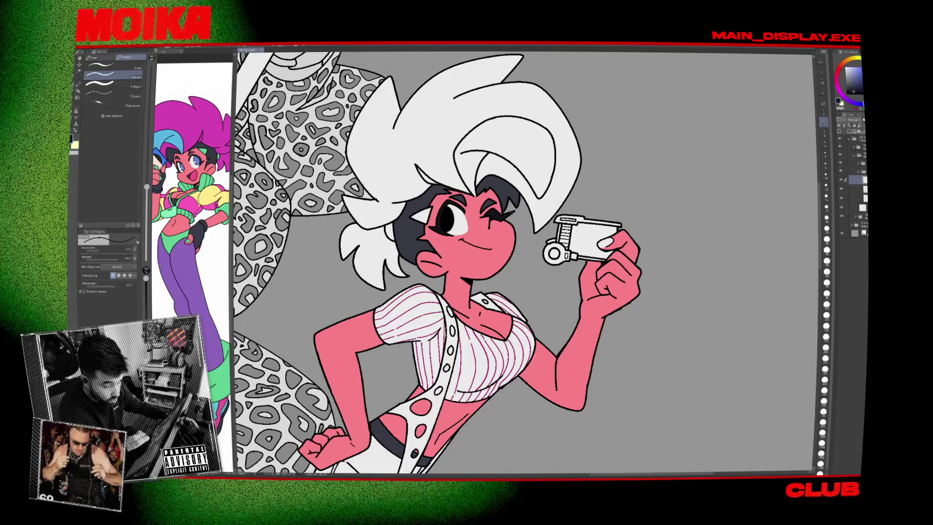
drag(471, 233, 497, 241)
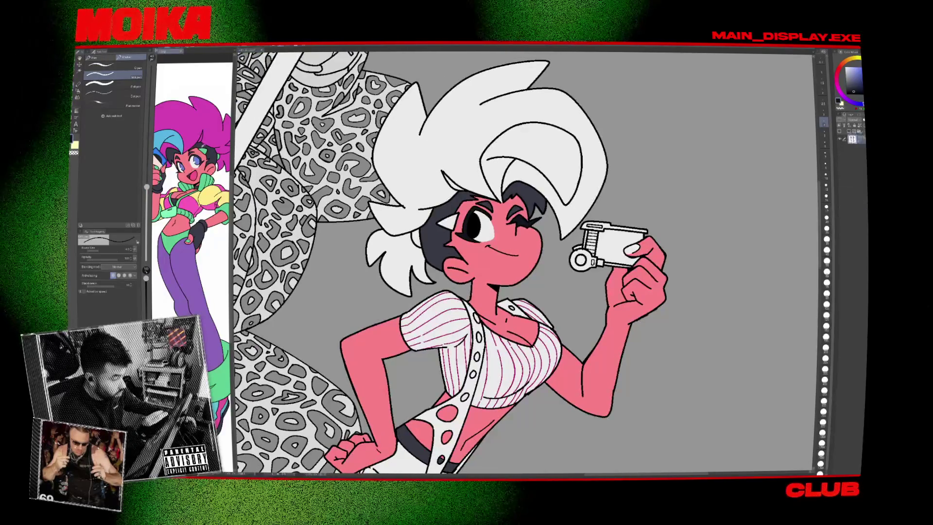
key(g)
scroll(459, 209, up, 3)
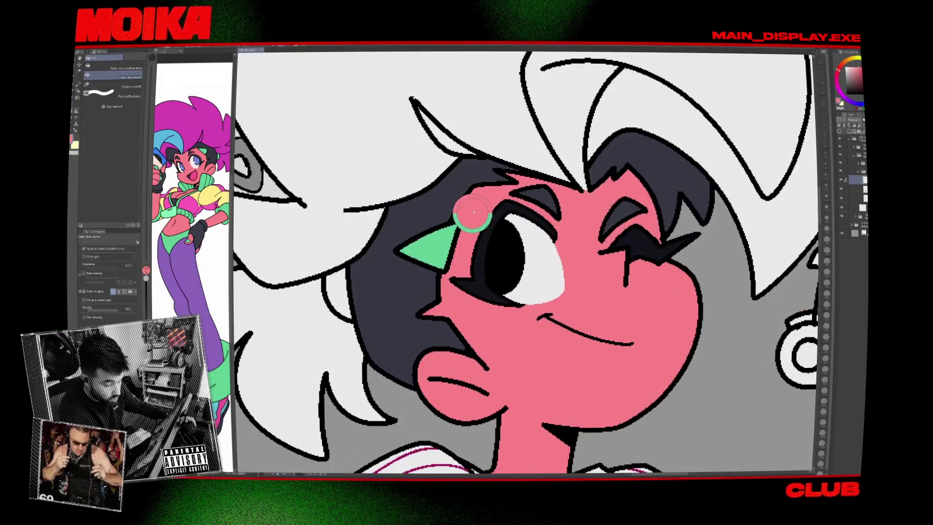
key(p)
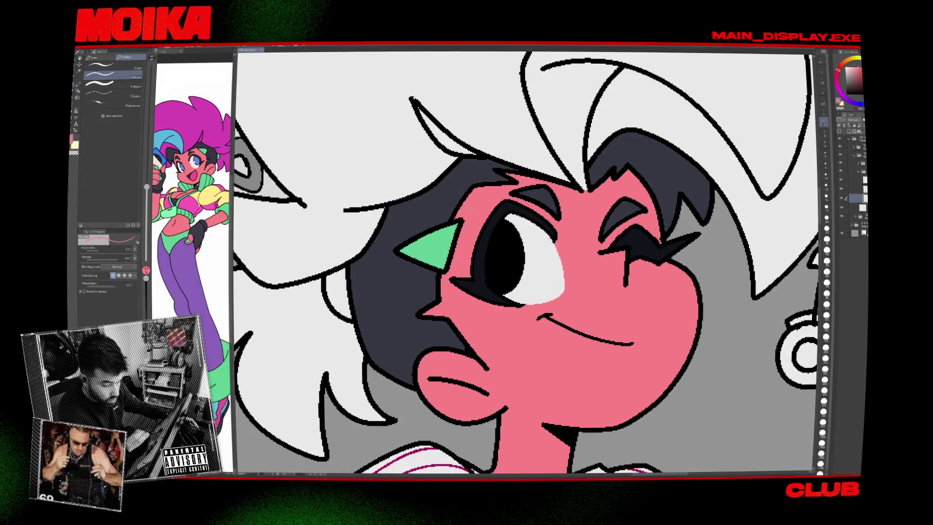
scroll(657, 192, down, 6)
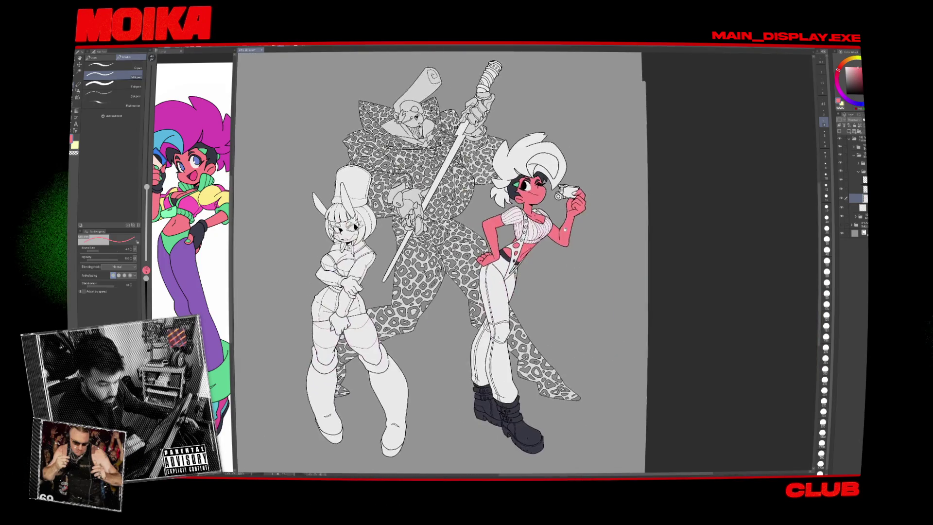
scroll(566, 182, up, 4)
alt+click(364, 177)
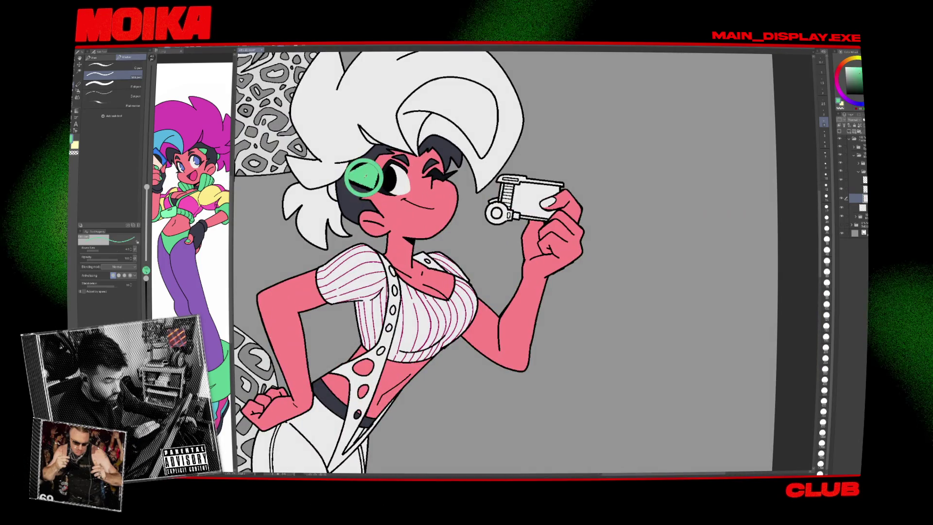
click(855, 179)
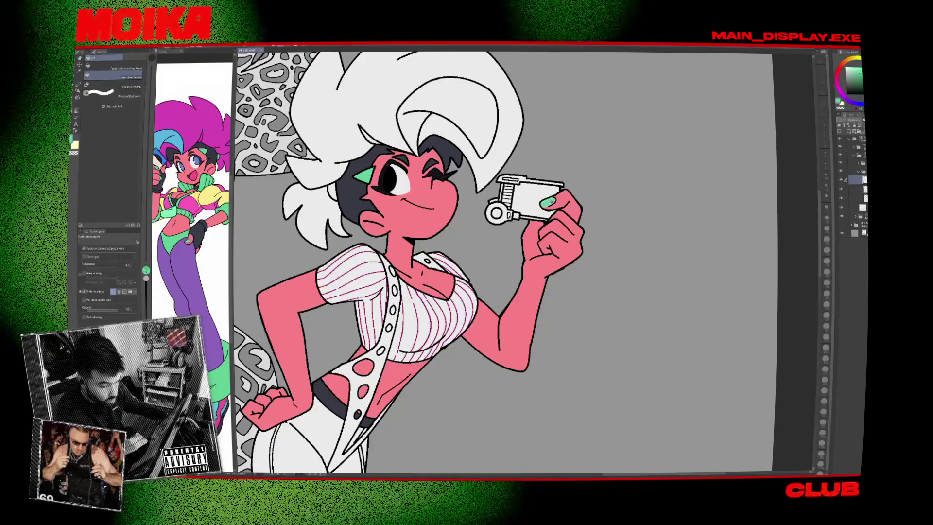
Fill the triangle beside the girl's eye green, then switch to a new browser tab.
key(g)
click(362, 177)
scroll(539, 248, down, 2)
scroll(529, 248, down, 4)
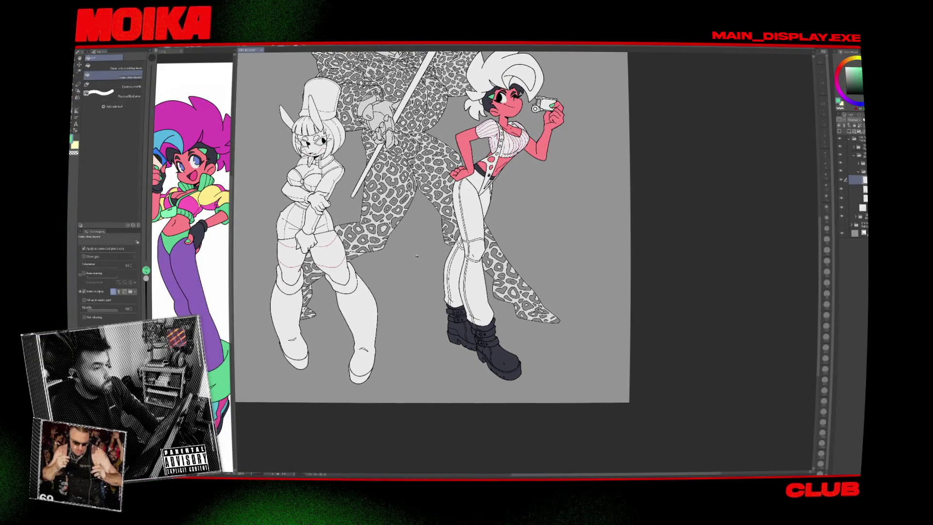
key(alt+Tab)
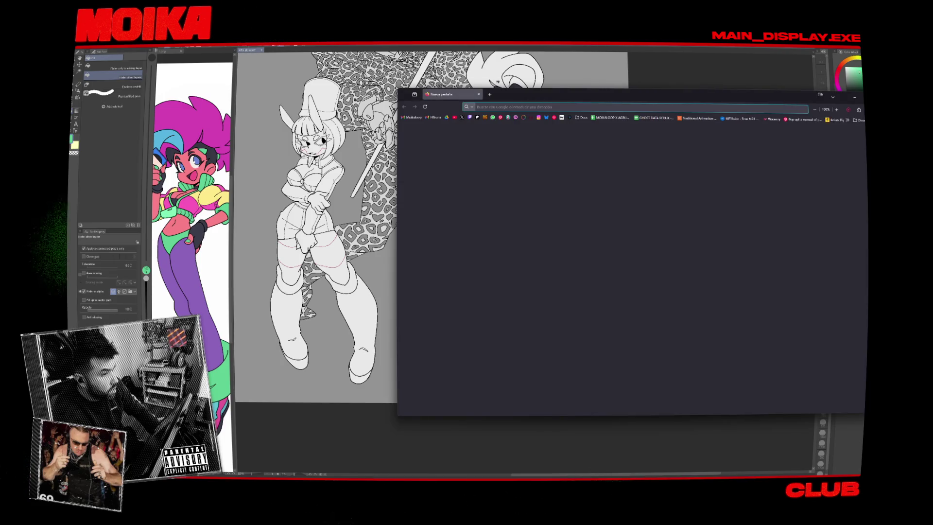
Search Chrome for 'leeloo fifth element fanart', then return to the painting.
text(leelo)
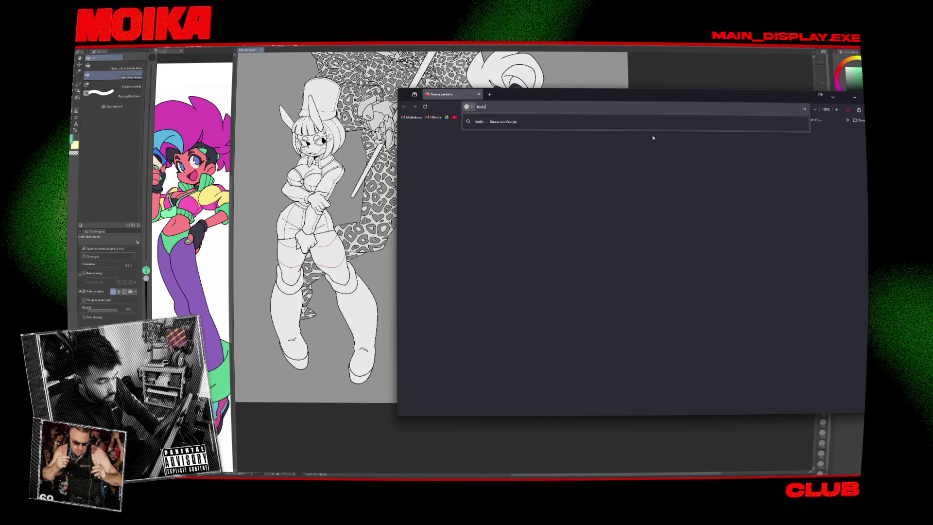
text(o fifth element )
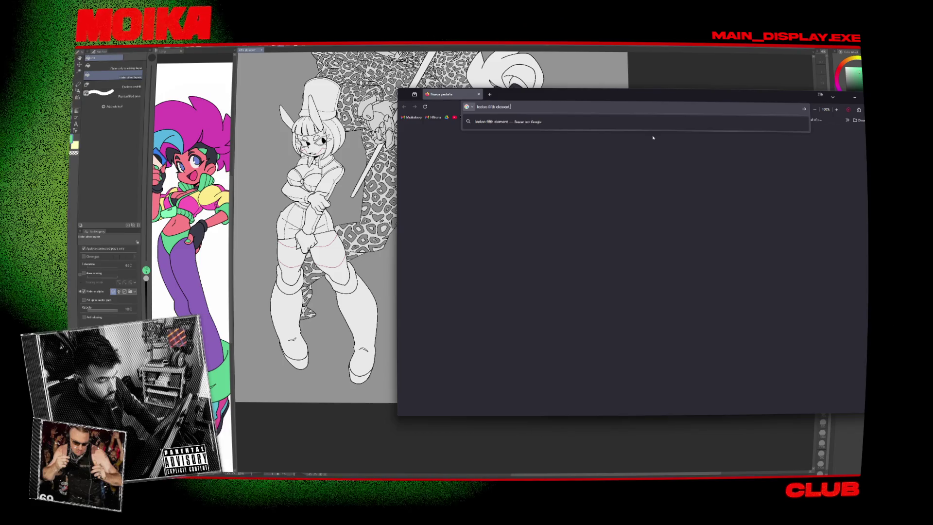
text(fanart)
key(Return)
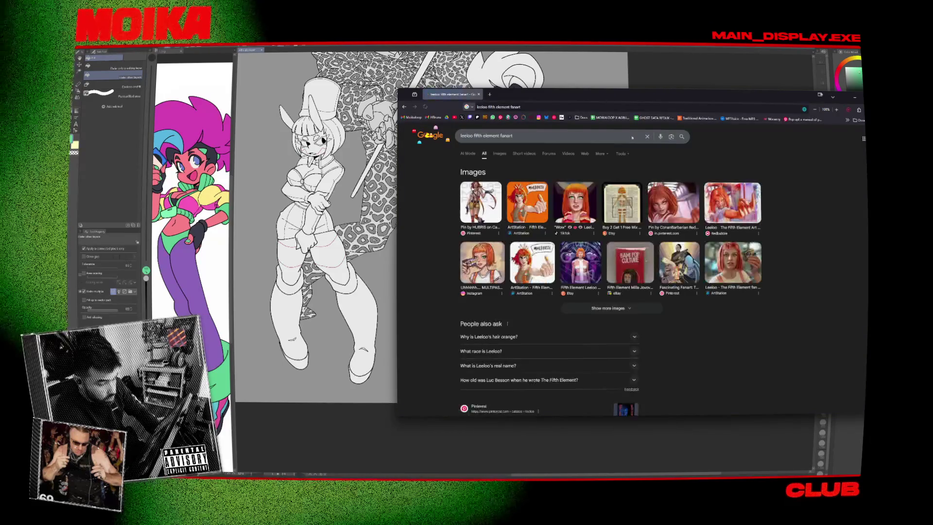
key(alt+Tab)
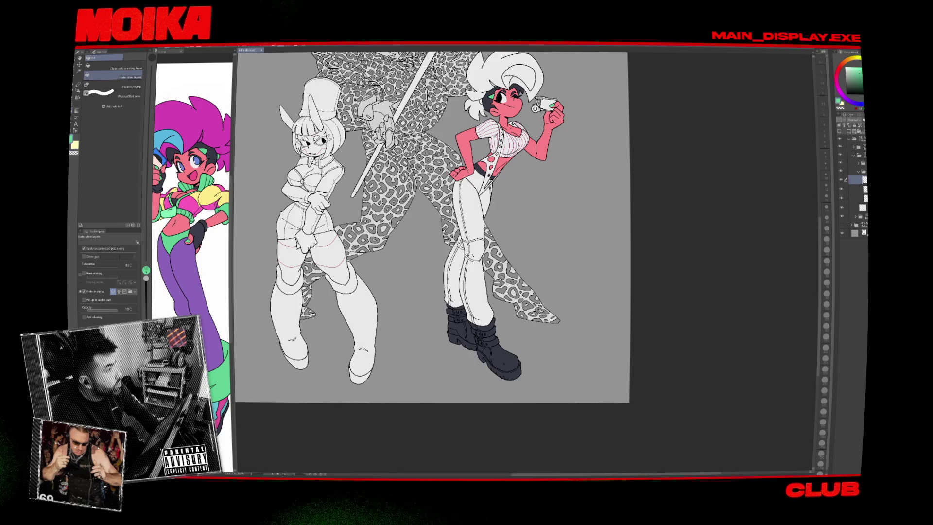
Switch to warm orange-red and fill the shoulder strap, undoing and redoing the fill.
key(x)
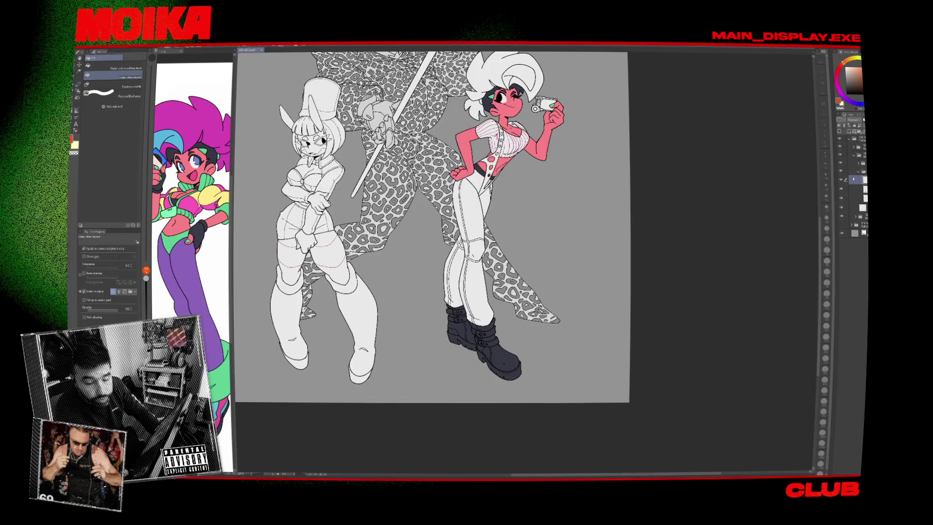
scroll(505, 146, up, 4)
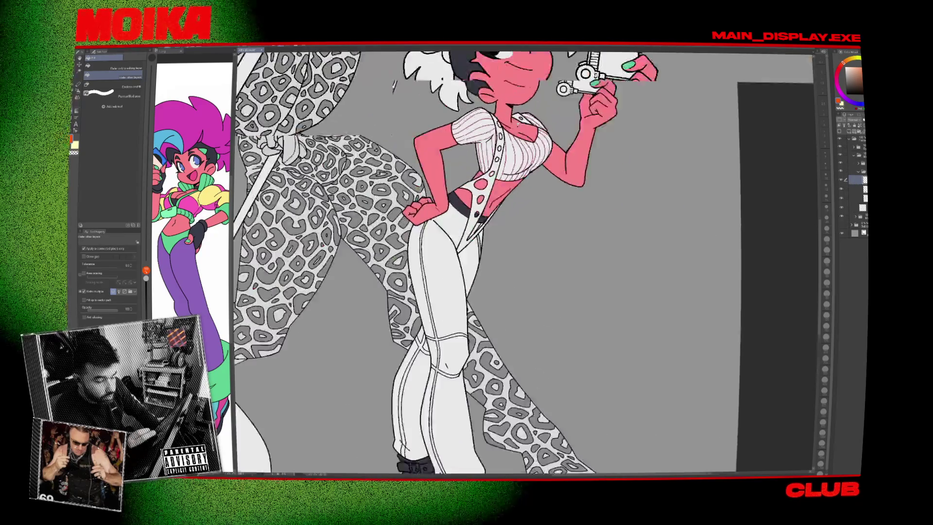
key(g)
key(g)
click(457, 209)
scroll(524, 262, up, 2)
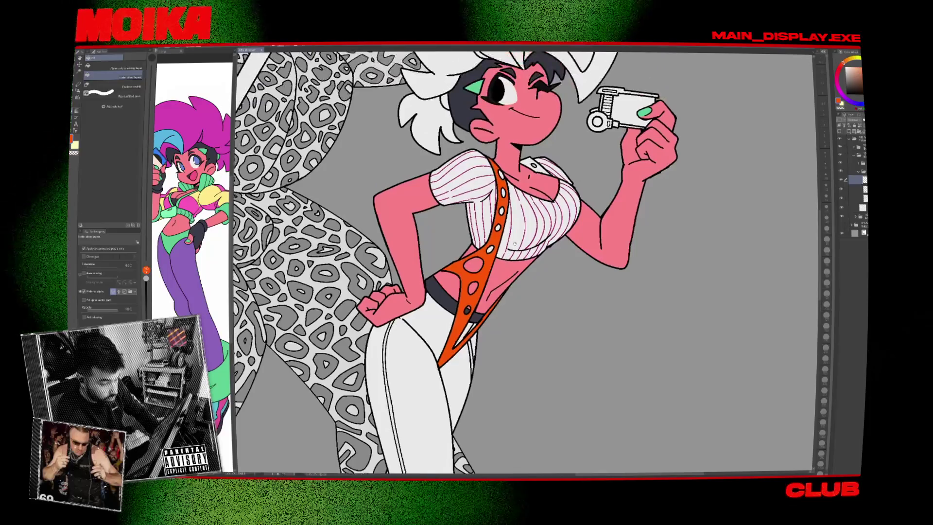
key(ctrl+z)
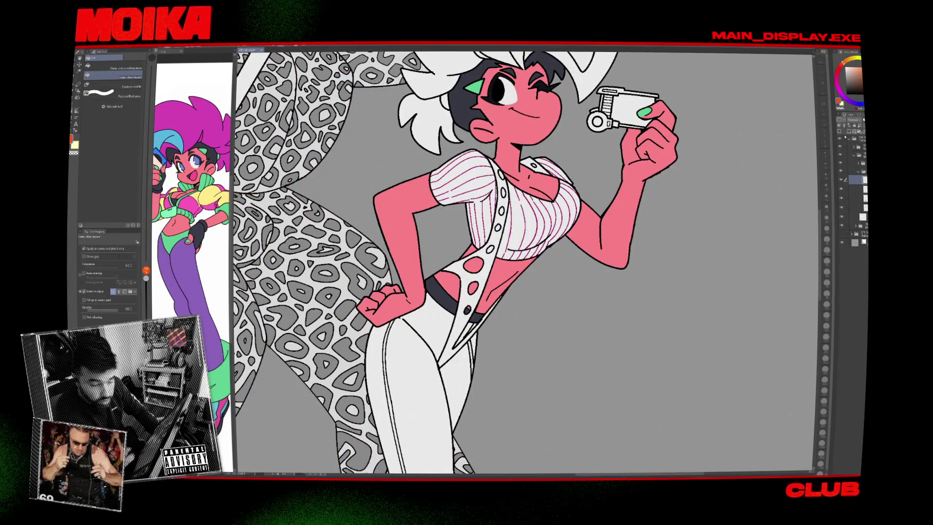
key(ctrl+y)
Fill the grey background behind the girl orange as well.
scroll(553, 170, up, 2)
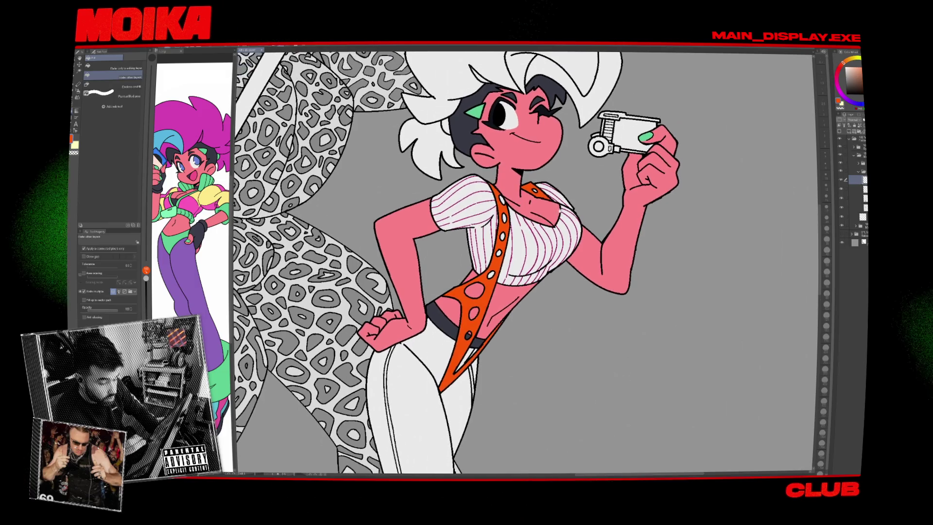
scroll(553, 207, up, 1)
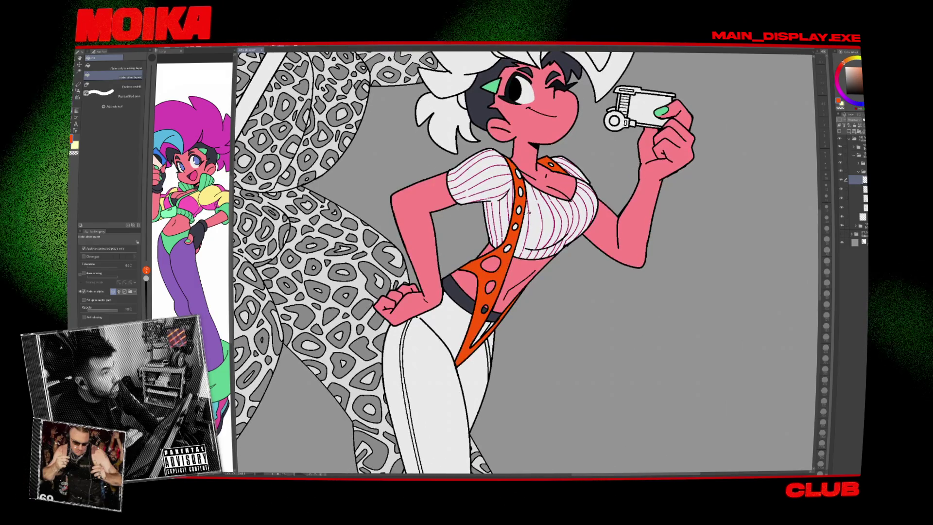
mouse_move(500, 337)
mouse_down()
mouse_move(510, 255)
mouse_move(507, 262)
mouse_up()
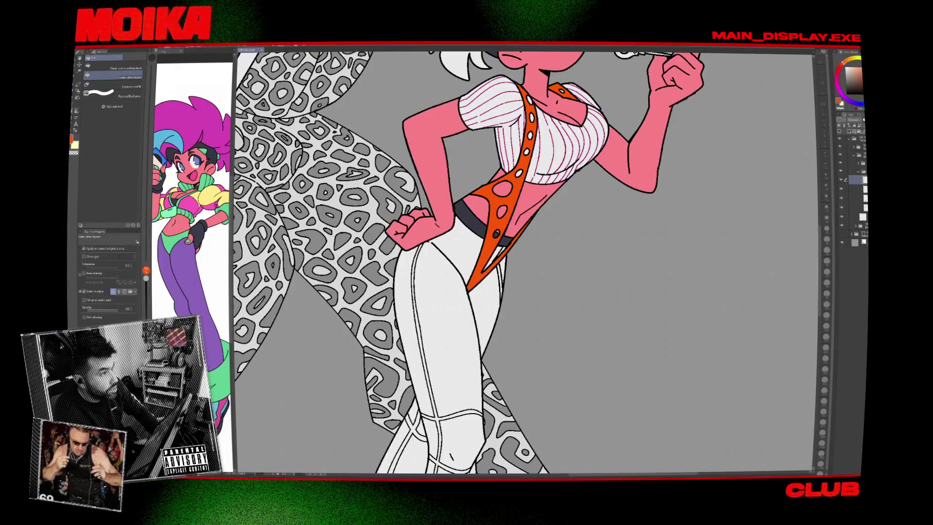
click(558, 260)
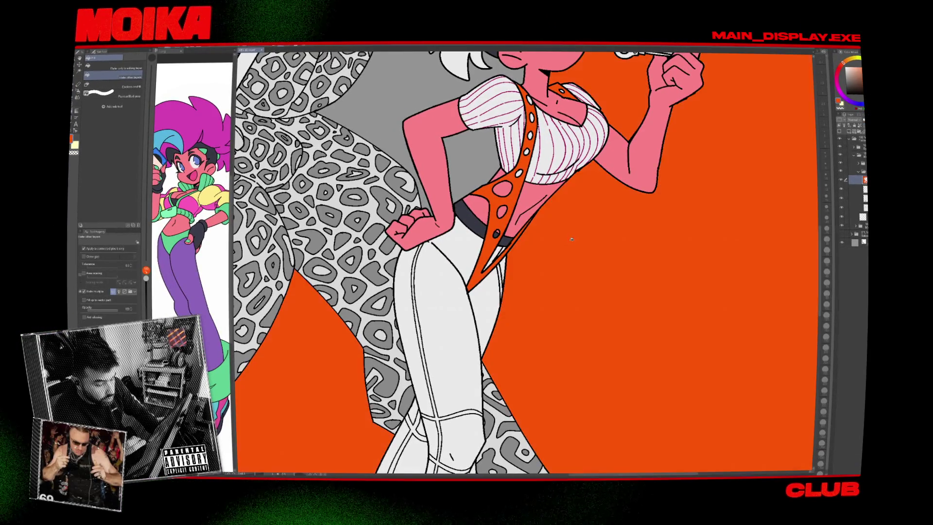
Undo the orange background fill and fill the girl's hair and ponytail orange.
drag(558, 260, 534, 367)
key(ctrl+z)
drag(504, 72, 495, 222)
click(494, 222)
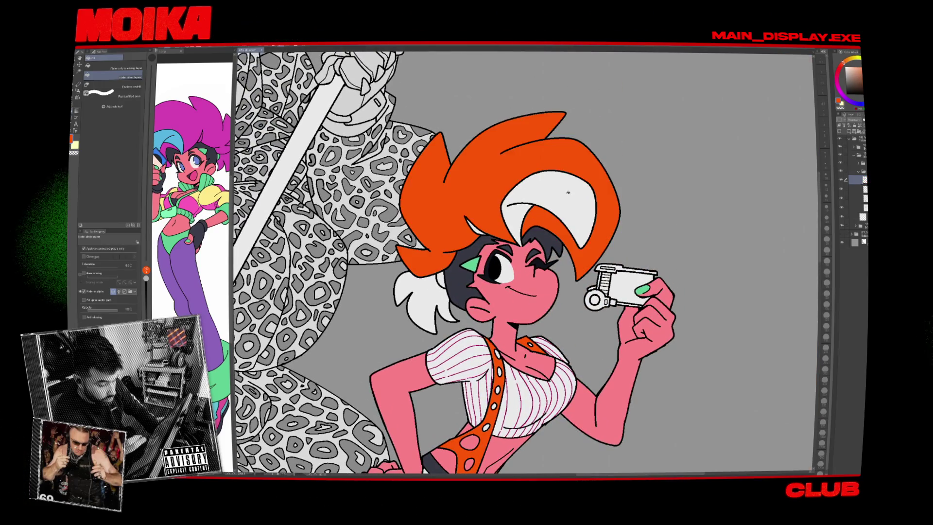
click(443, 281)
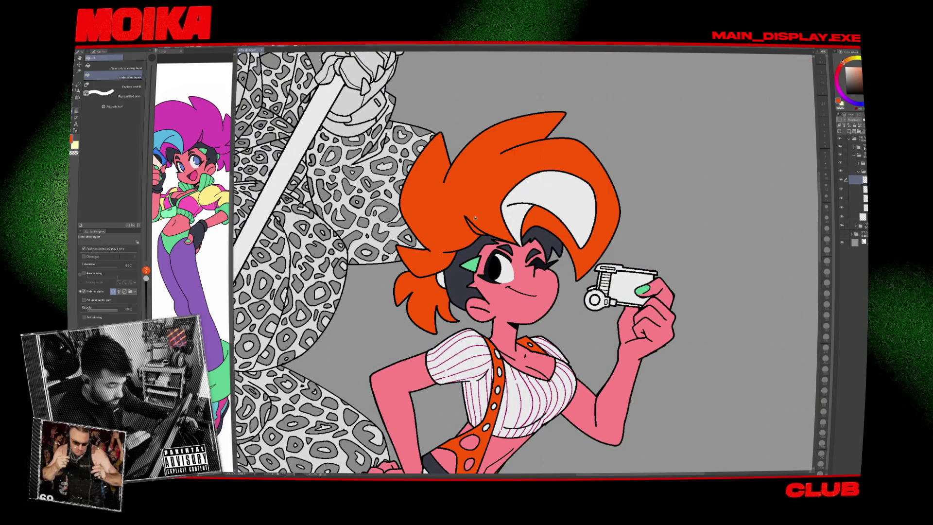
Hide the stripe pattern so the shirt is plain white, then select the layer below.
key(period)
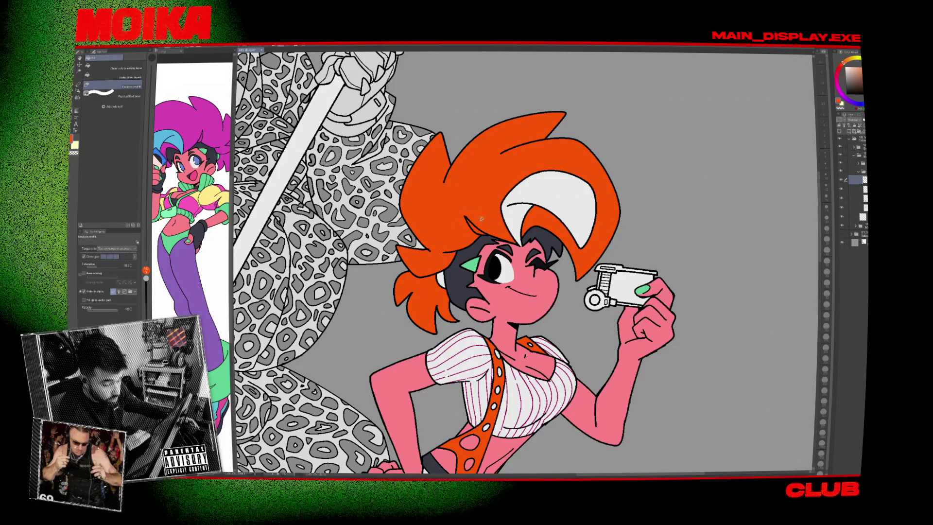
scroll(613, 127, down, 5)
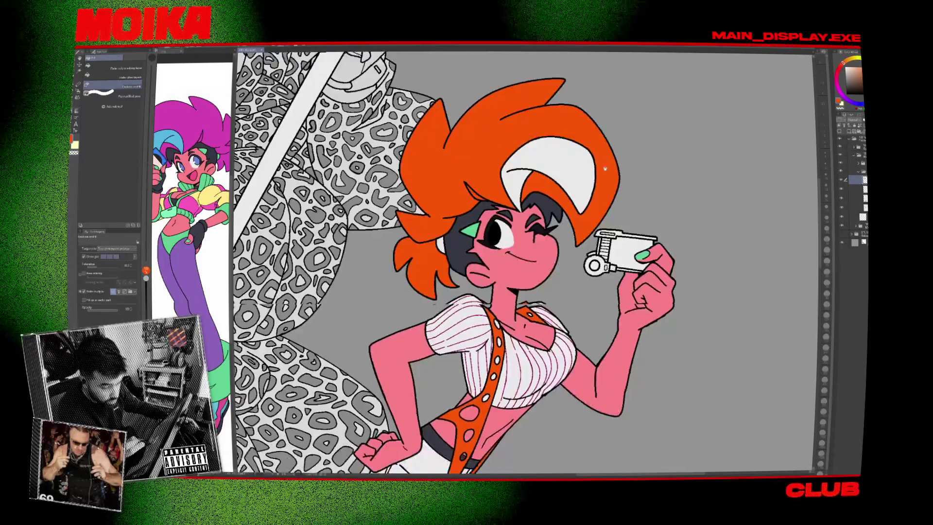
scroll(623, 210, up, 3)
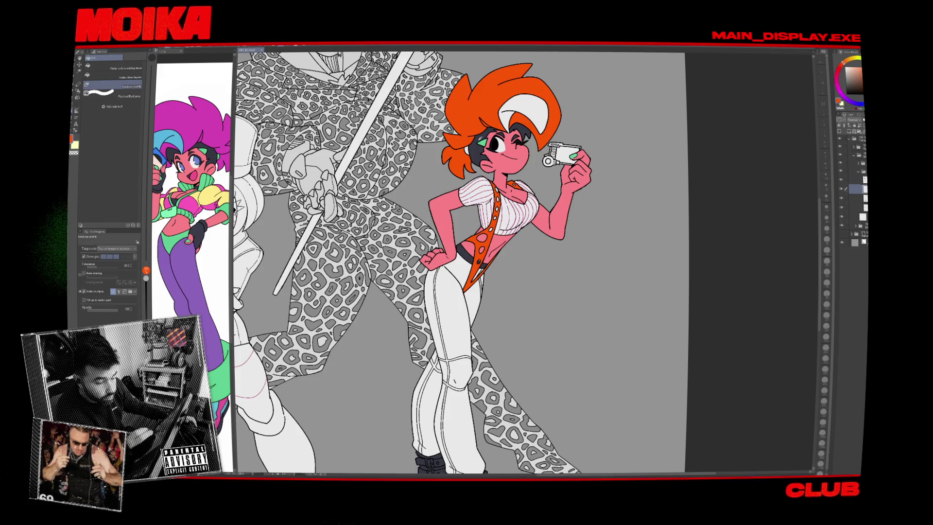
scroll(485, 142, up, 3)
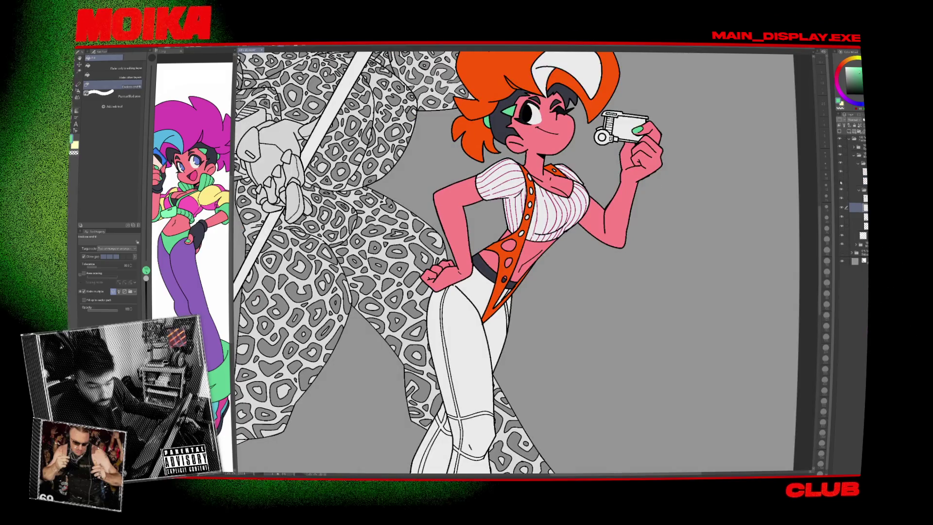
click(841, 197)
drag(820, 198, 673, 232)
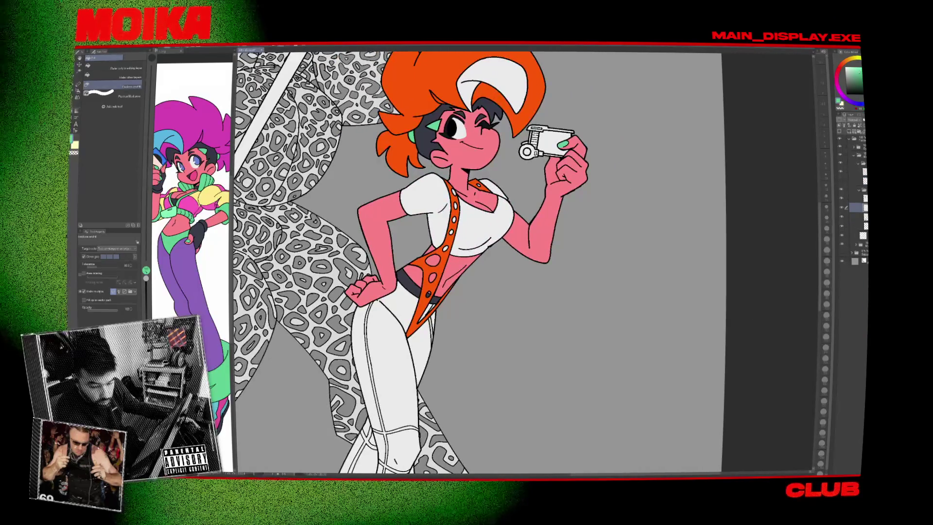
click(847, 225)
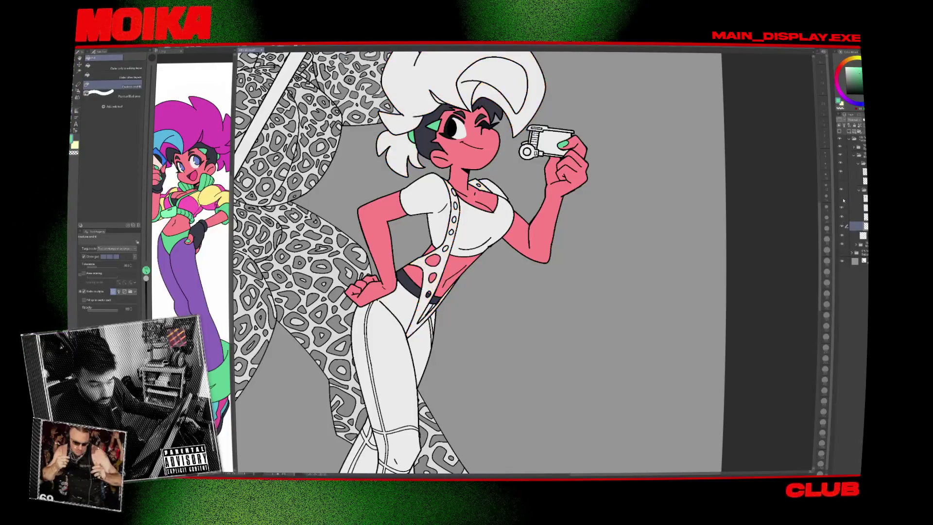
Toggle the boots and orange hair/strap layers to check them, then add a new raster layer.
scroll(462, 173, up, 5)
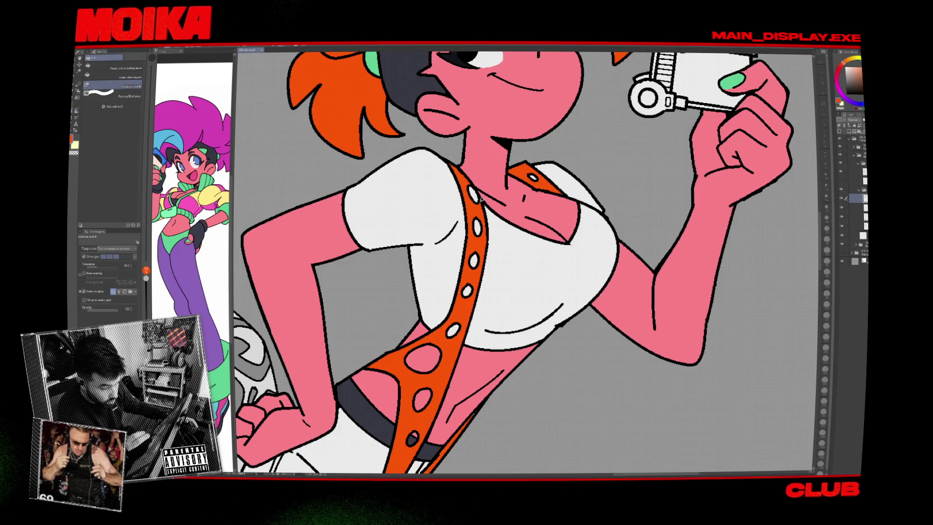
click(854, 225)
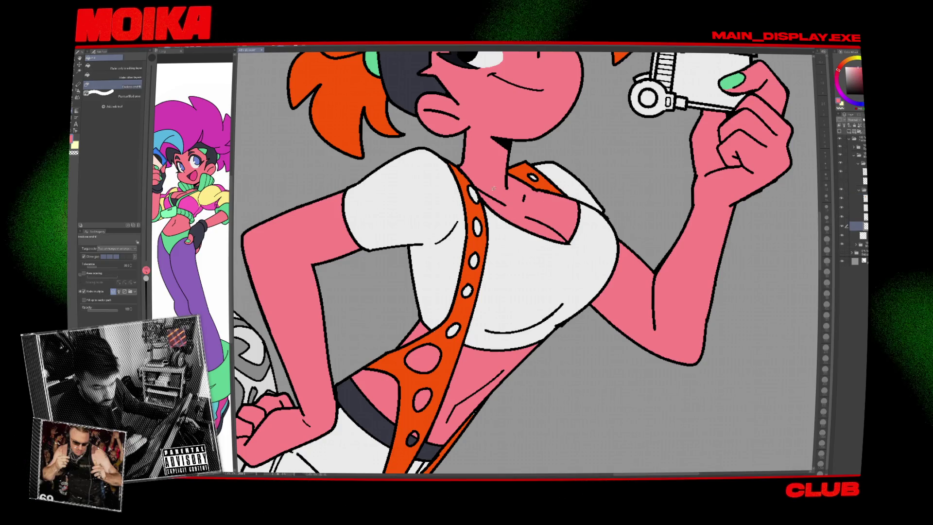
scroll(505, 196, down, 3)
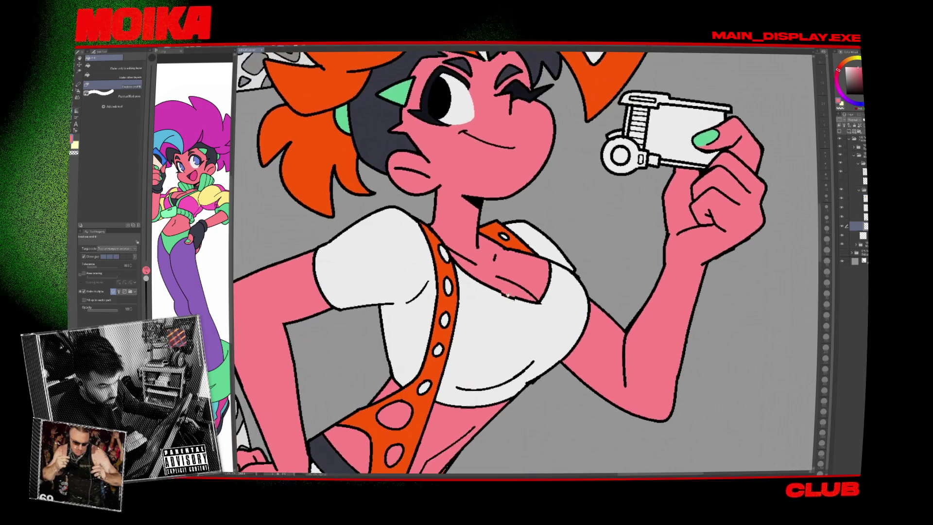
scroll(539, 312, down, 6)
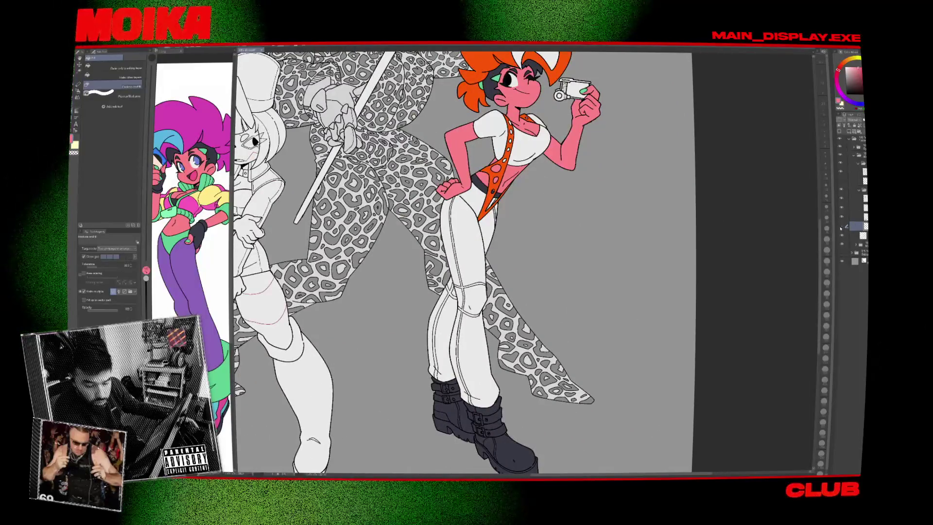
click(842, 220)
click(841, 220)
click(842, 220)
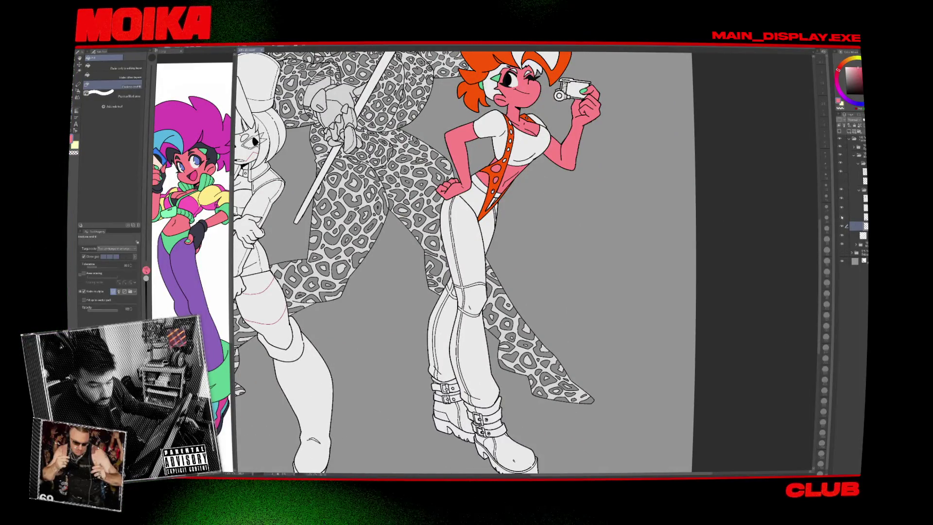
click(842, 210)
click(842, 209)
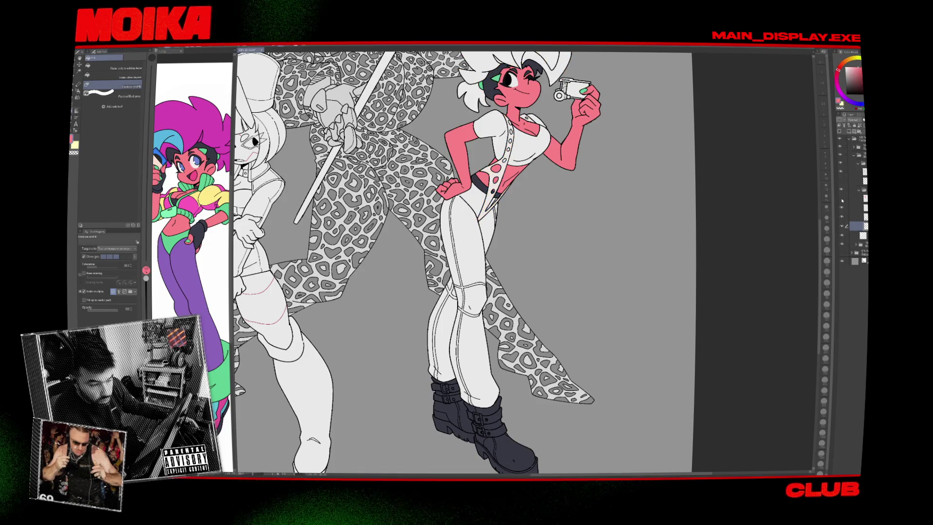
click(842, 208)
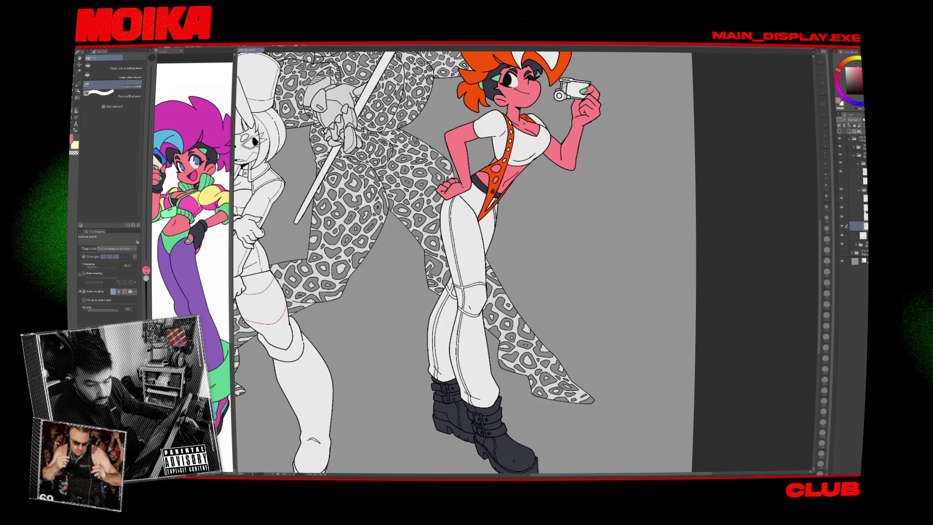
click(848, 152)
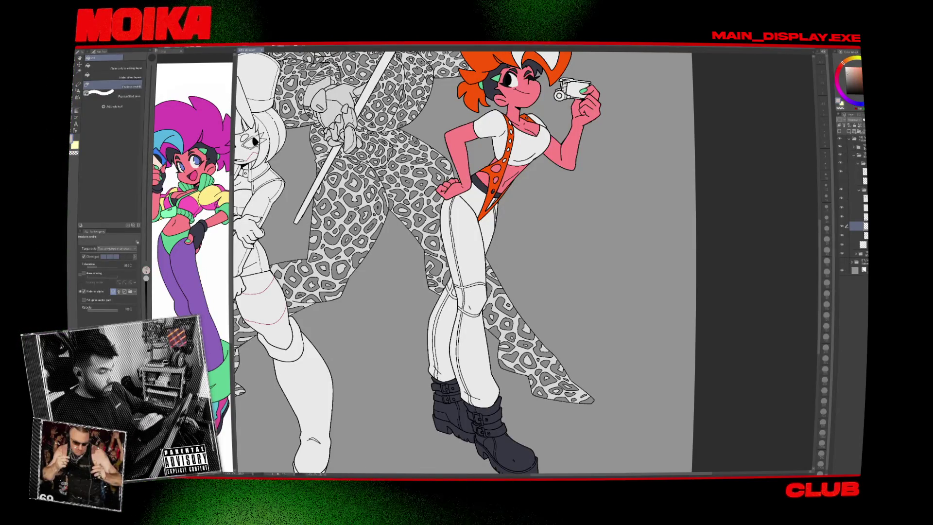
scroll(505, 111, up, 3)
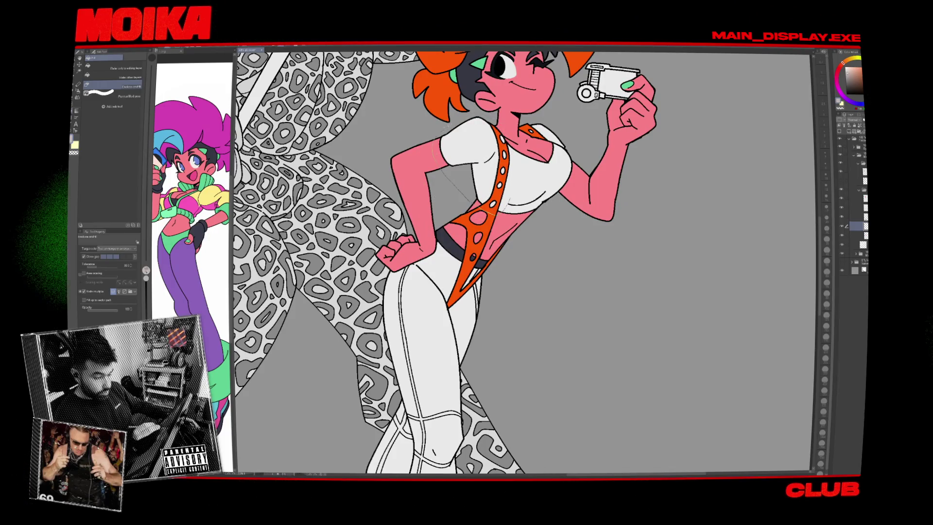
Fill the left sleeve and the rest of the shirt light grey.
drag(491, 214, 500, 185)
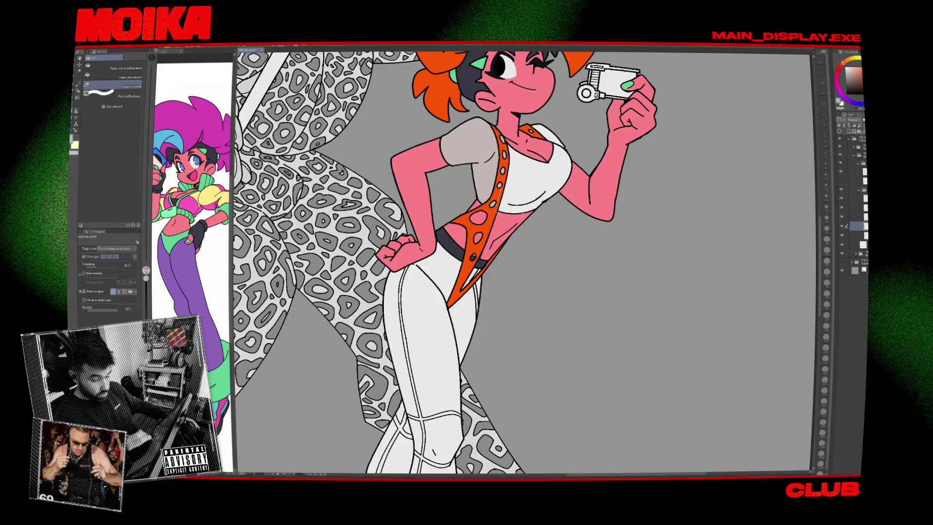
mouse_move(559, 144)
mouse_down()
mouse_move(505, 218)
mouse_move(537, 131)
mouse_up()
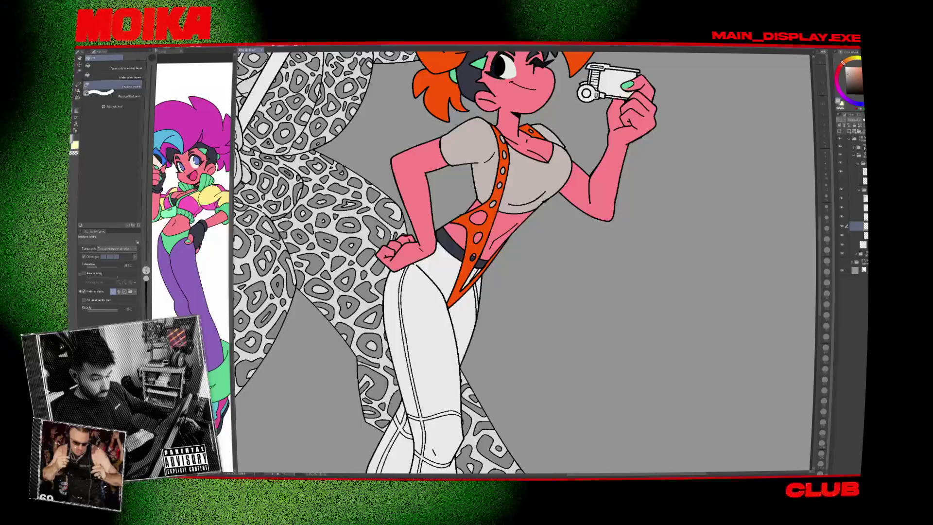
scroll(545, 240, down, 3)
drag(545, 241, 534, 306)
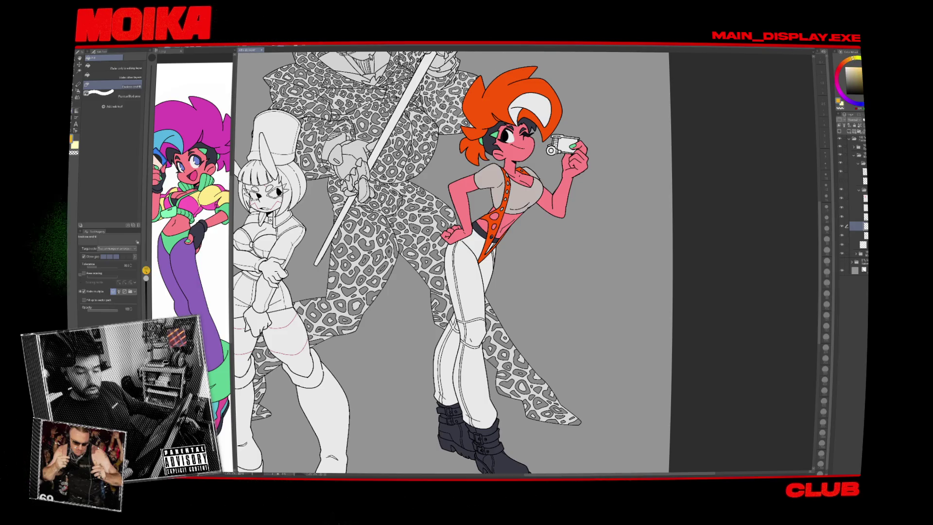
Hide the leopard-print figure and fill the right trouser leg yellow.
drag(794, 99, 807, 68)
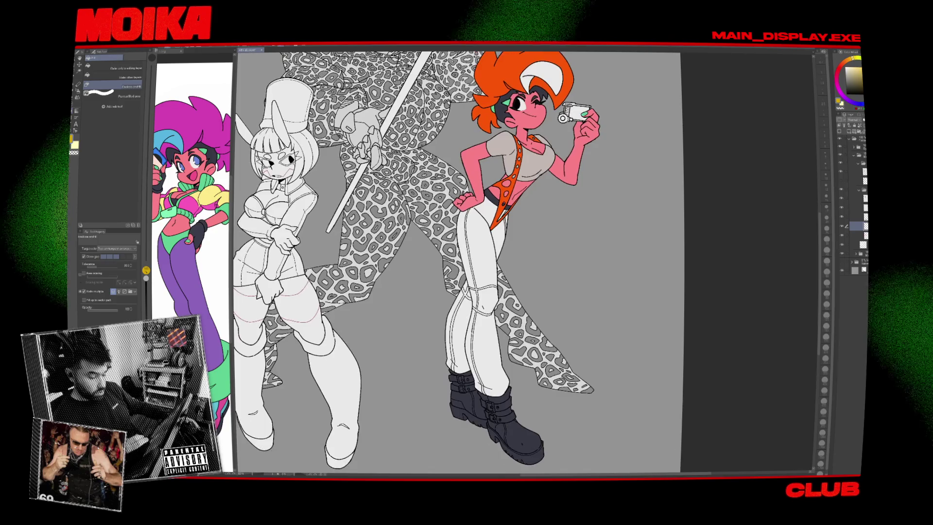
click(842, 257)
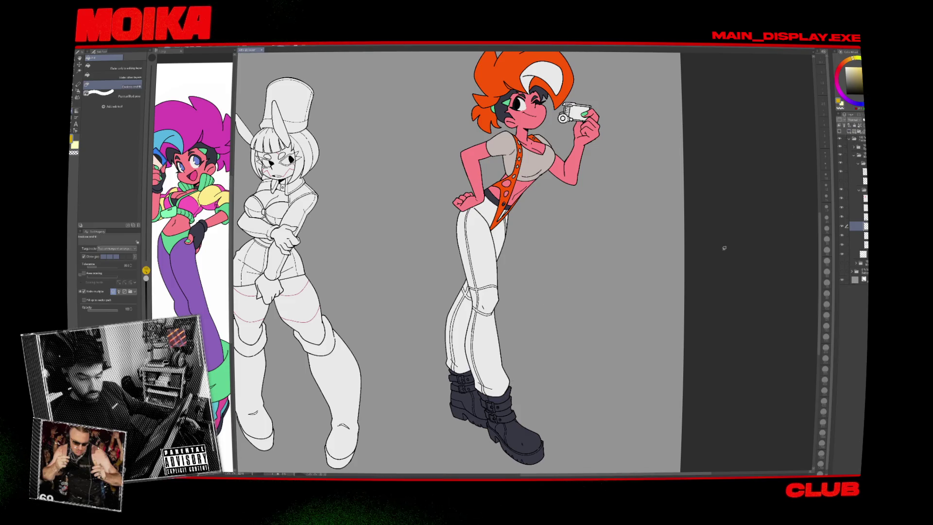
mouse_move(514, 380)
mouse_down()
mouse_move(486, 291)
mouse_move(509, 369)
mouse_up()
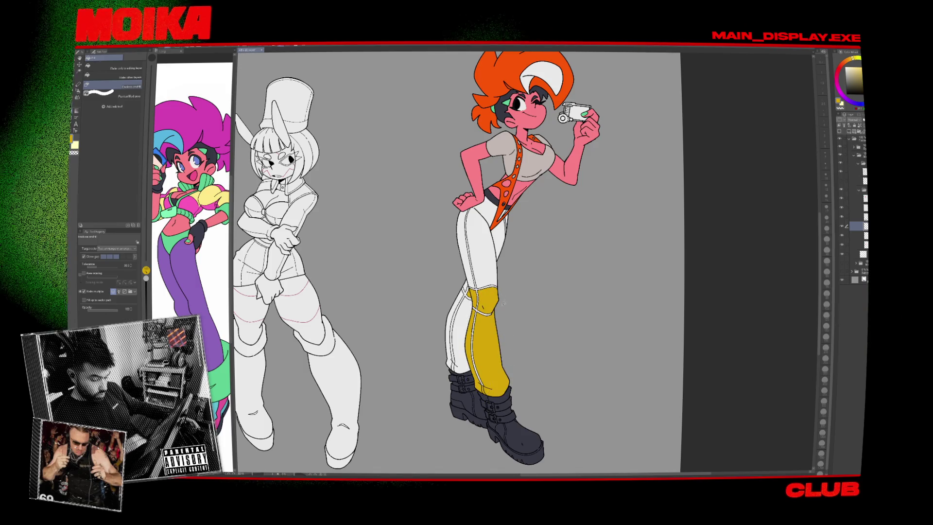
Fill the left trouser leg, then with Refer other layers the upper trousers, mustard yellow.
mouse_move(461, 276)
mouse_down()
mouse_move(445, 304)
mouse_move(469, 374)
mouse_up()
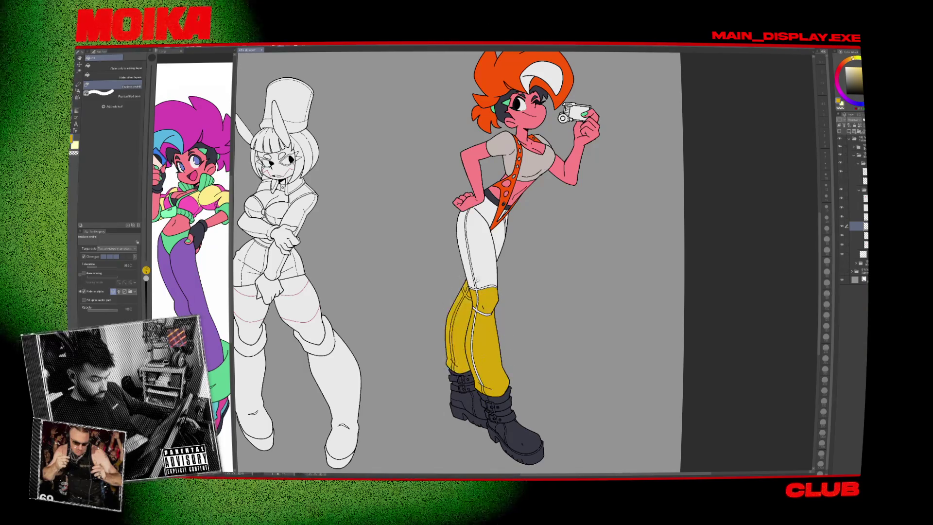
scroll(494, 230, up, 3)
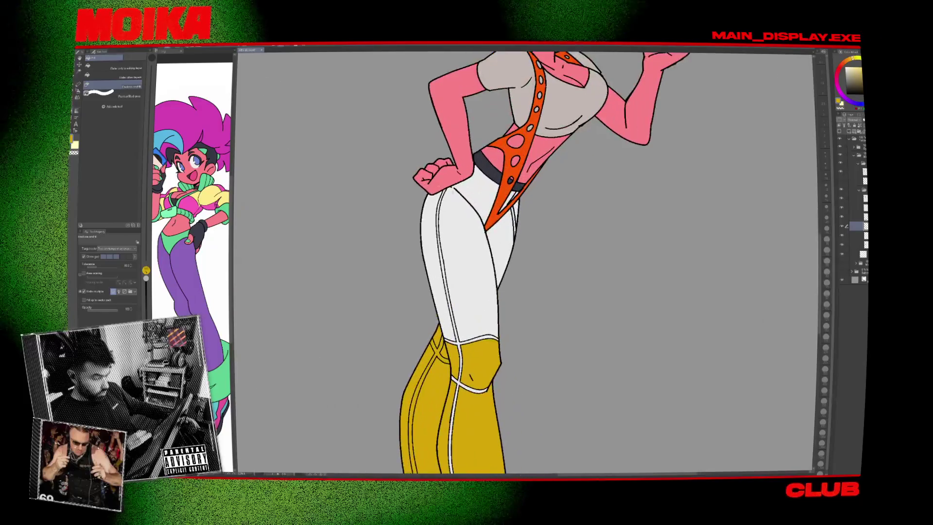
click(125, 76)
click(463, 304)
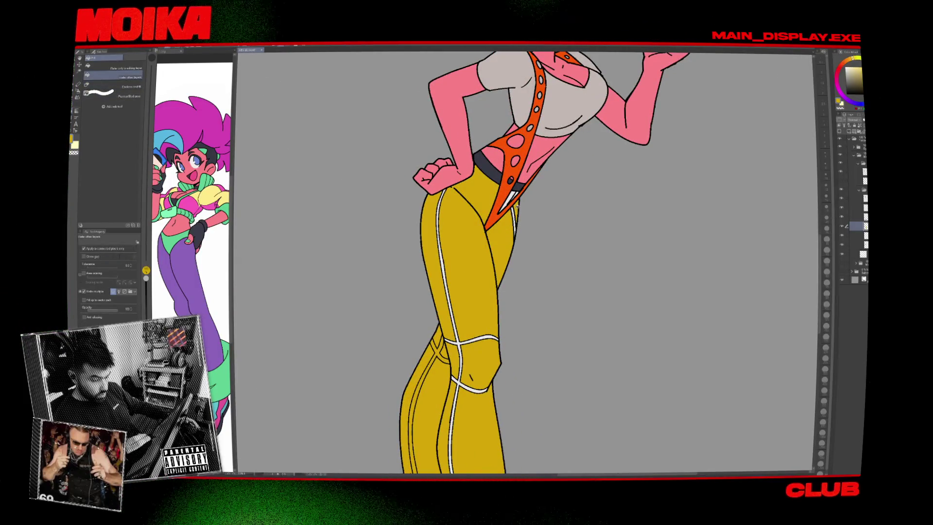
Zoom and pan around the trousers, hip and fist to inspect the yellow fill for gaps.
scroll(516, 193, up, 2)
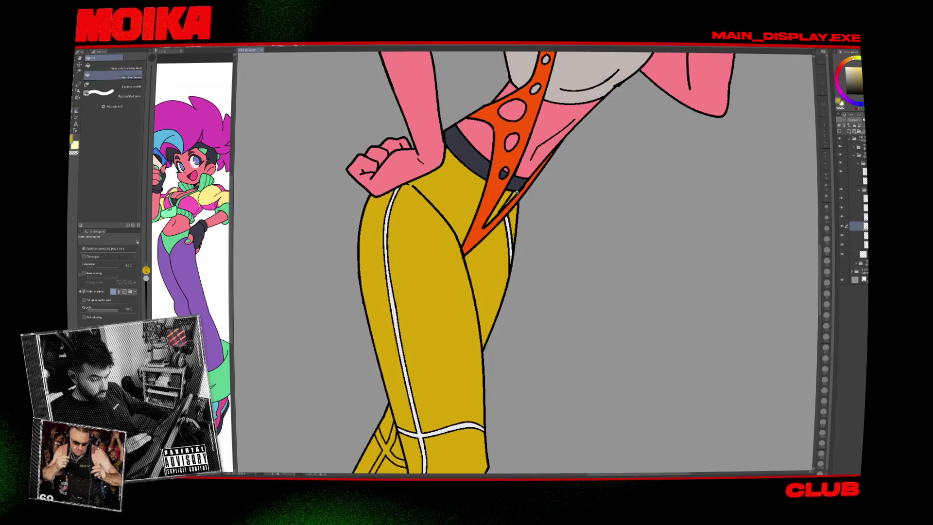
scroll(511, 206, up, 2)
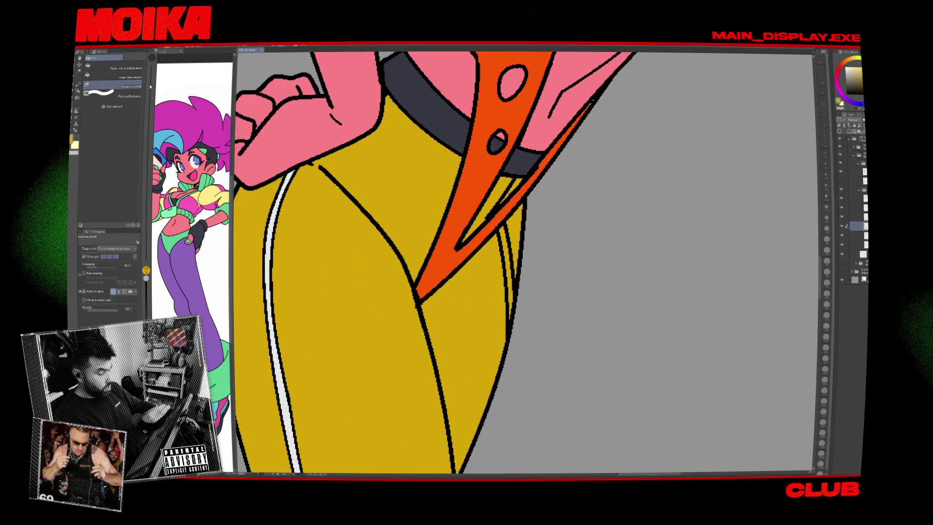
drag(381, 142, 497, 142)
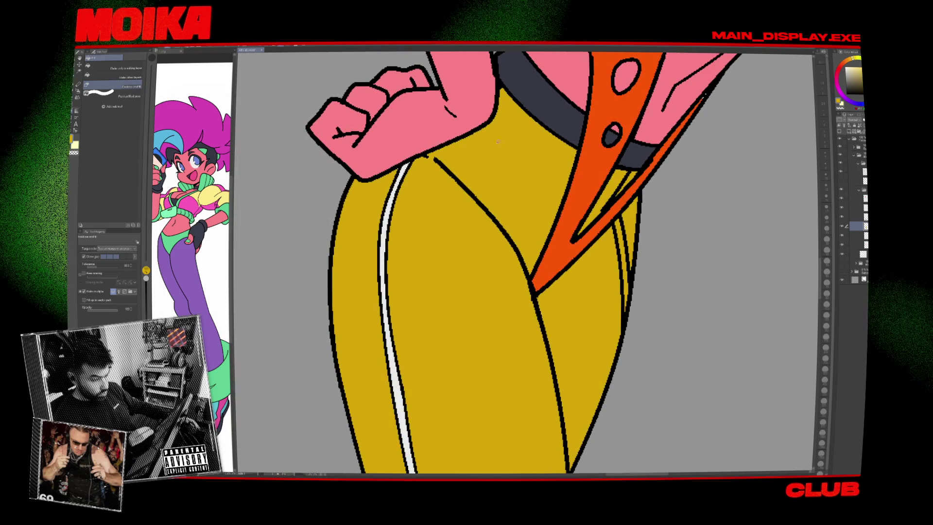
scroll(451, 138, down, 5)
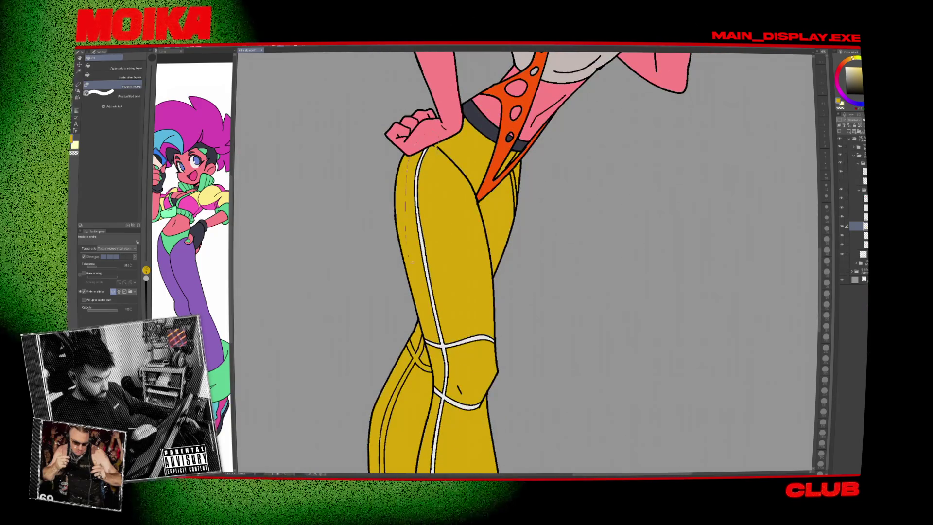
scroll(452, 243, down, 5)
scroll(452, 243, up, 1)
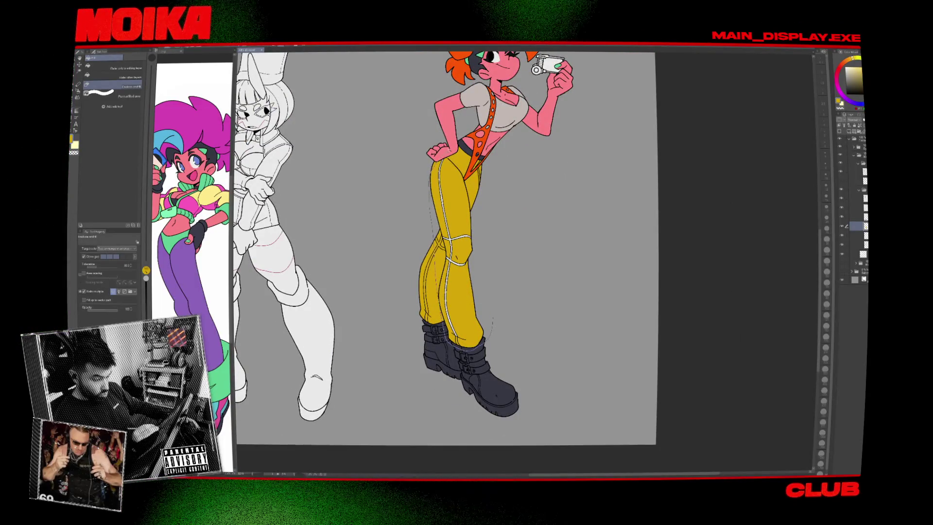
scroll(482, 289, up, 5)
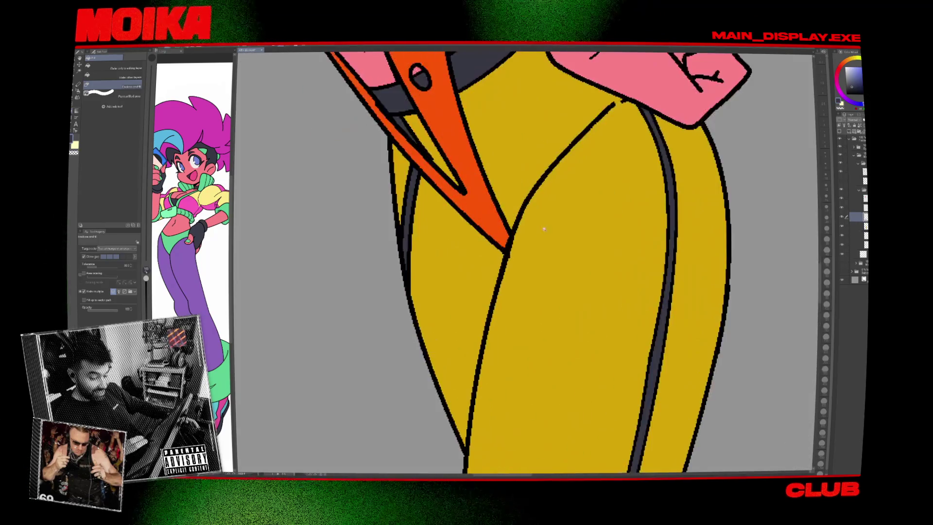
scroll(530, 236, down, 3)
scroll(542, 274, down, 4)
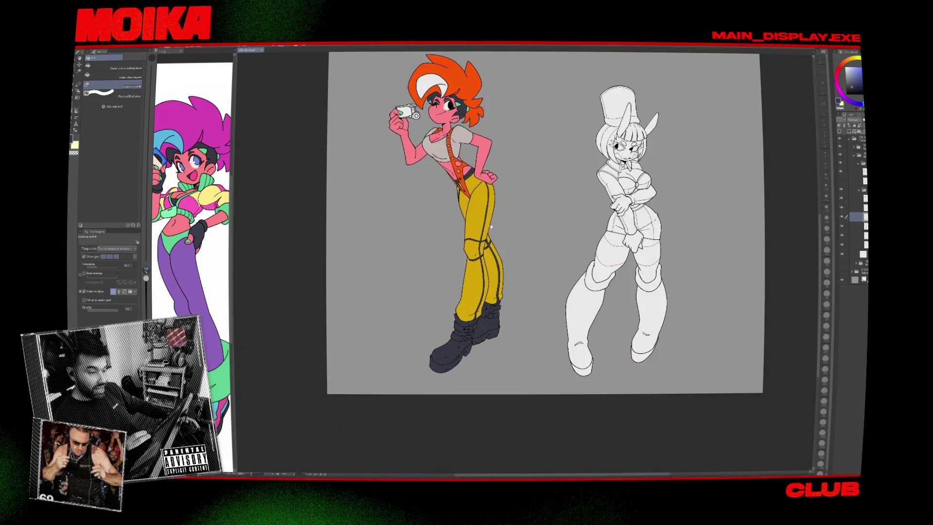
scroll(534, 276, up, 5)
scroll(533, 276, up, 5)
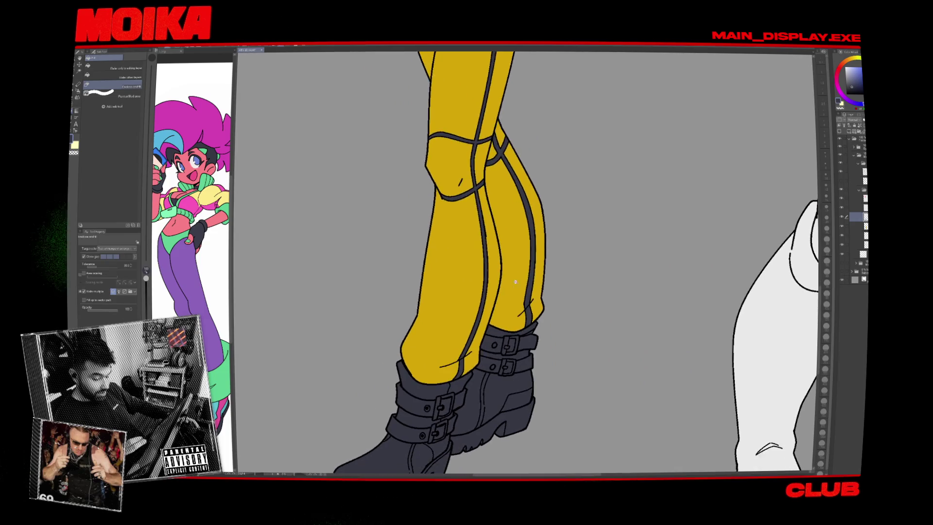
drag(517, 290, 474, 430)
scroll(570, 324, down, 2)
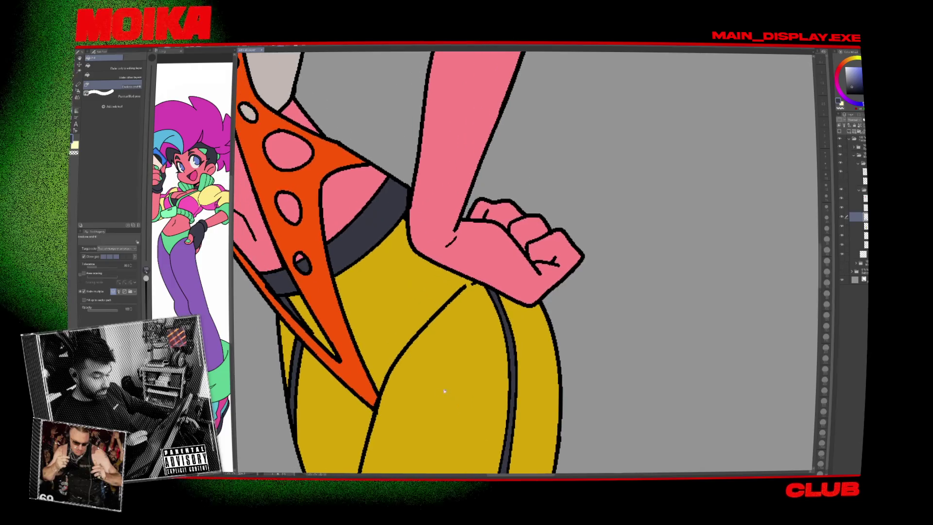
scroll(570, 324, down, 4)
scroll(570, 324, down, 4)
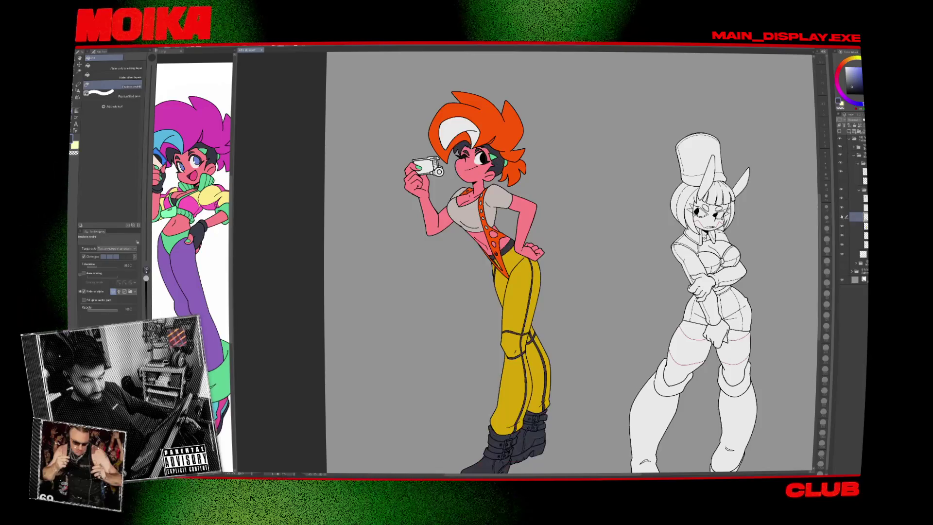
Check the hair layer, select it, and sample the hair's orange as the drawing colour.
click(842, 199)
click(842, 199)
click(859, 198)
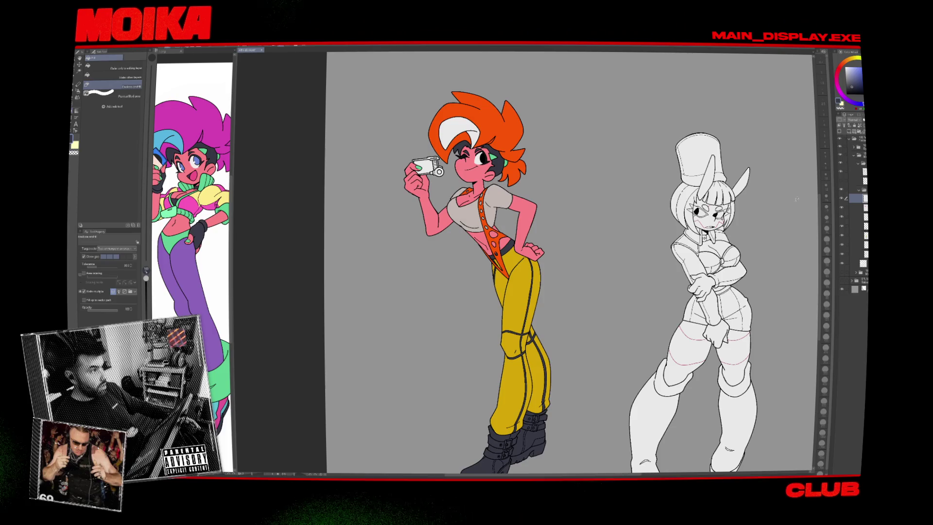
alt+click(508, 137)
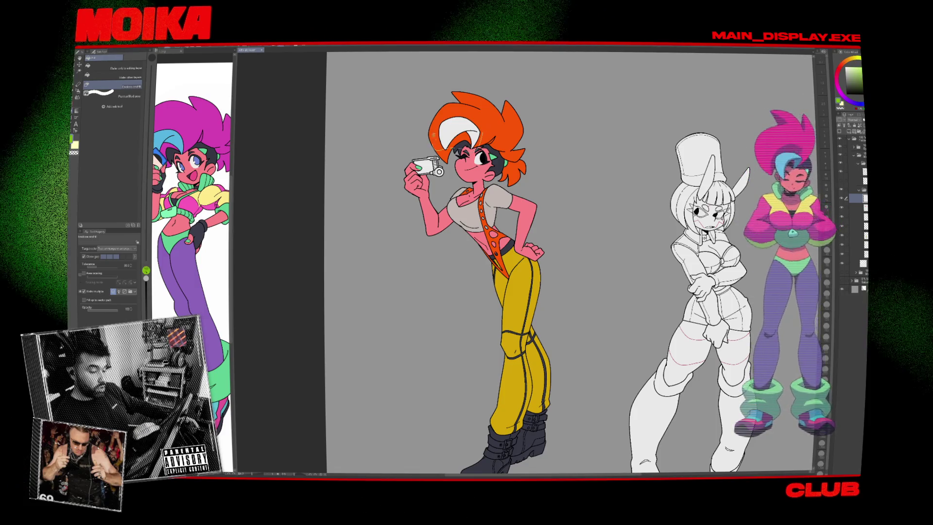
scroll(469, 122, up, 3)
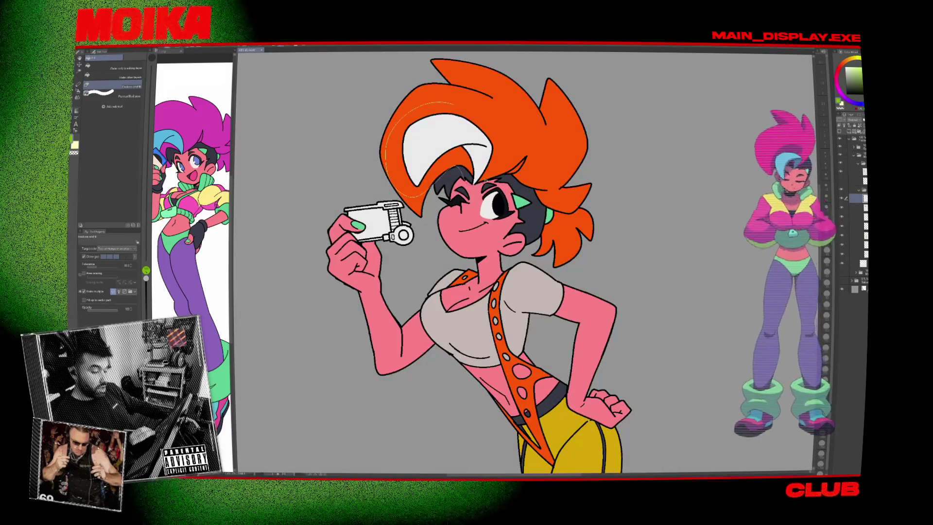
Fill the white hair highlight swoosh with lime green.
drag(407, 117, 408, 119)
scroll(528, 236, down, 3)
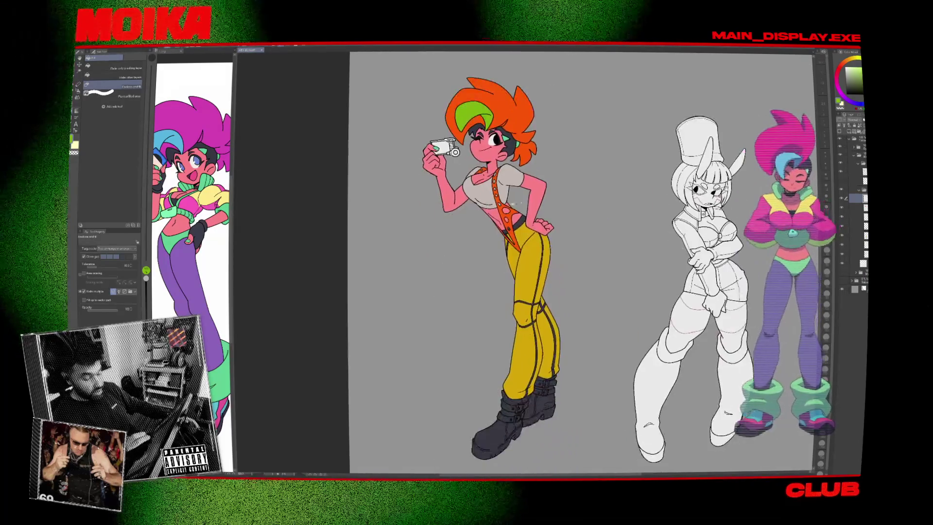
drag(527, 236, 526, 224)
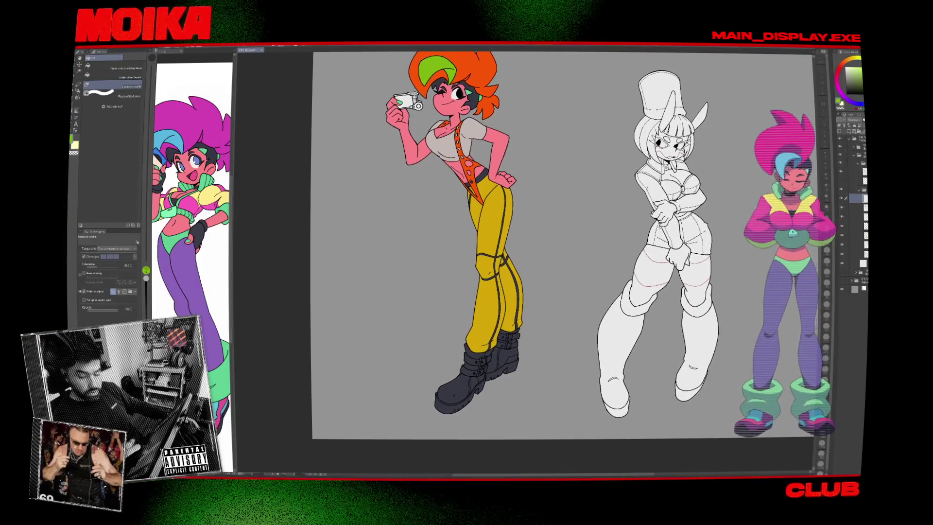
Toggle the hair, pants-and-boots and pants layers to check them, then open Tonal Correction.
click(842, 209)
click(842, 209)
click(842, 227)
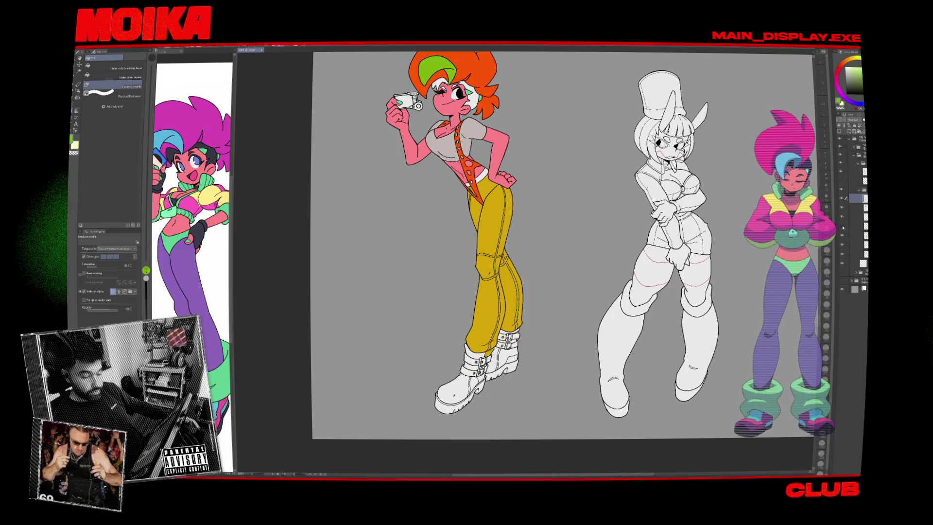
click(842, 227)
click(844, 235)
click(843, 235)
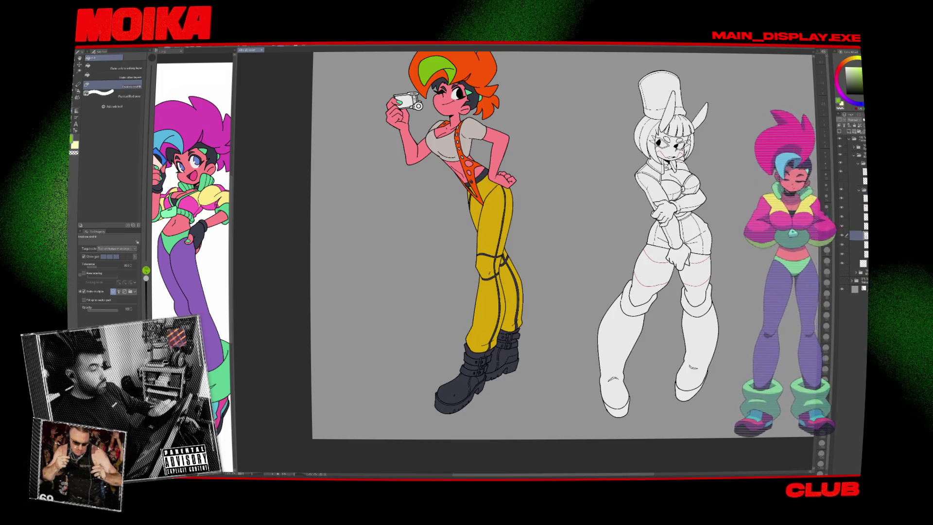
click(90, 45)
Raise Luminosity and Saturation in Hue/Saturation/Luminosity to brighten the mustard pants to a cleaner yellow.
mouse_move(134, 160)
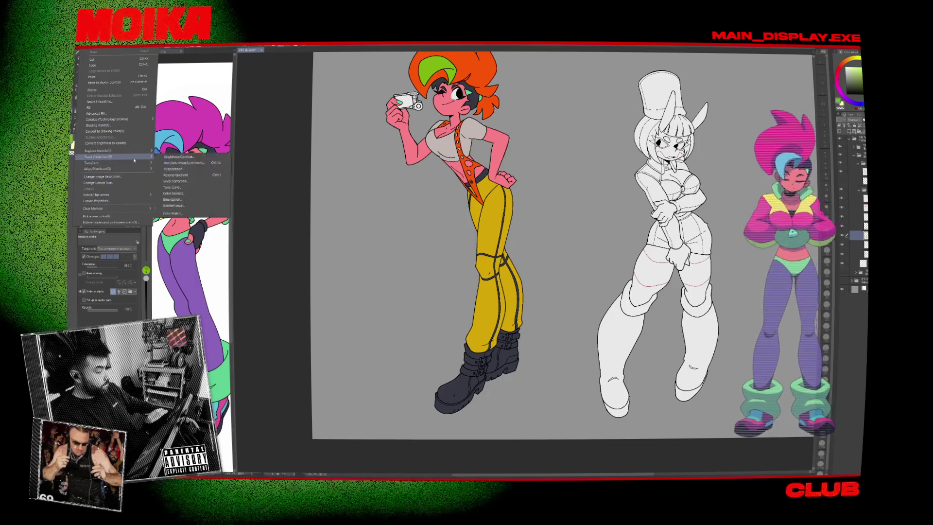
click(183, 163)
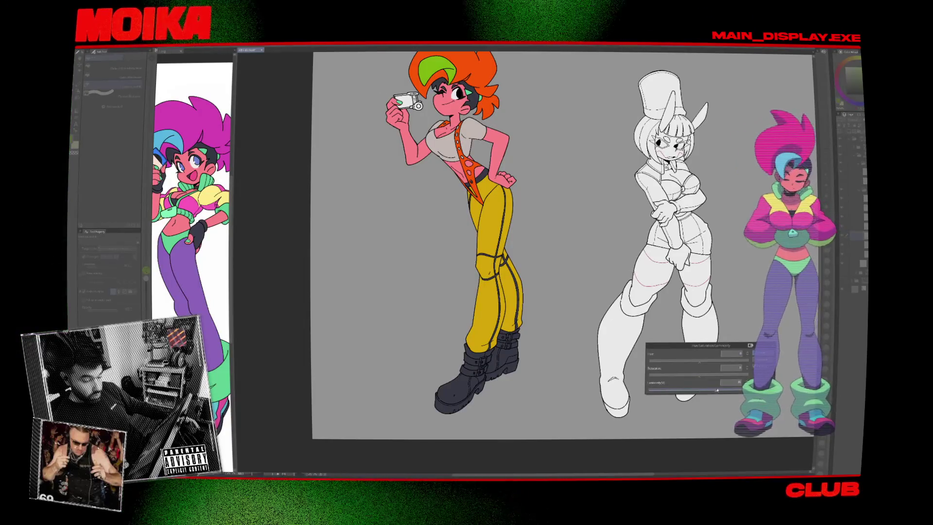
drag(717, 390, 714, 392)
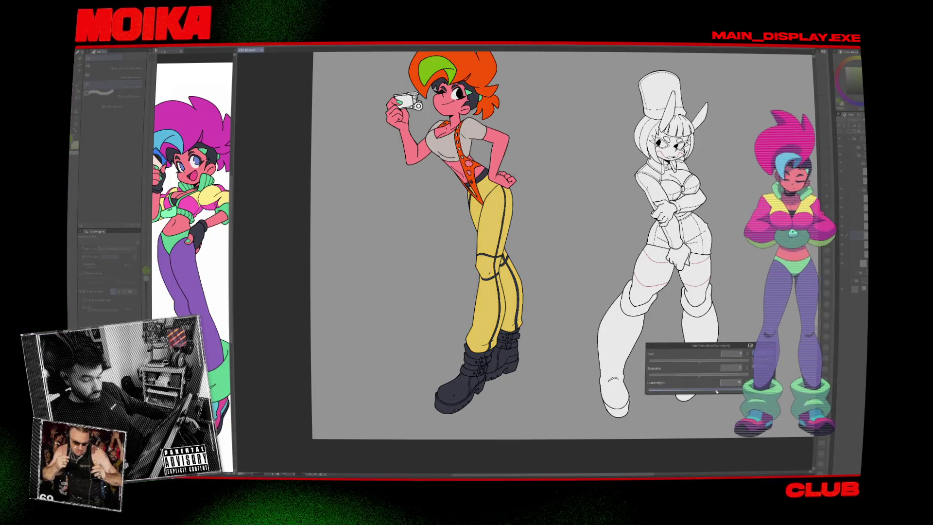
drag(715, 376, 709, 378)
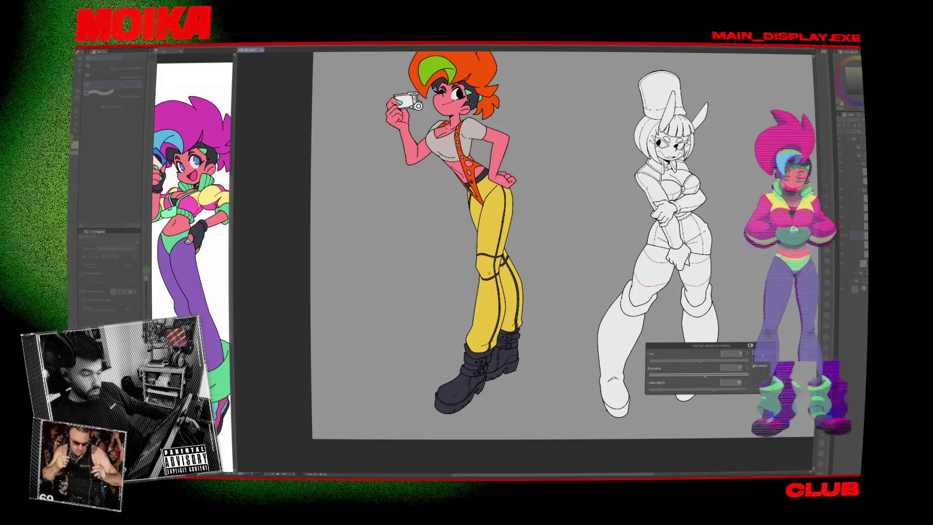
key(Return)
drag(535, 243, 466, 276)
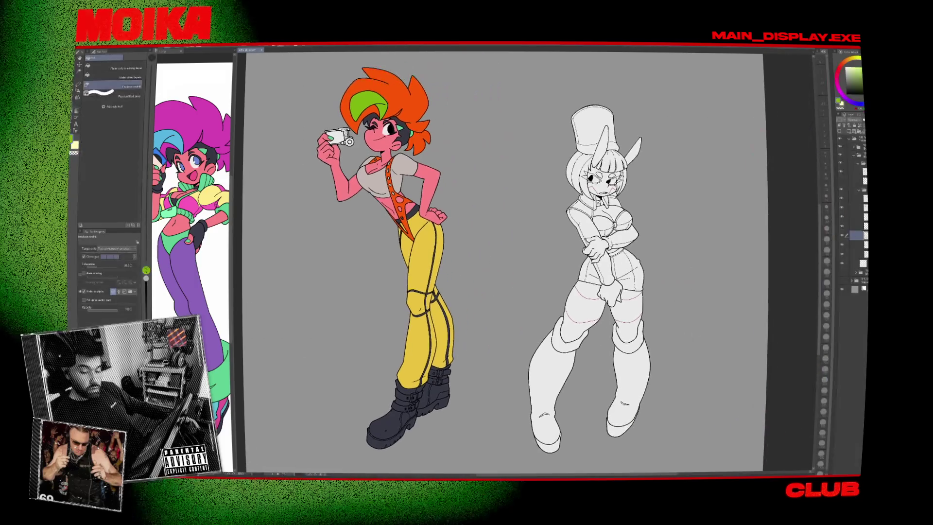
Pick the hair colour layer and lasso-select the camera girl's hair.
click(842, 208)
click(842, 208)
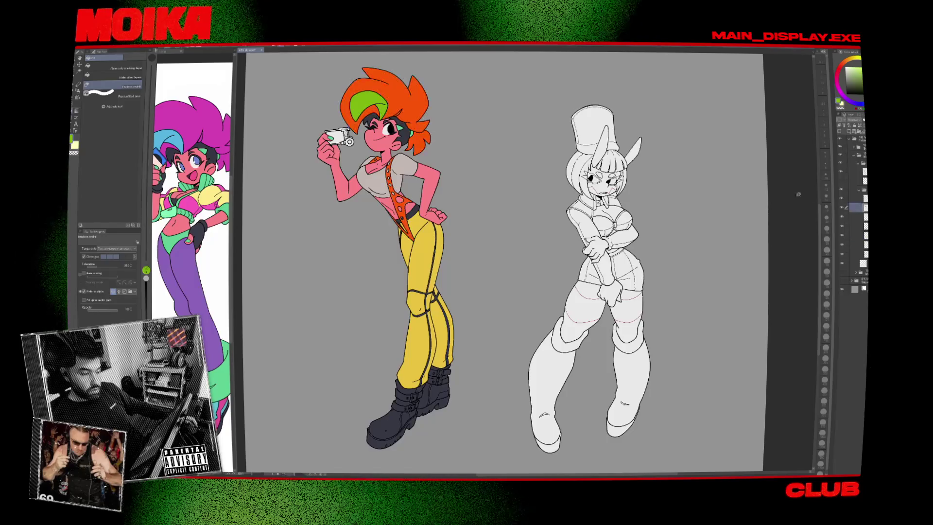
key(m)
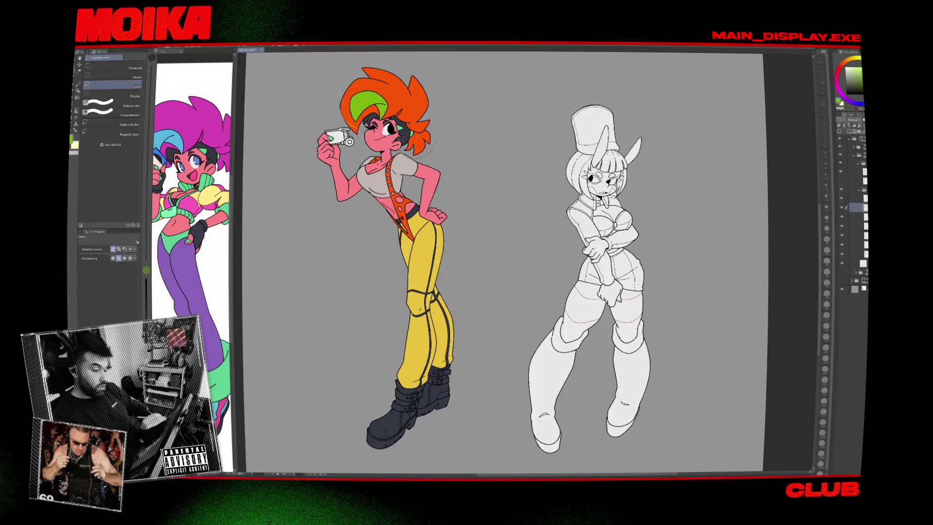
drag(338, 92, 417, 116)
key(Delete)
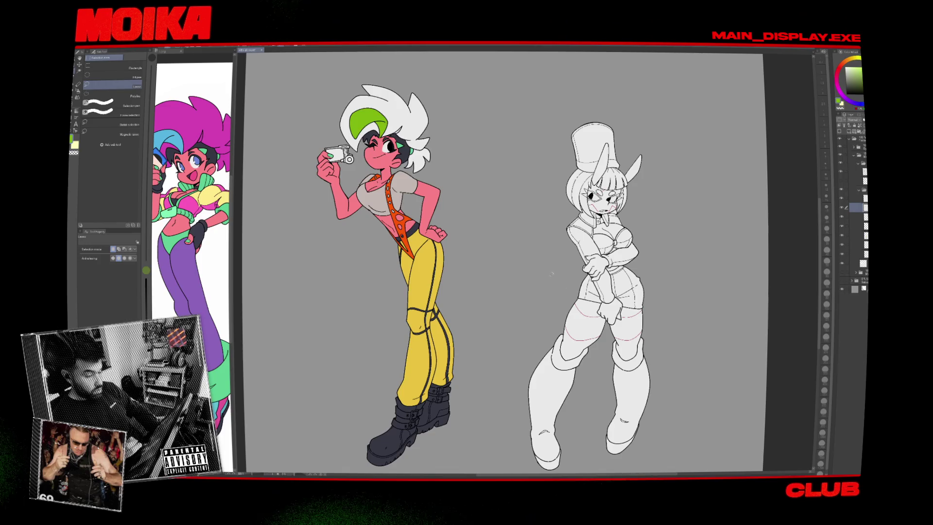
key(ctrl+z)
Shift the selected hair's hue from orange toward red with Ctrl+U.
key(alt+e)
key(Escape)
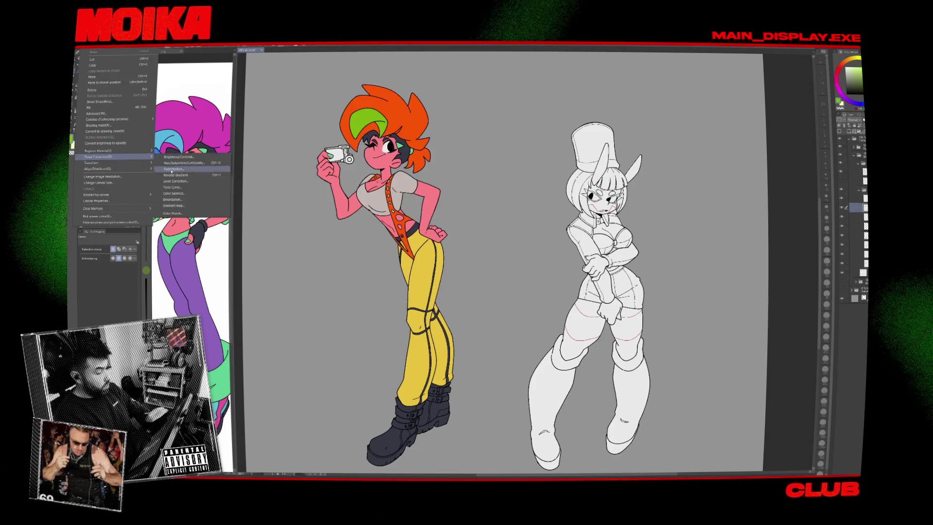
key(ctrl+u)
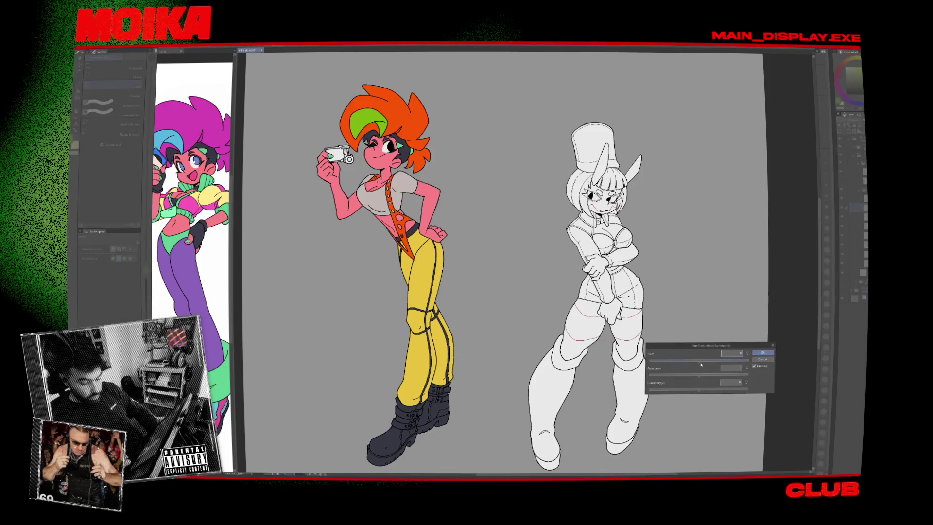
mouse_move(699, 360)
mouse_down()
mouse_move(707, 362)
mouse_move(697, 362)
mouse_up()
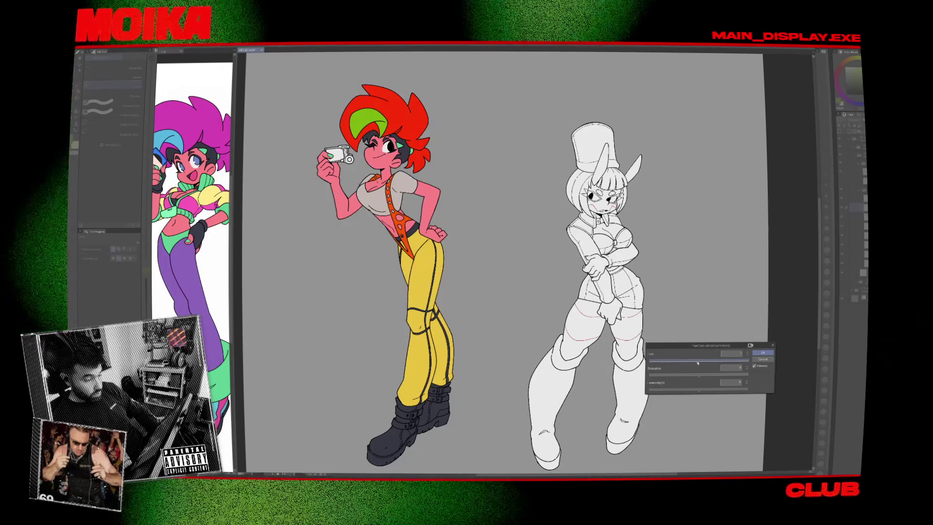
click(761, 353)
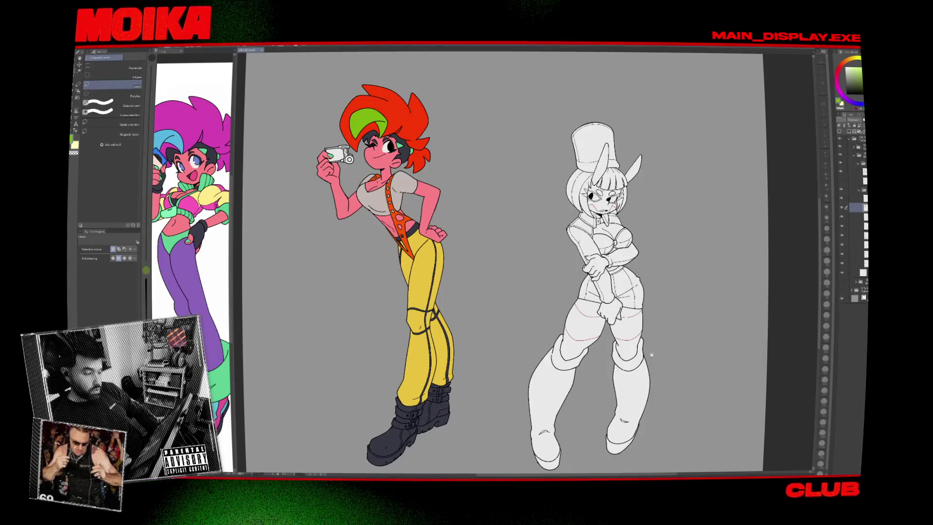
scroll(554, 249, down, 2)
scroll(567, 265, up, 2)
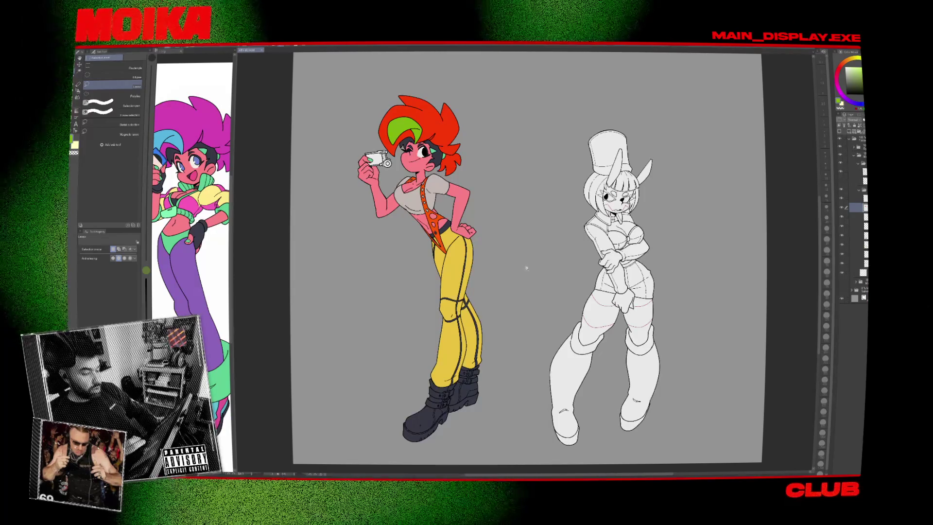
scroll(556, 277, up, 1)
scroll(509, 289, down, 2)
key(p)
scroll(545, 260, up, 5)
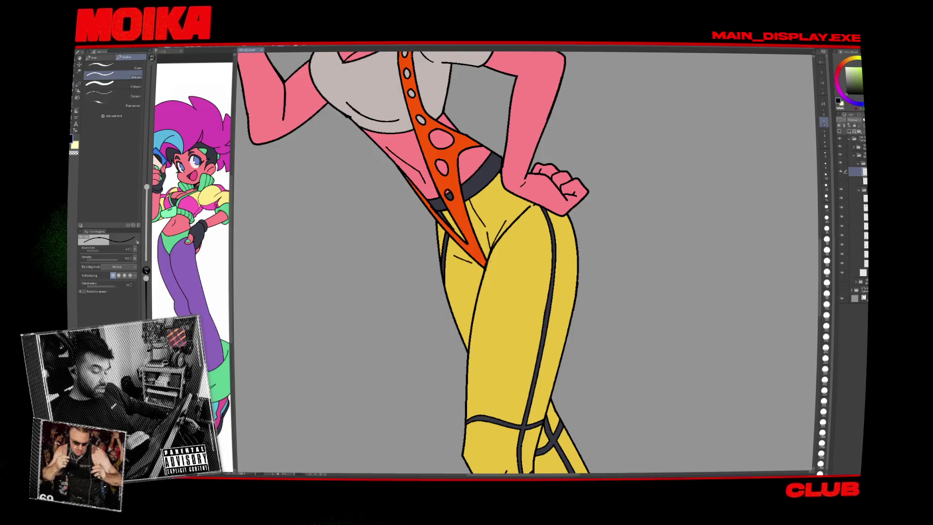
drag(607, 256, 586, 240)
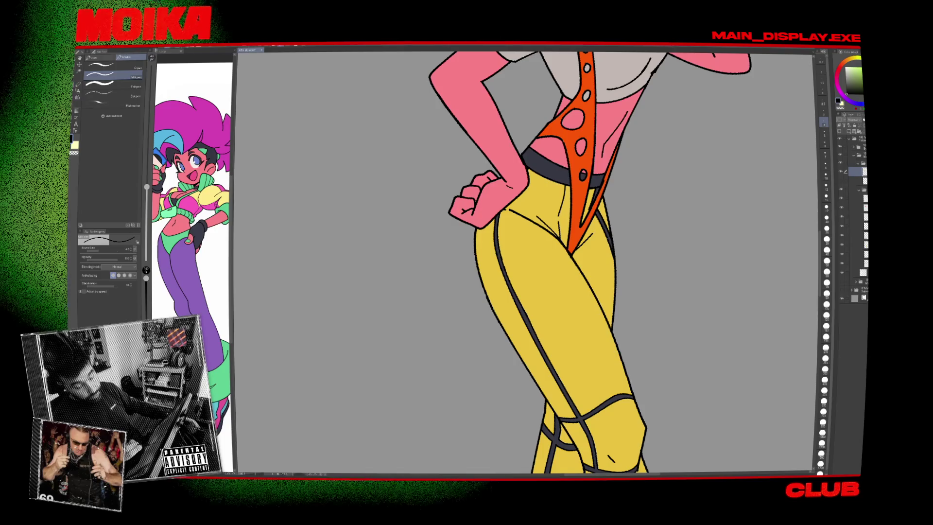
scroll(530, 273, down, 5)
scroll(531, 274, up, 3)
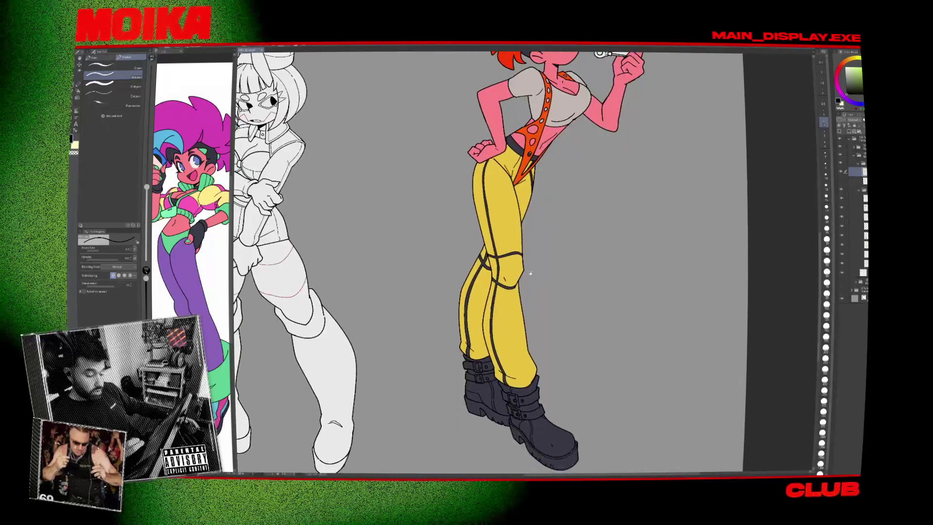
key(ctrl+0)
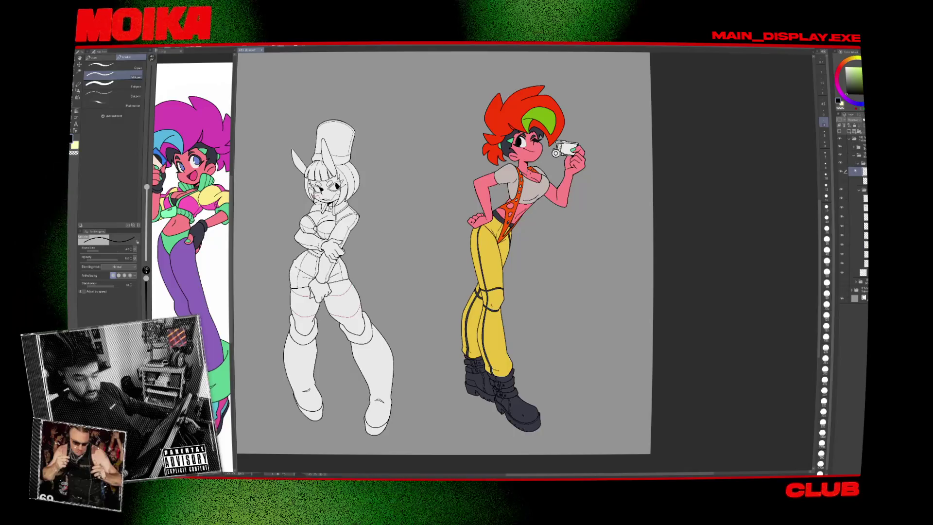
click(859, 163)
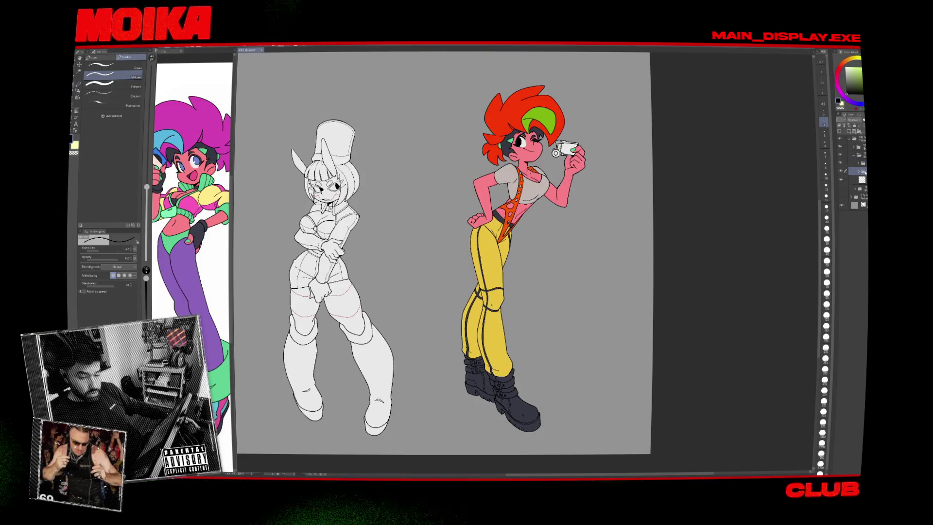
scroll(745, 192, down, 2)
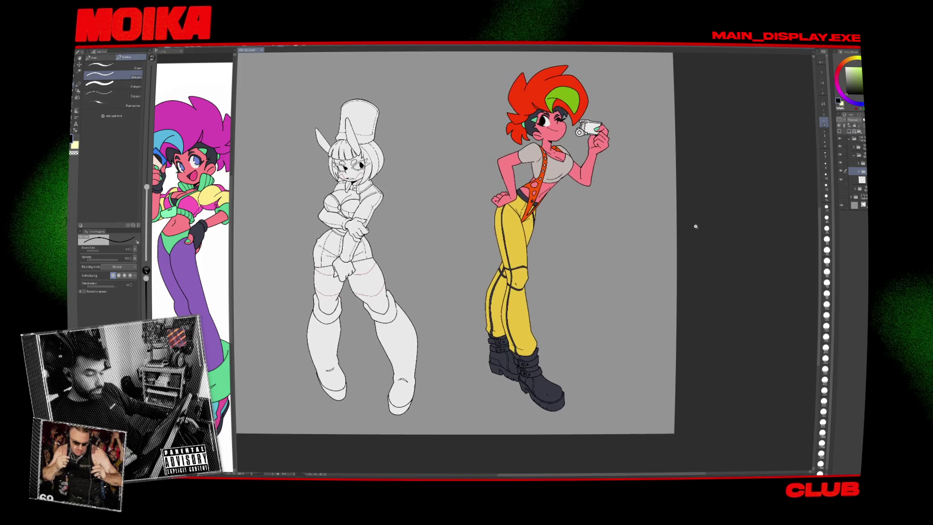
scroll(680, 234, up, 3)
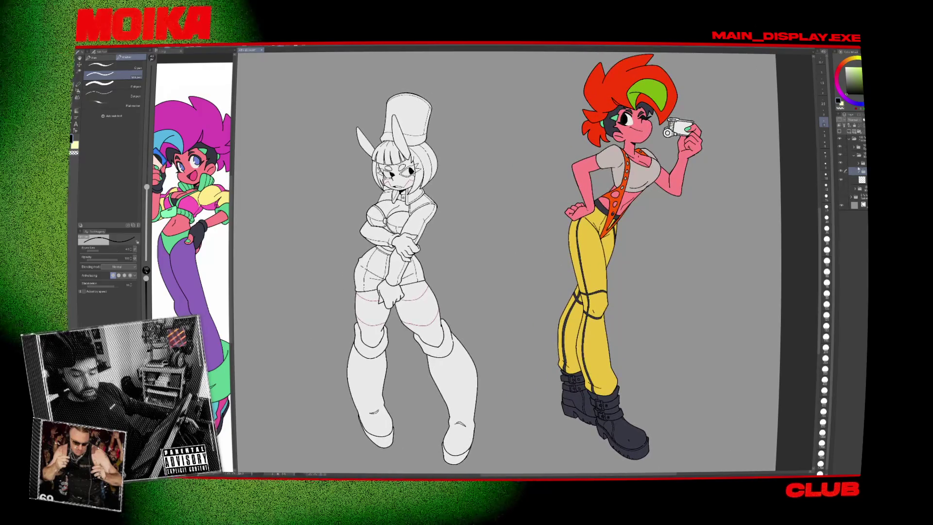
Make the stripe texture layer visible over the grey top and expand its folder.
click(846, 189)
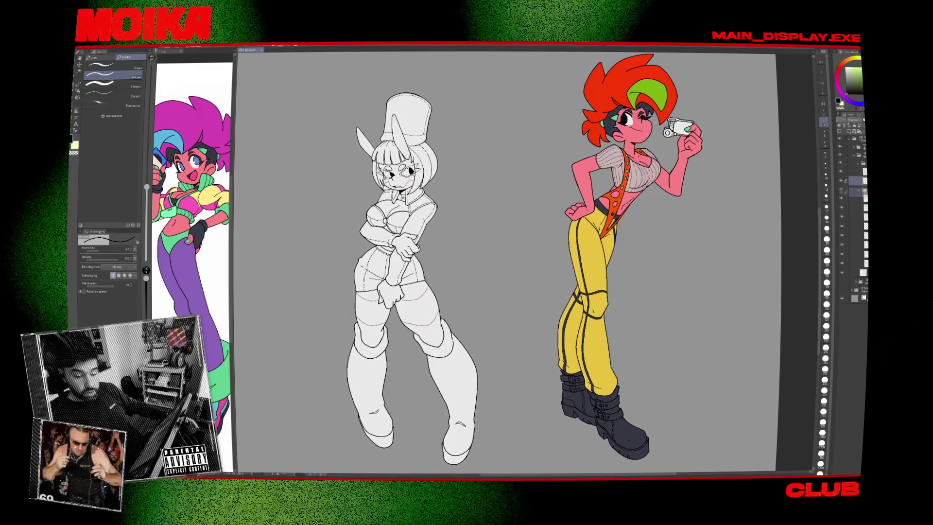
click(857, 180)
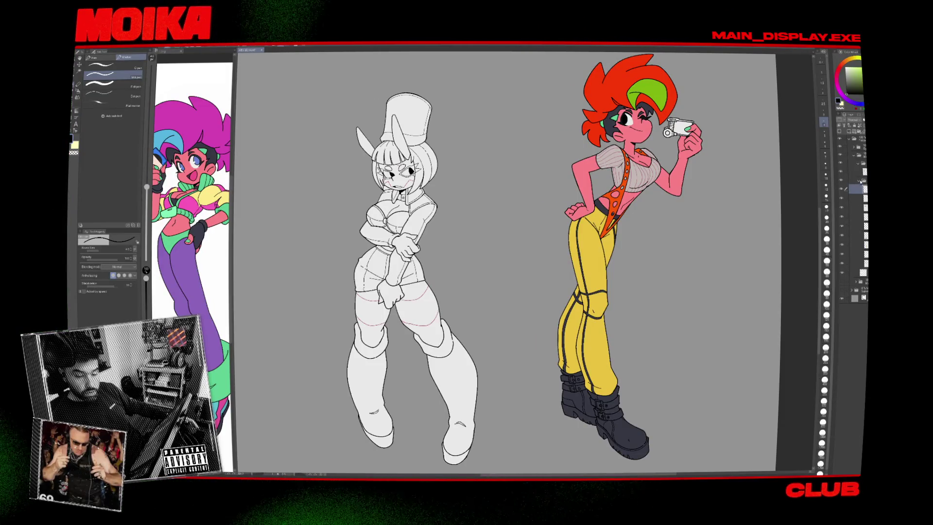
scroll(742, 225, down, 4)
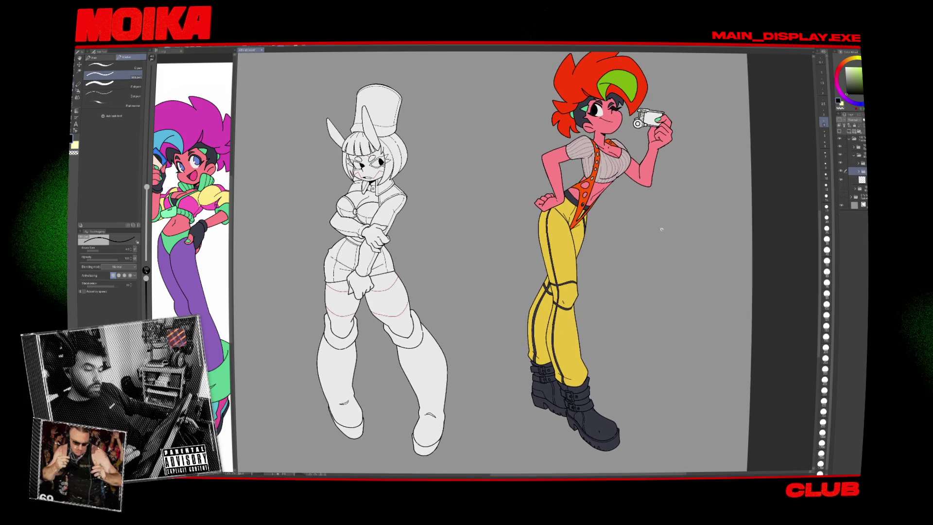
scroll(584, 324, up, 3)
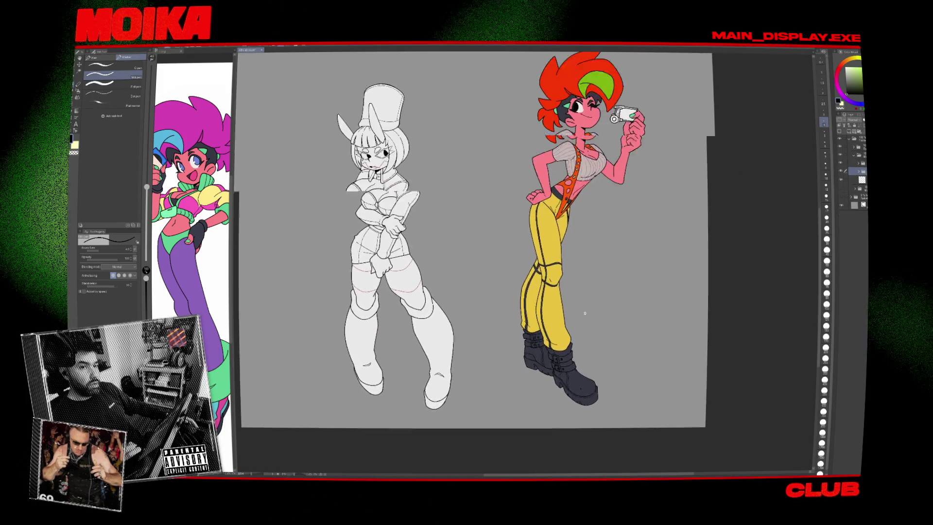
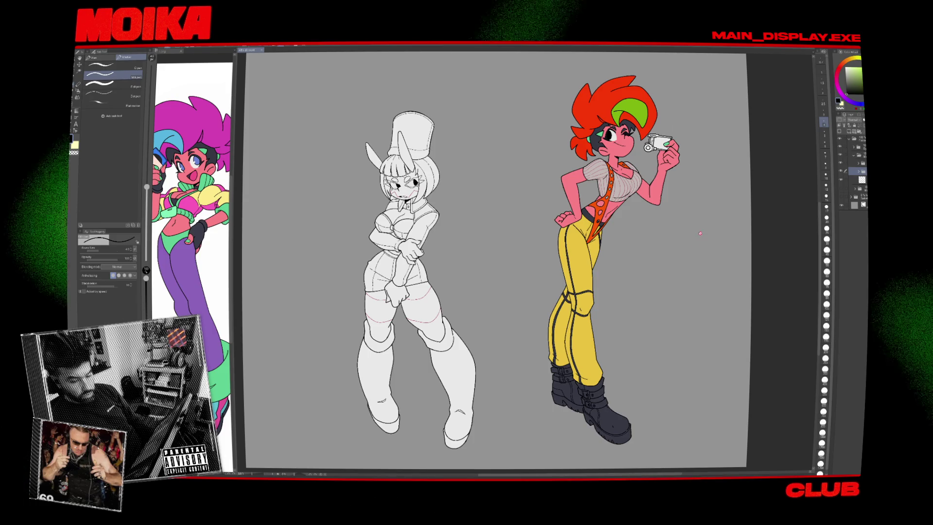
Re-expand the layer folder, select the bunny figure's layer, nudge the view right, and bring up Open.
click(856, 147)
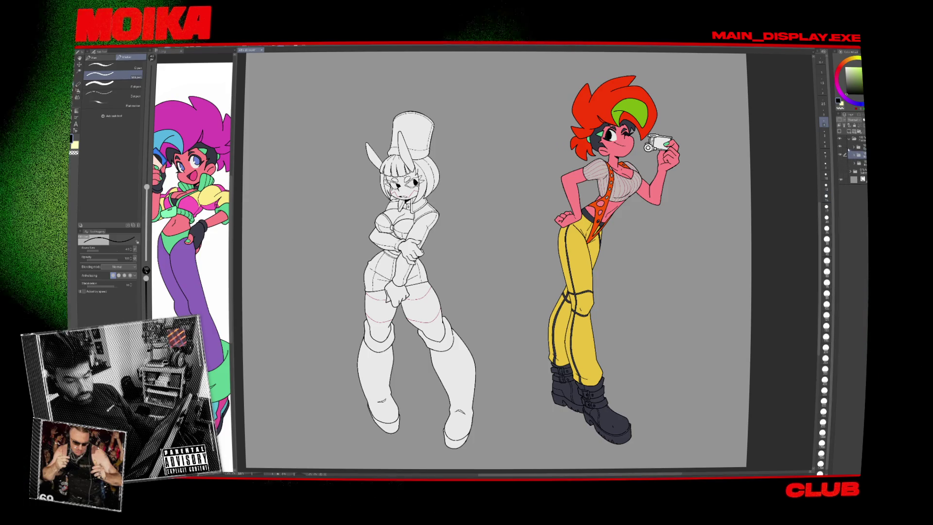
click(854, 148)
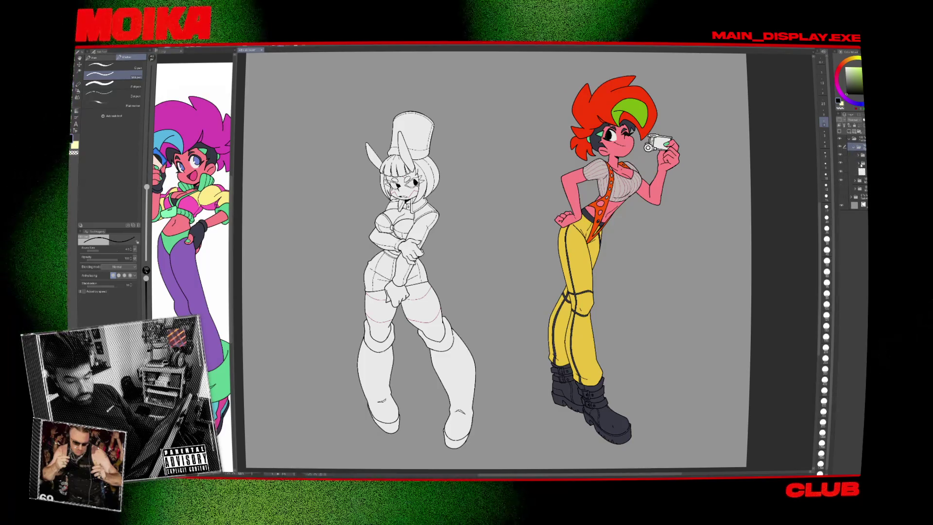
click(860, 170)
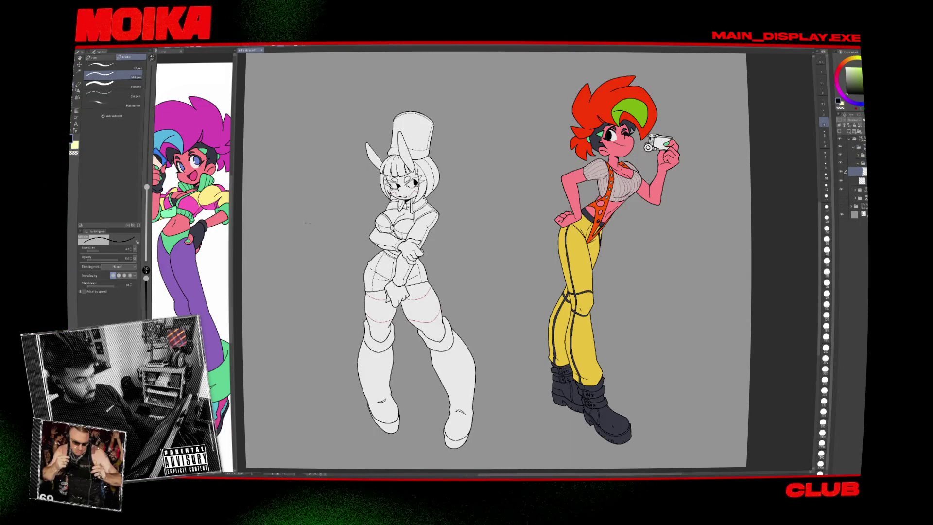
drag(307, 223, 343, 217)
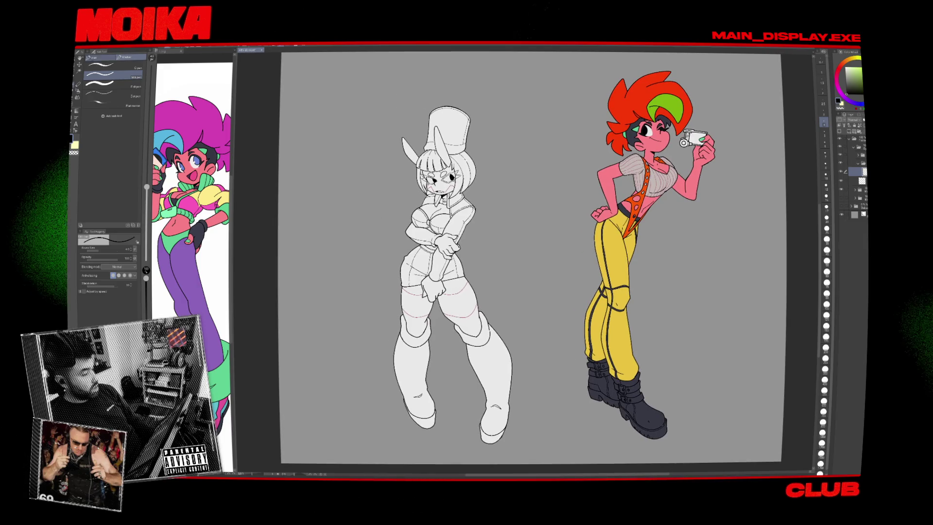
key(ctrl+o)
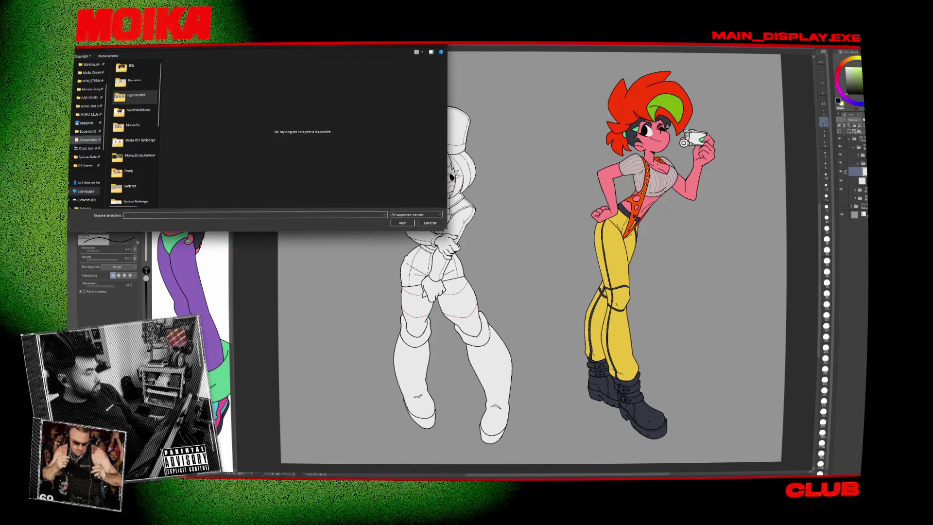
Open Moncho_pose_C.png from Working on > Monchito Assumptions > Poses.
scroll(95, 121, up, 1)
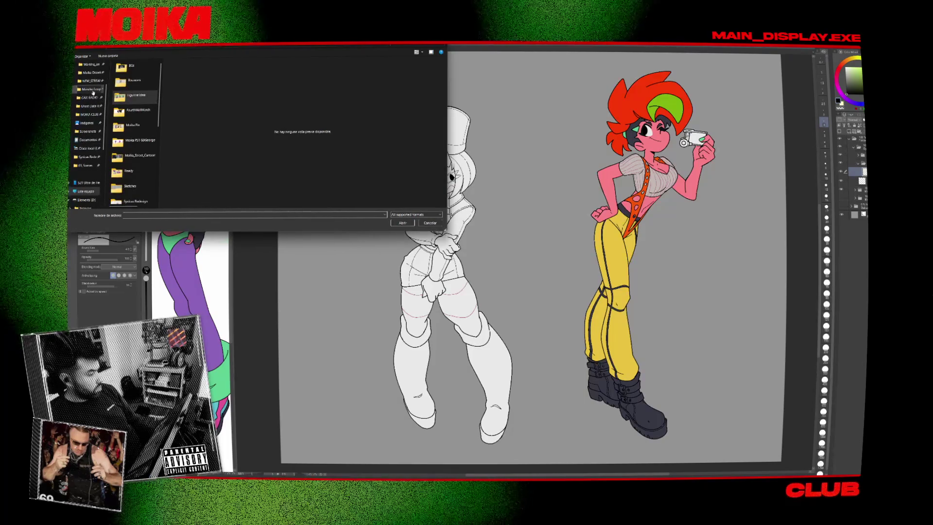
click(93, 92)
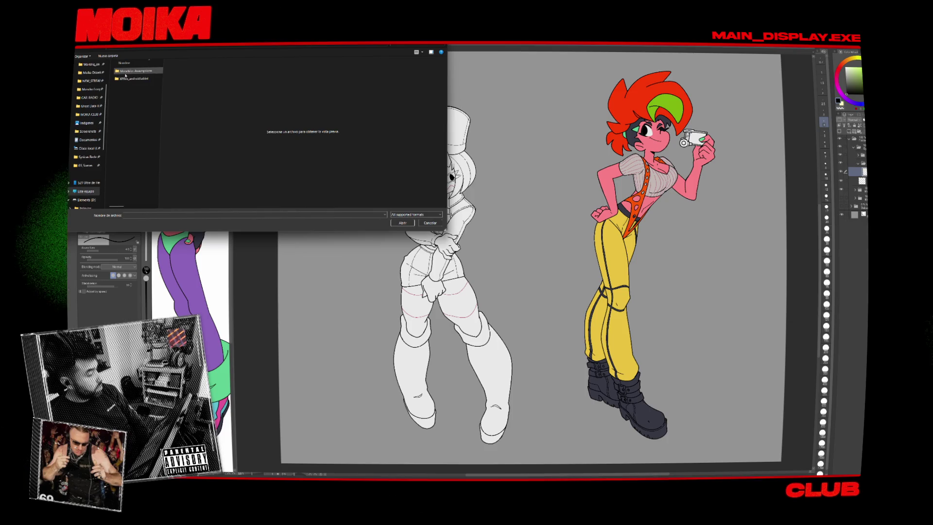
double_click(128, 73)
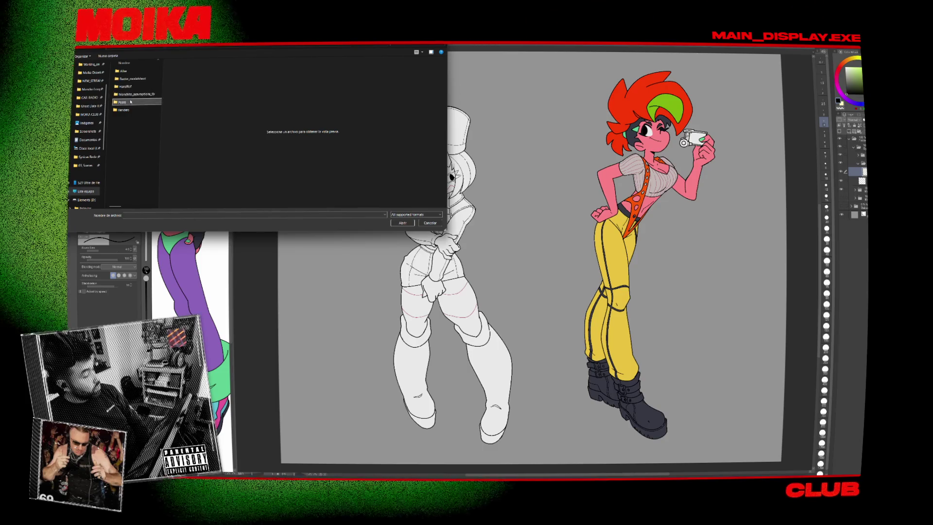
click(131, 110)
key(alt+Up)
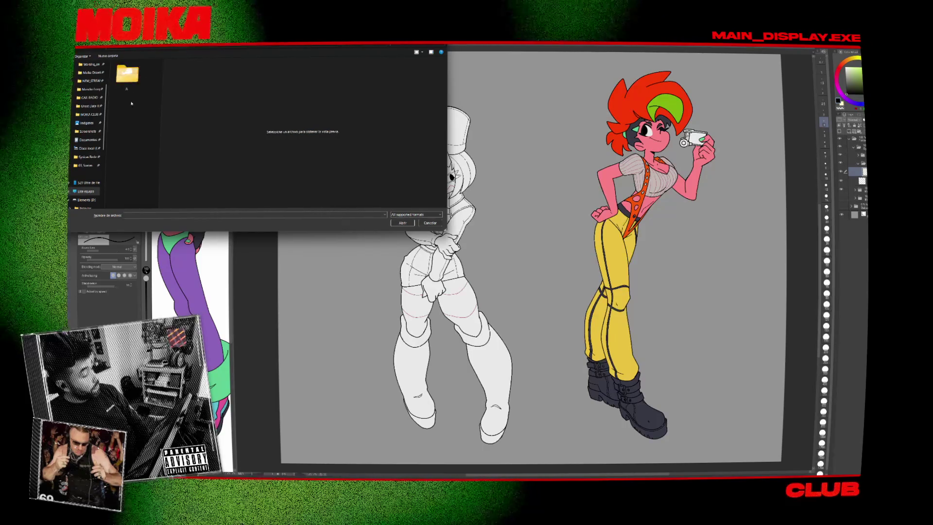
double_click(132, 101)
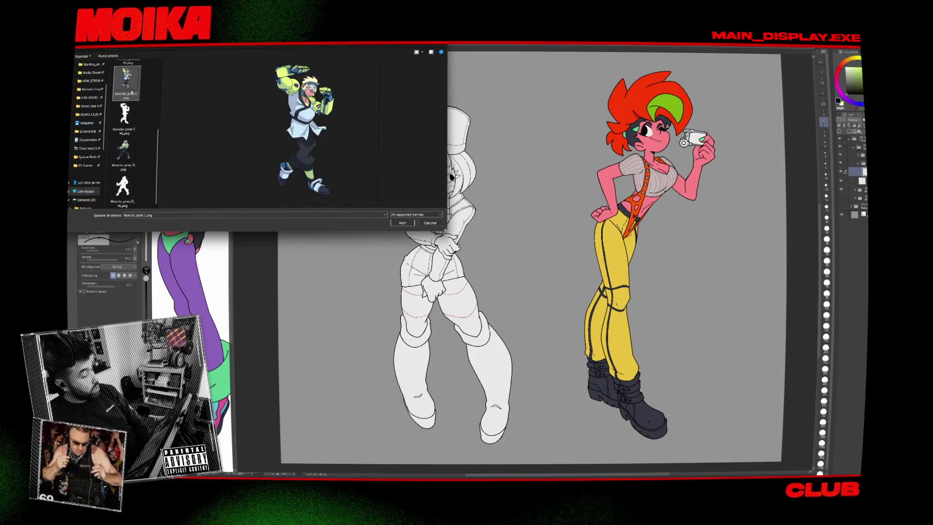
double_click(127, 85)
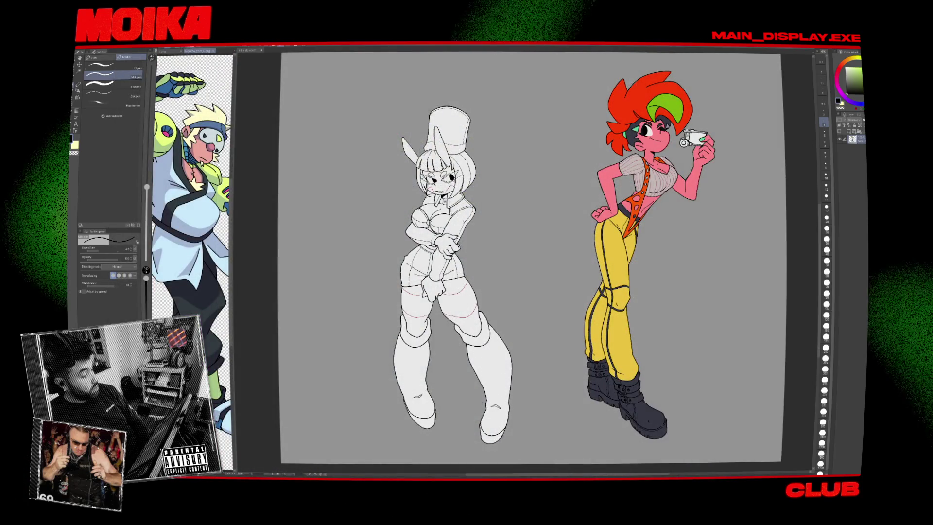
Load Synica_Moika0002.png from the frames > A folder into the Sub View.
key(ctrl+o)
double_click(140, 89)
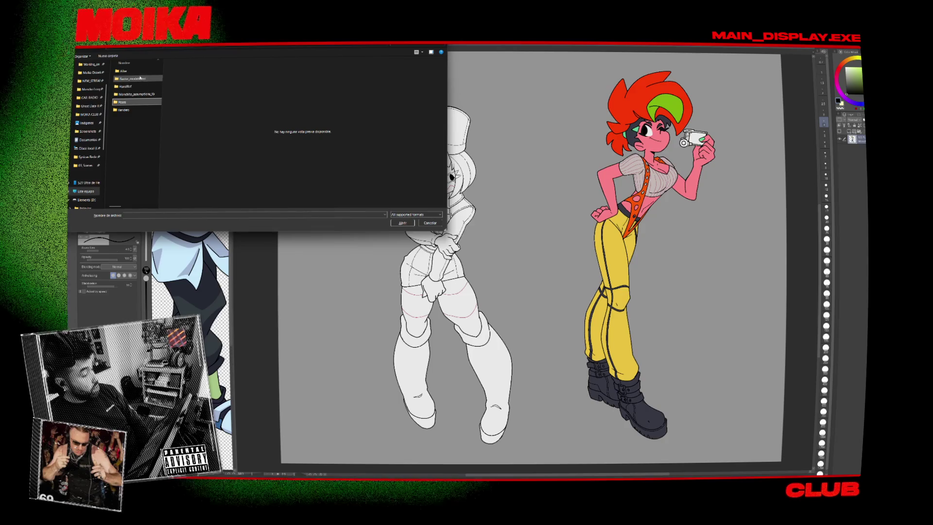
double_click(142, 94)
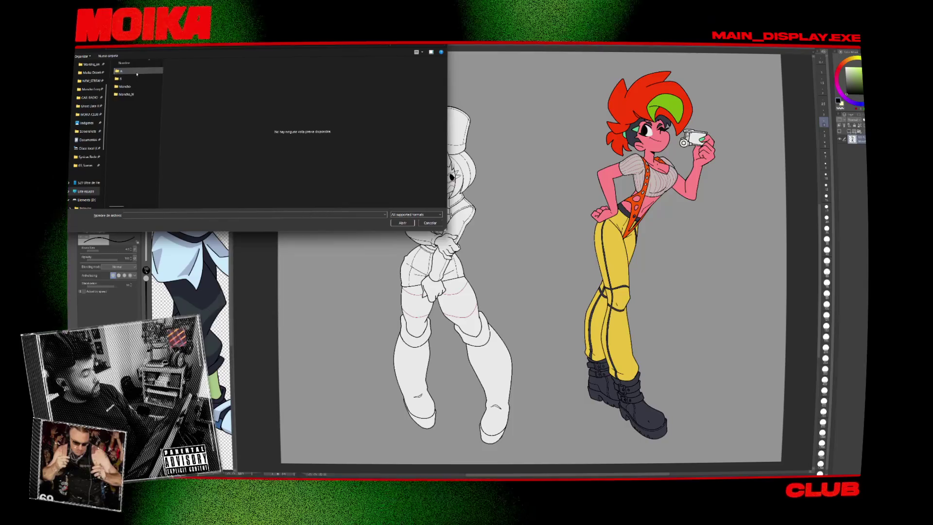
double_click(137, 72)
click(136, 98)
double_click(136, 100)
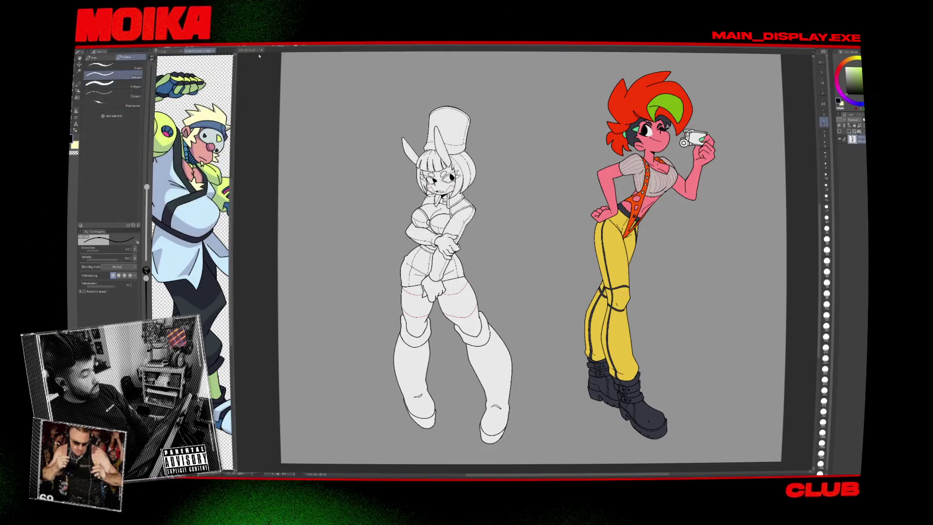
scroll(190, 262, up, 5)
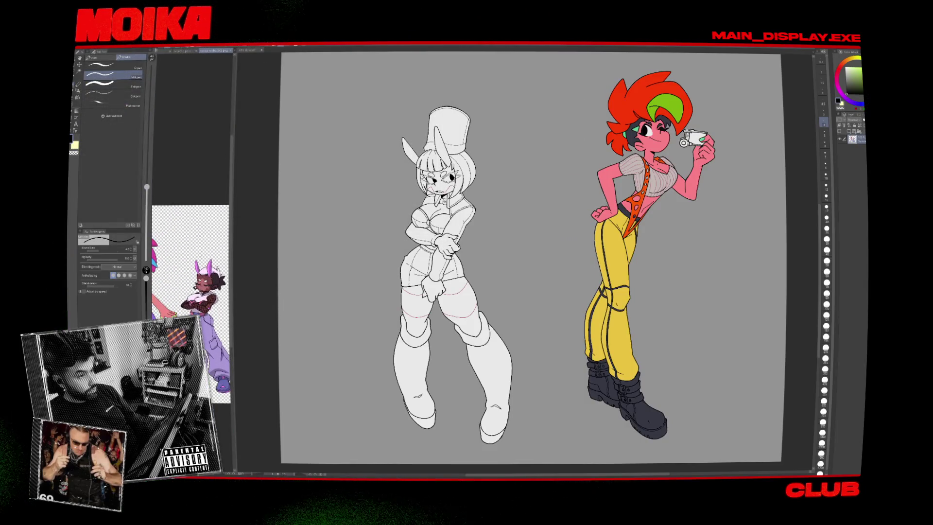
Zoom the Sub View in on the bunny character's outfit.
scroll(192, 258, up, 3)
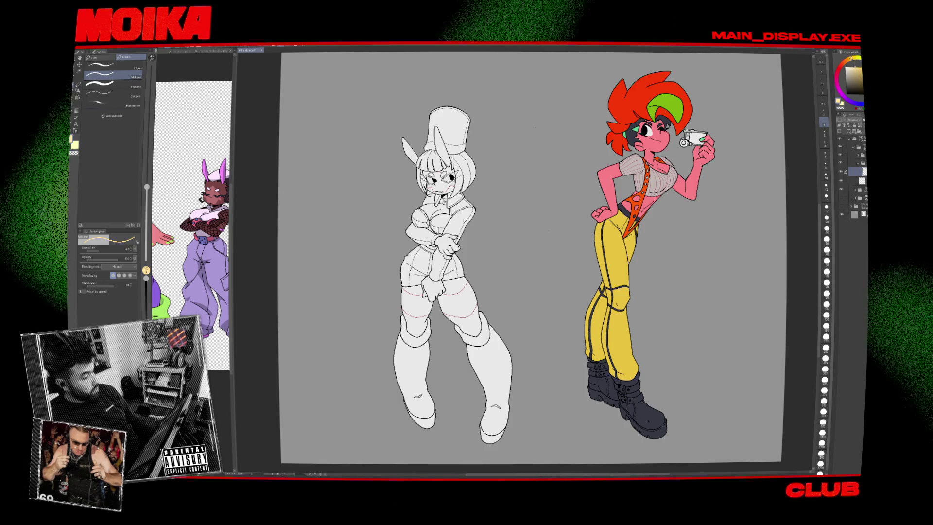
Take the Fill tool, zoom in on the bunny girl's bob hair, and switch to the Eyedropper.
key(g)
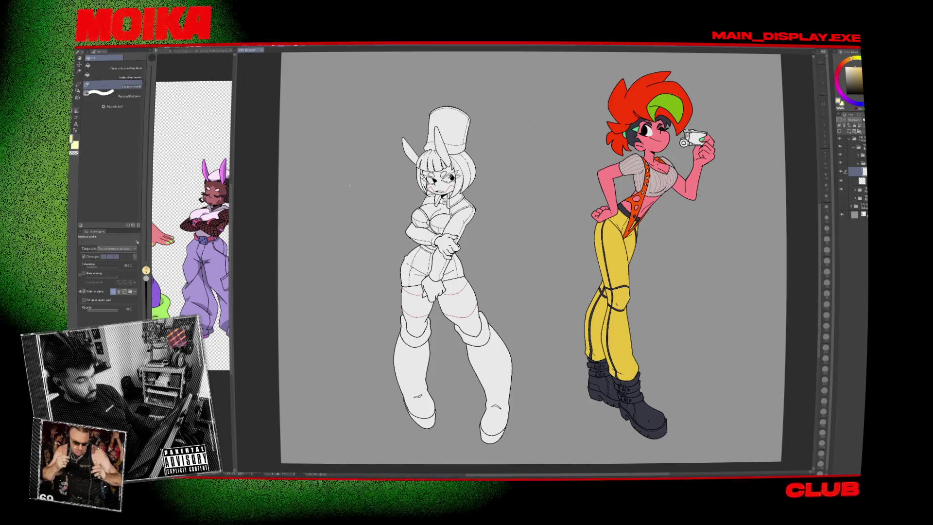
scroll(445, 177, up, 2)
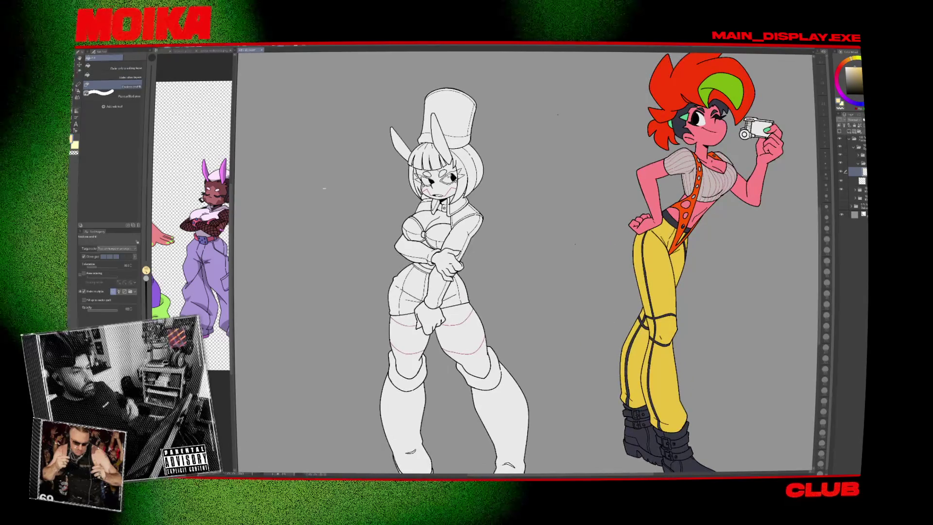
scroll(447, 165, up, 4)
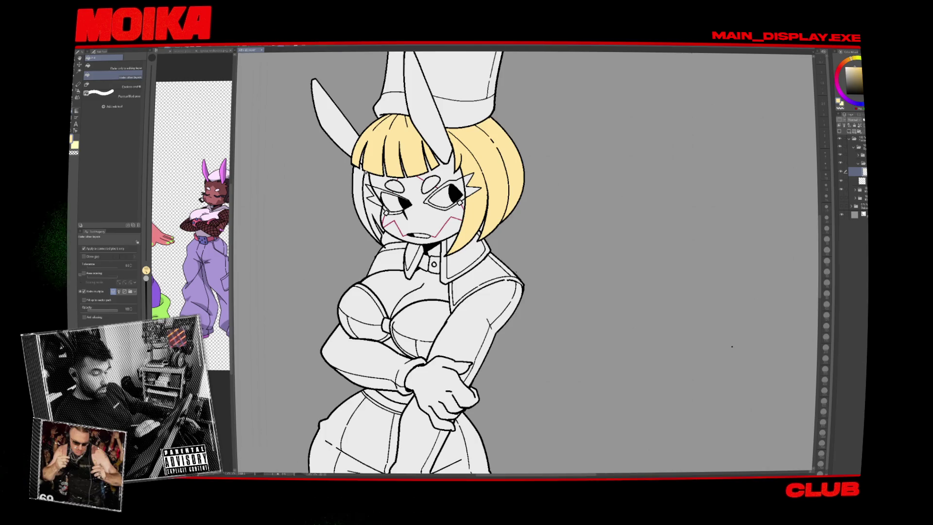
scroll(437, 180, down, 4)
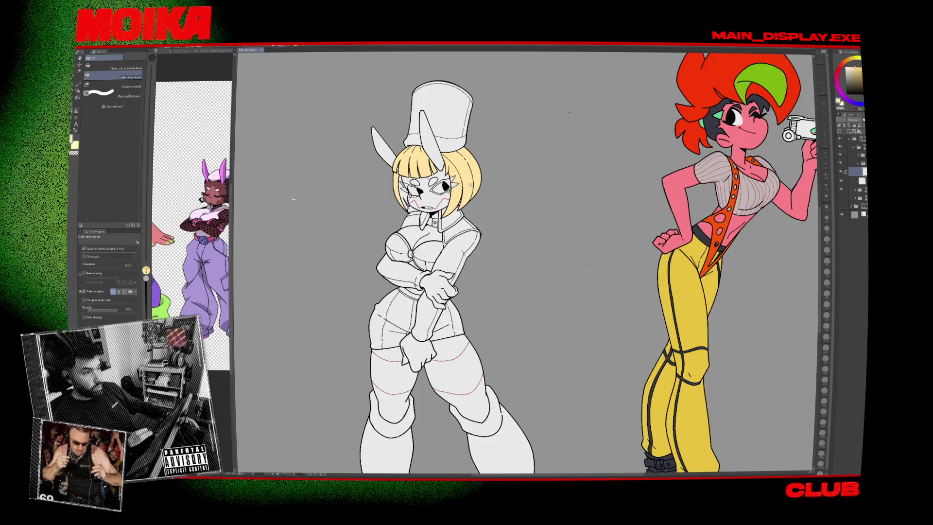
scroll(475, 187, up, 3)
scroll(474, 245, down, 2)
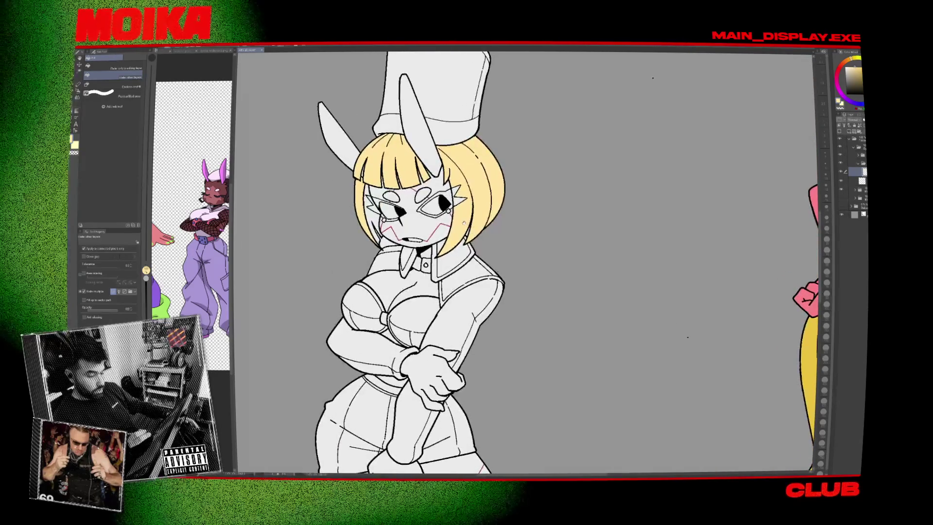
scroll(475, 245, down, 2)
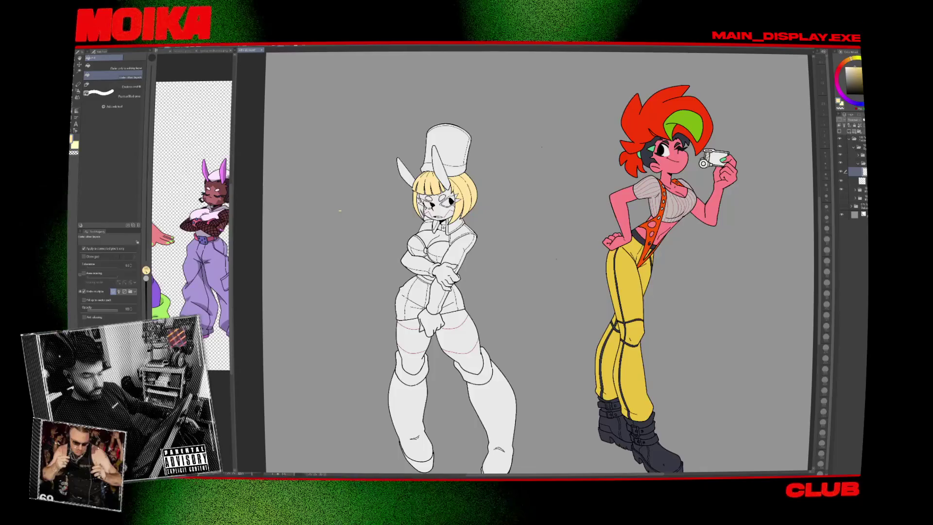
key(e)
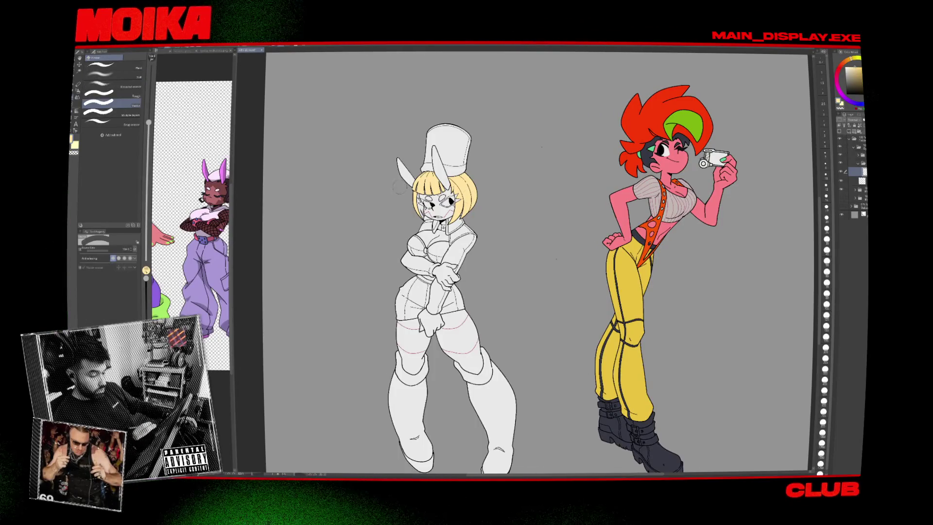
key(g)
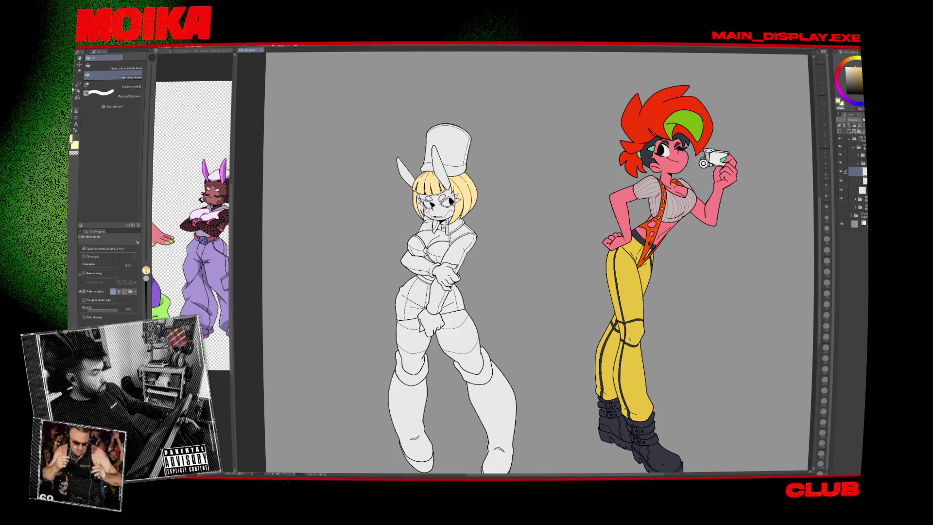
key(i)
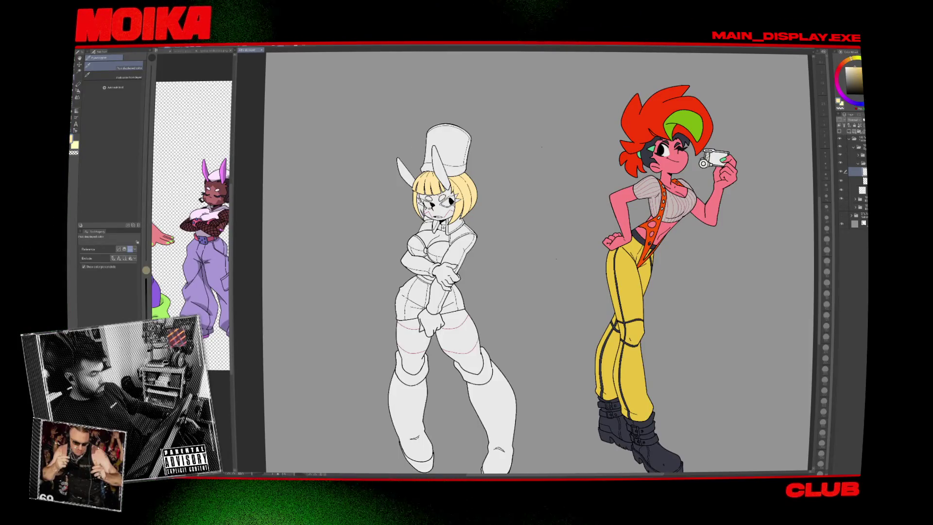
Sample the bunny's chest colour and adjust it to purple in the colour settings.
key(ctrl+shift+c)
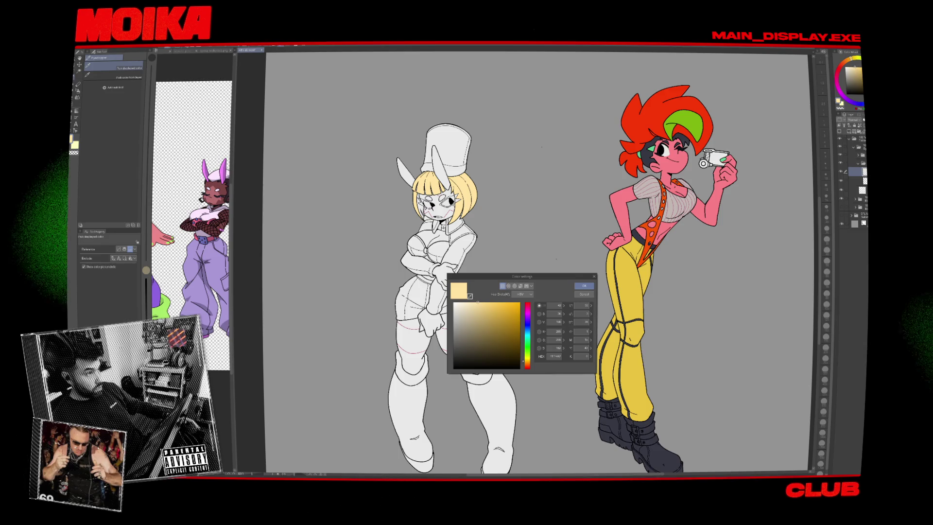
key(Return)
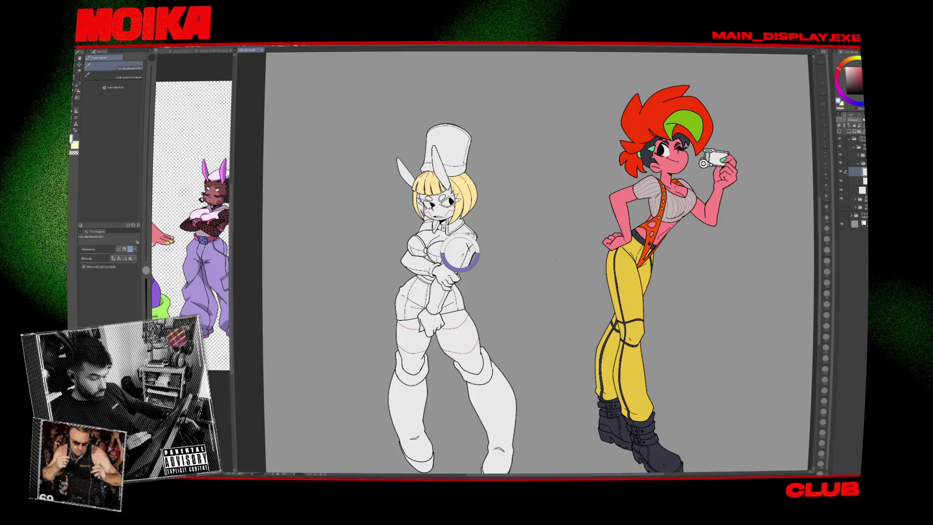
click(459, 256)
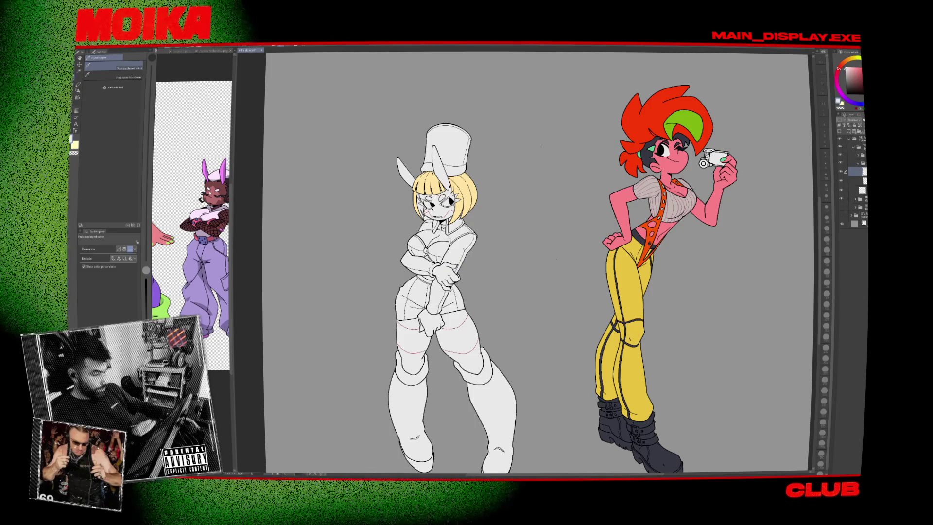
key(ctrl+shift+c)
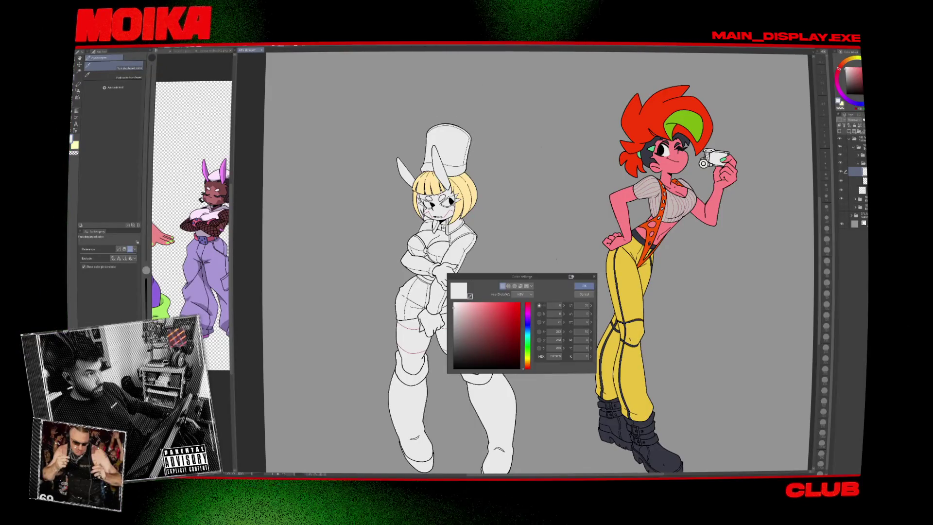
click(586, 286)
key(g)
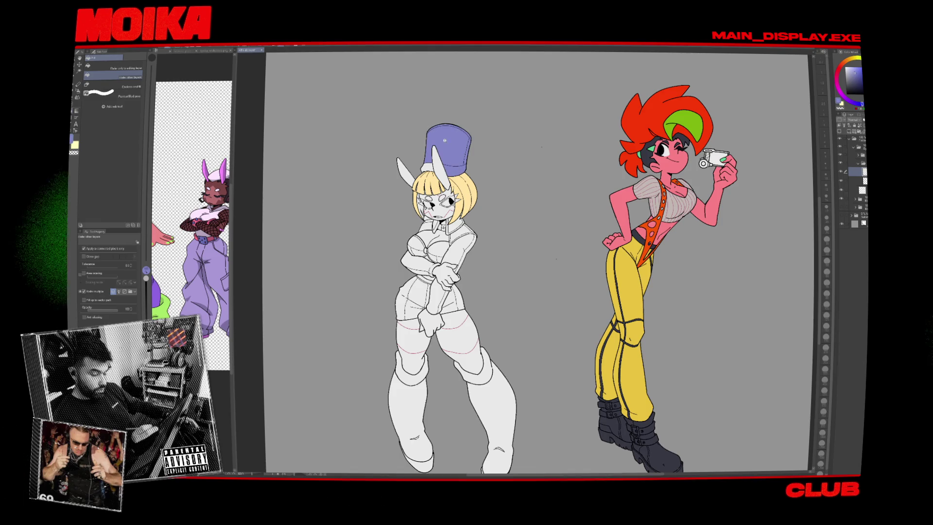
Fill both jacket collars and the right sleeve purple, checking the layer below.
scroll(433, 224, up, 6)
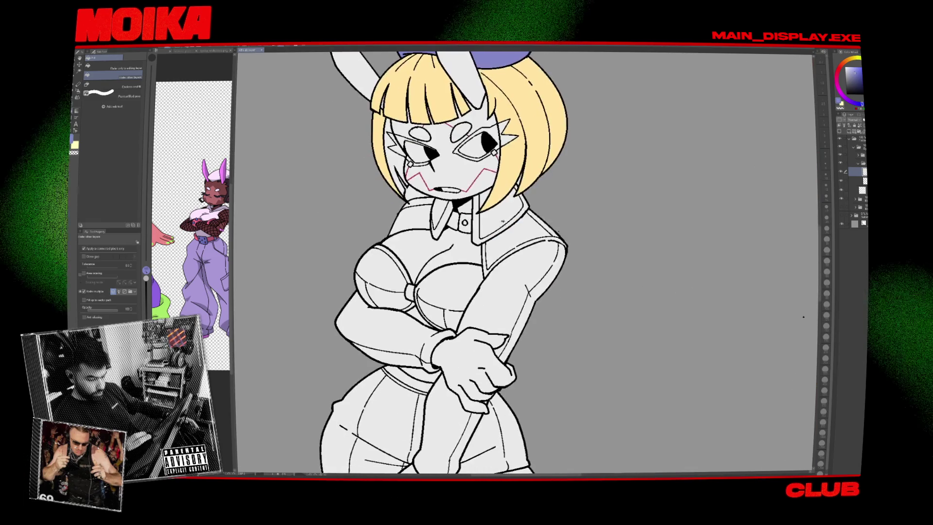
click(502, 221)
click(515, 291)
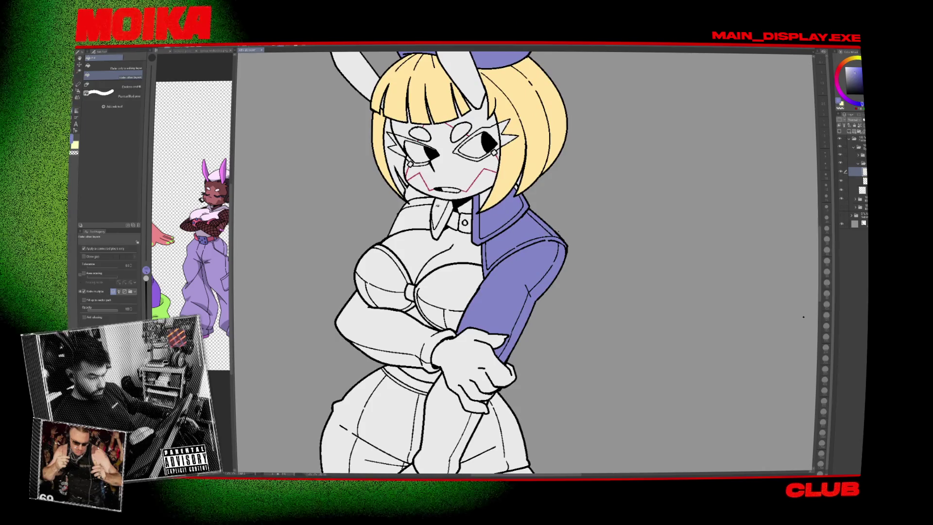
click(415, 214)
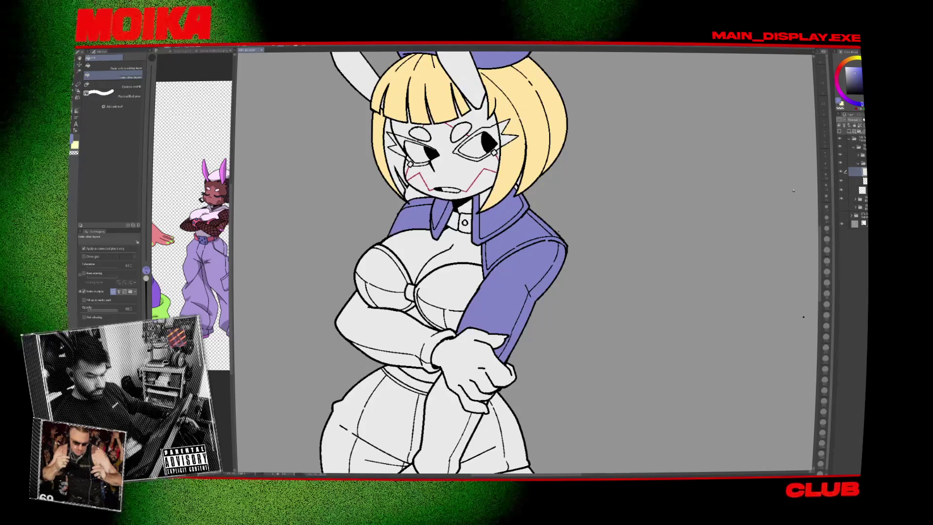
click(862, 190)
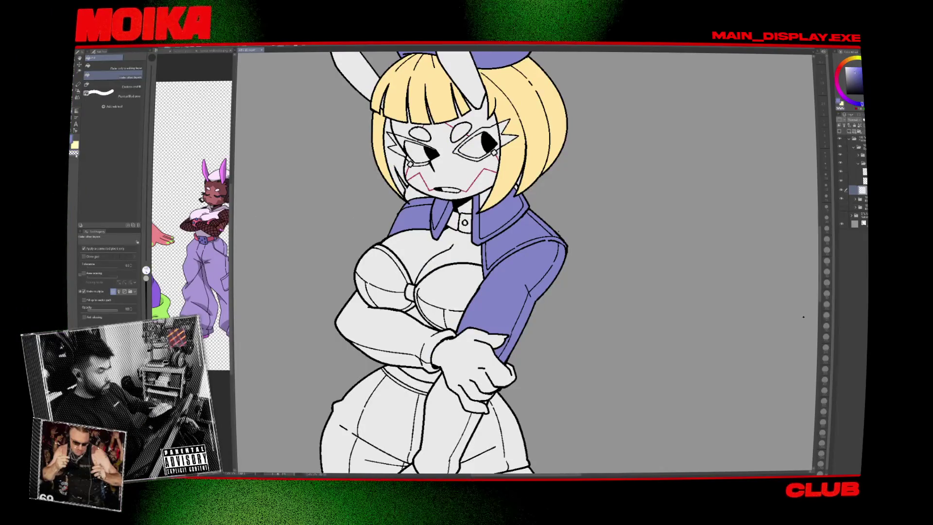
scroll(396, 175, up, 5)
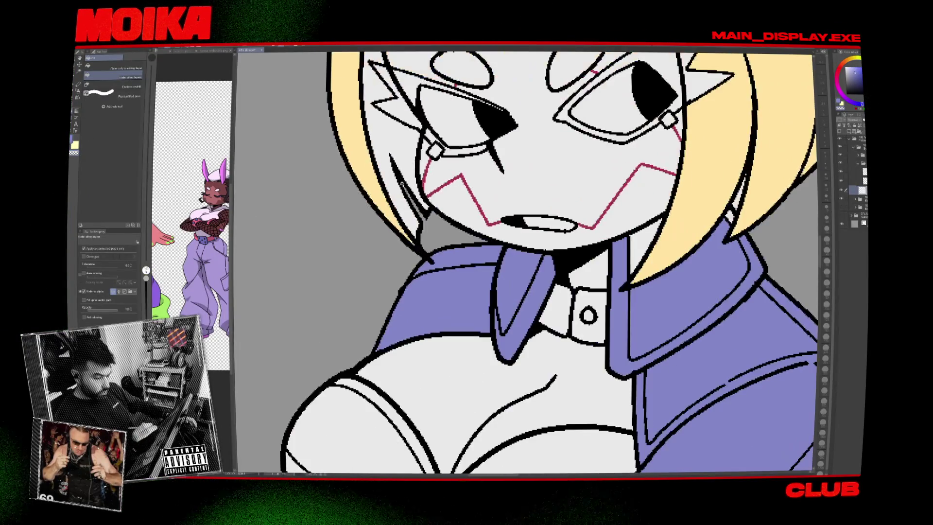
key(e)
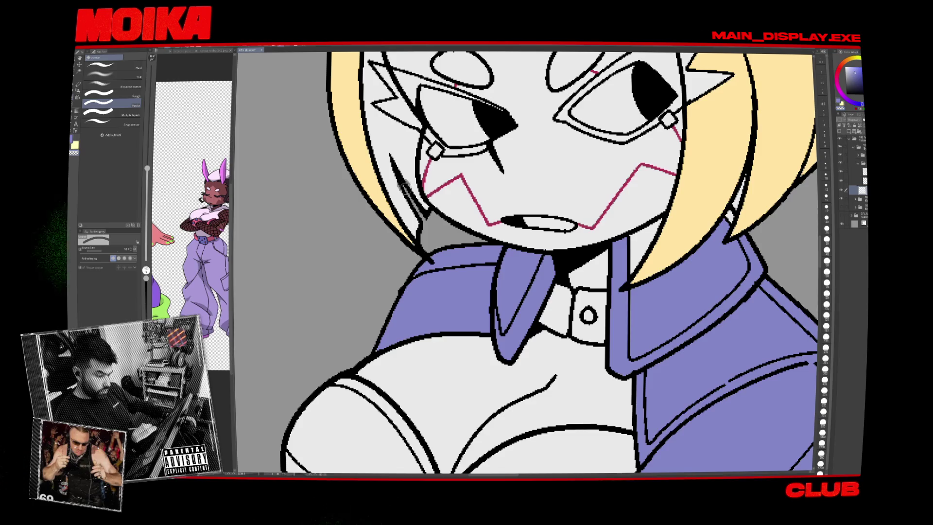
key(g)
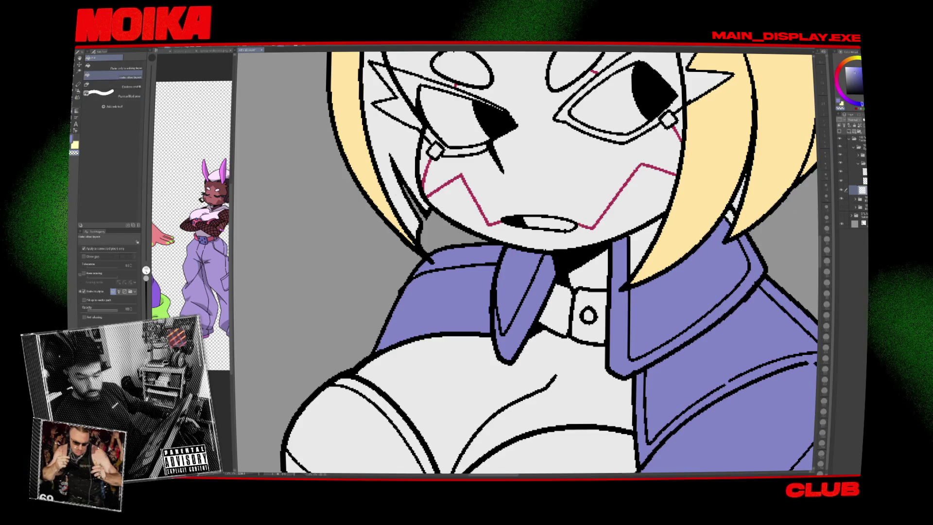
click(848, 171)
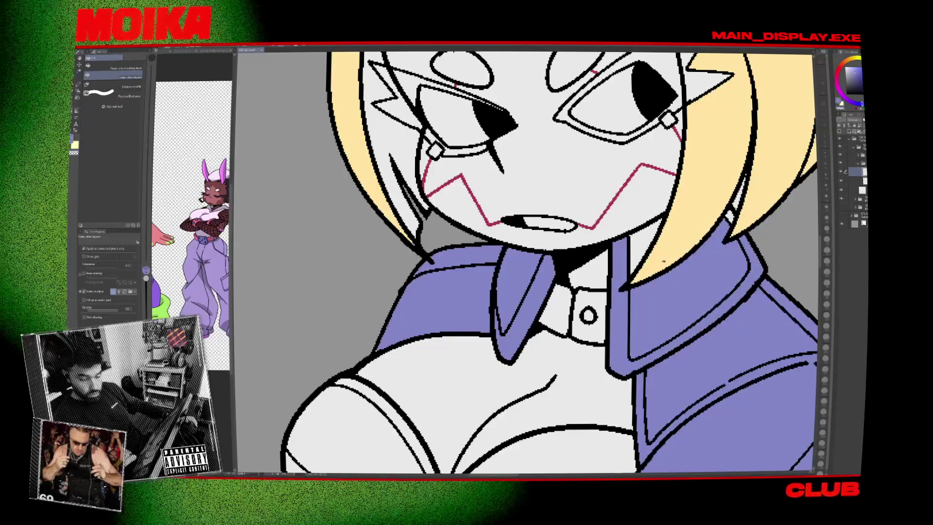
Recentre the view on the bunny's face and collar with the Fill tool ready.
drag(583, 263, 469, 299)
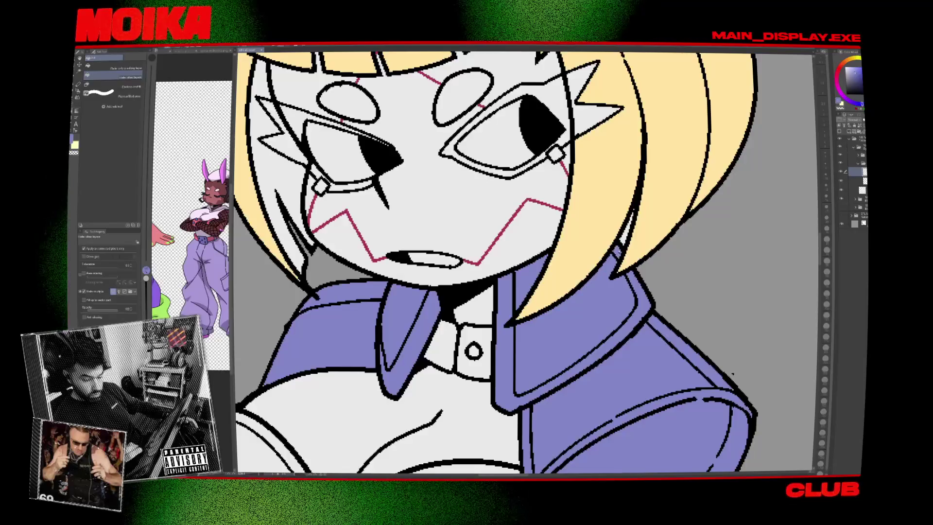
scroll(671, 229, up, 1)
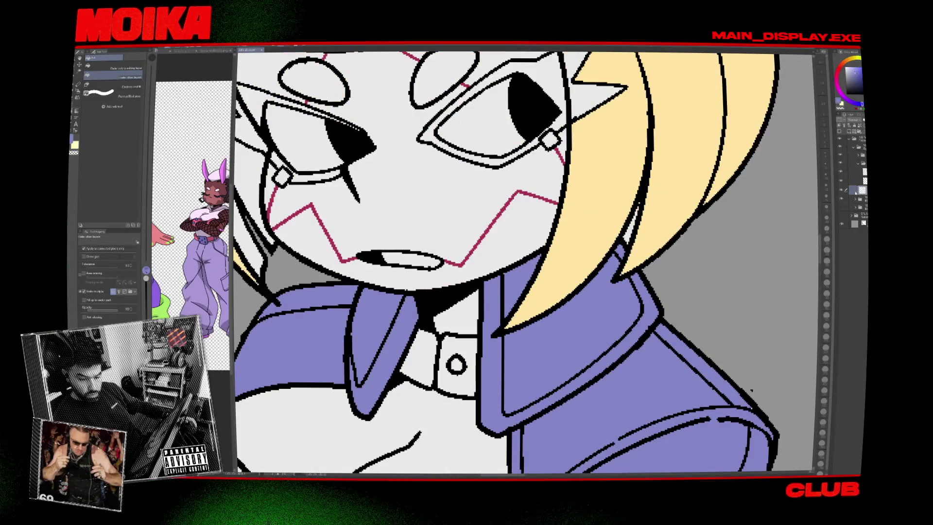
key(e)
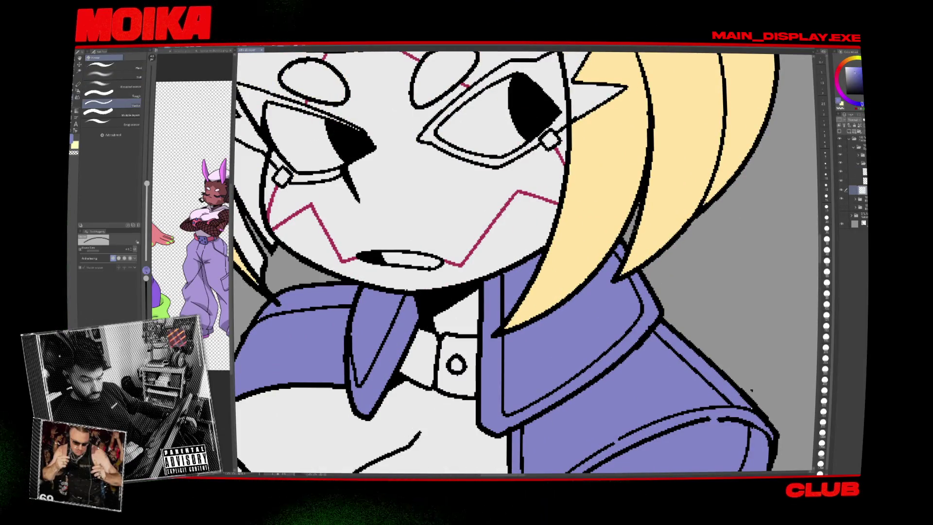
key(g)
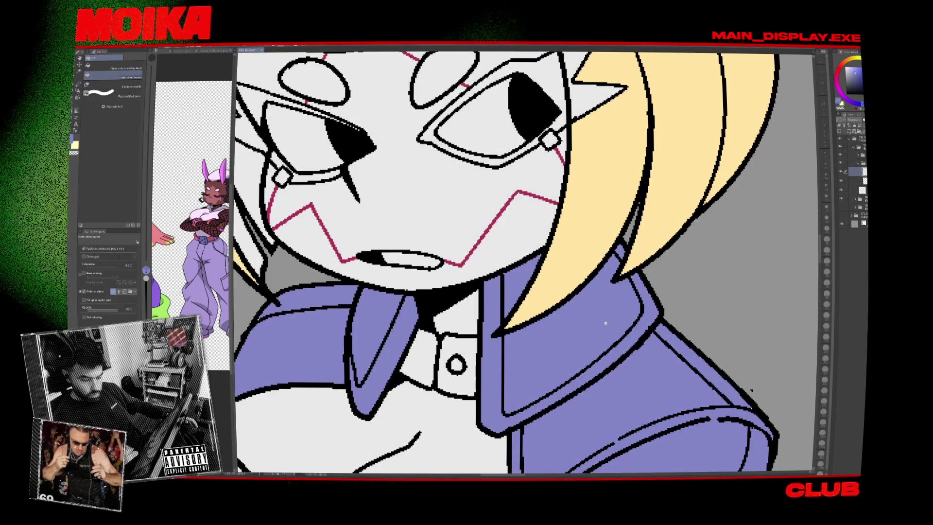
scroll(534, 263, down, 5)
scroll(510, 336, up, 3)
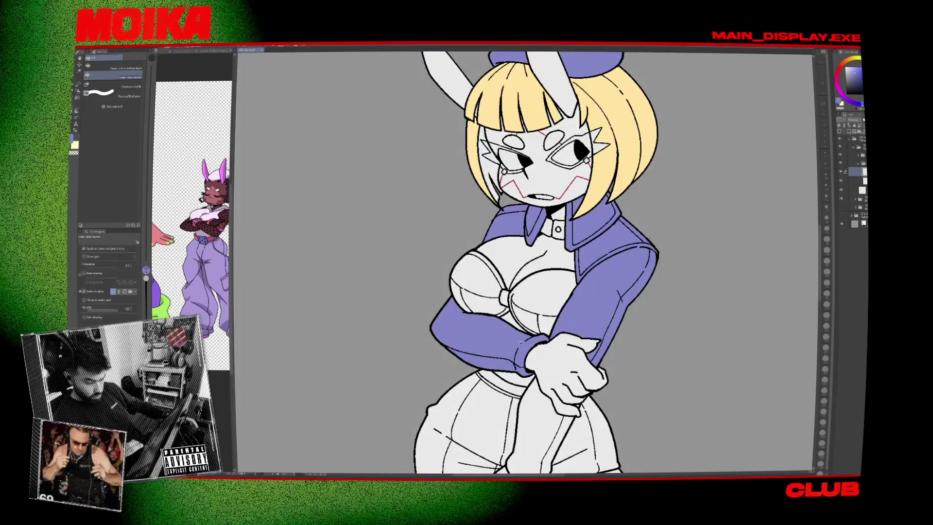
Fill both sides of the shorts, the strip under the forearm and the right boot purple.
drag(535, 340, 534, 227)
click(462, 335)
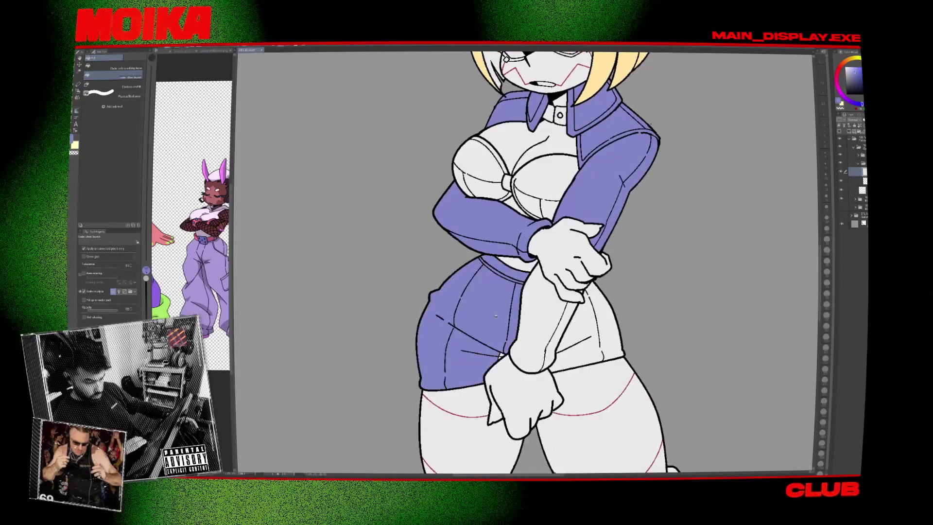
click(585, 339)
click(536, 340)
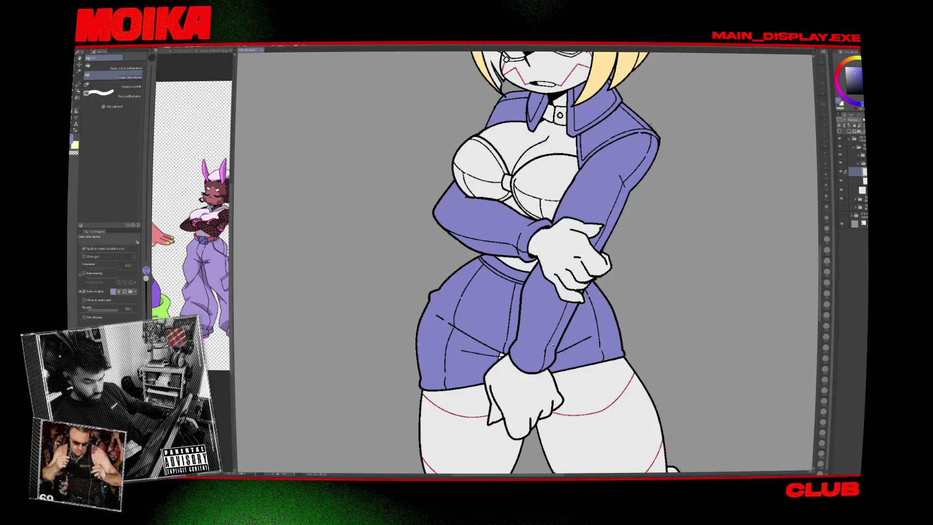
scroll(537, 332, down, 5)
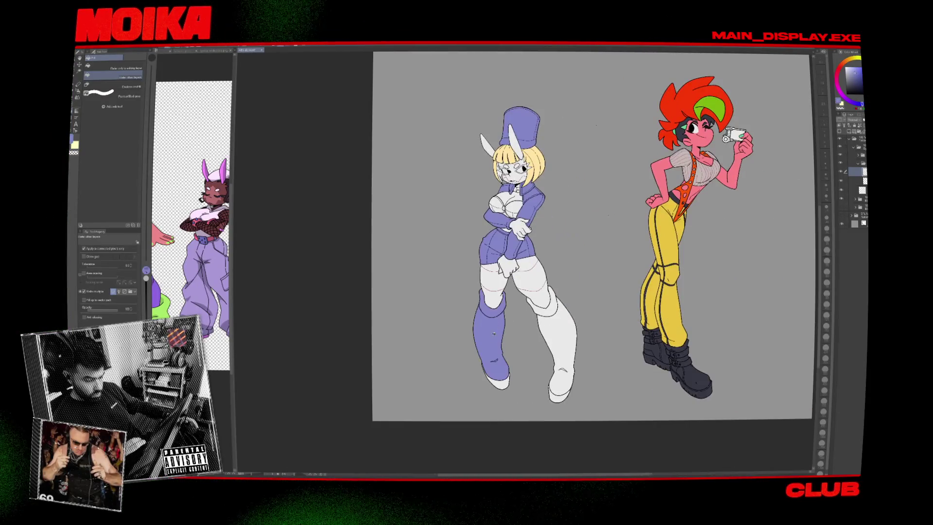
click(555, 308)
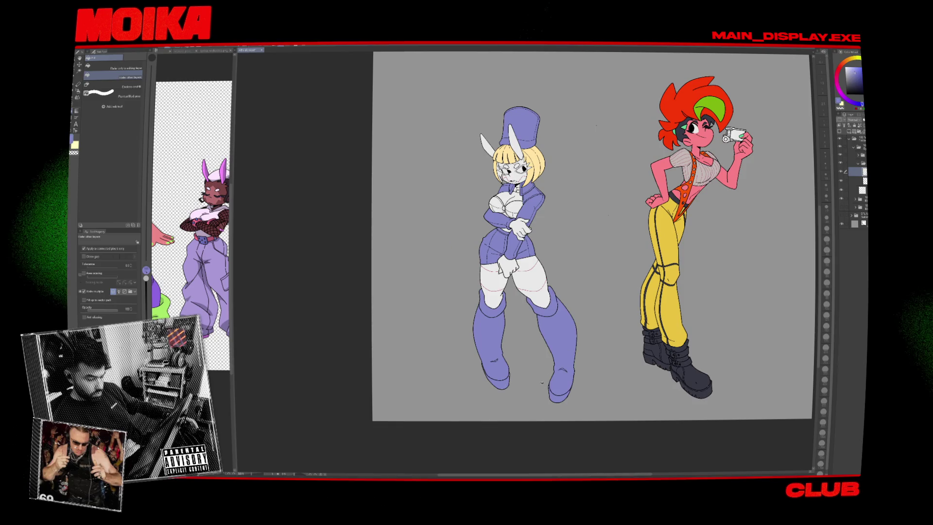
drag(542, 382, 524, 425)
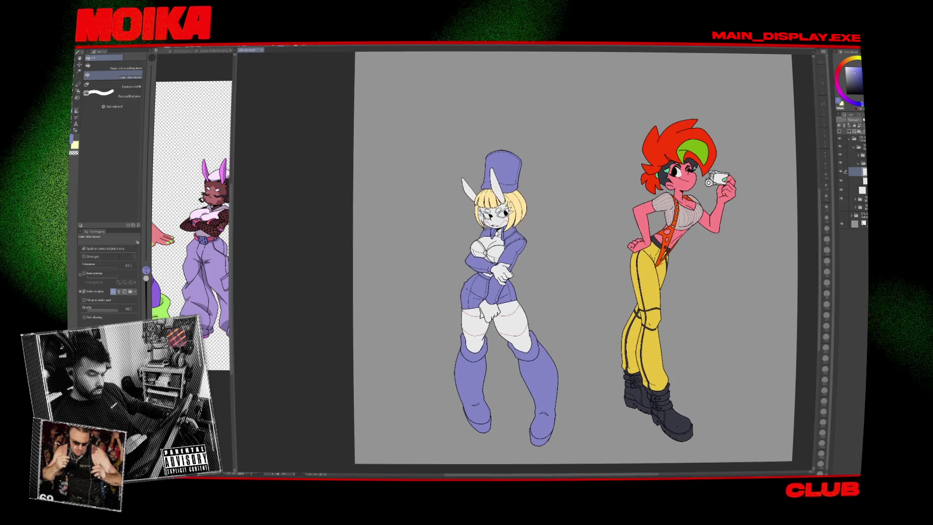
scroll(500, 233, up, 5)
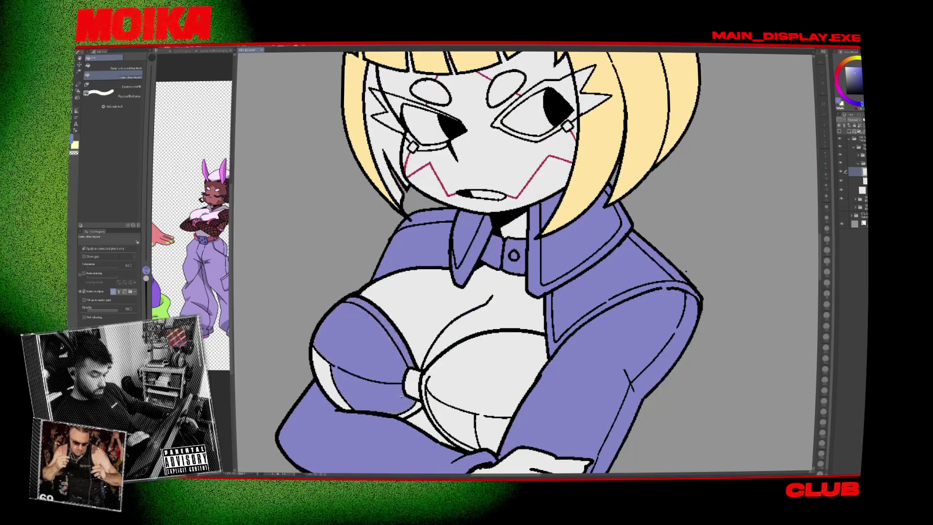
Fill both bra cups purple.
click(369, 383)
click(440, 402)
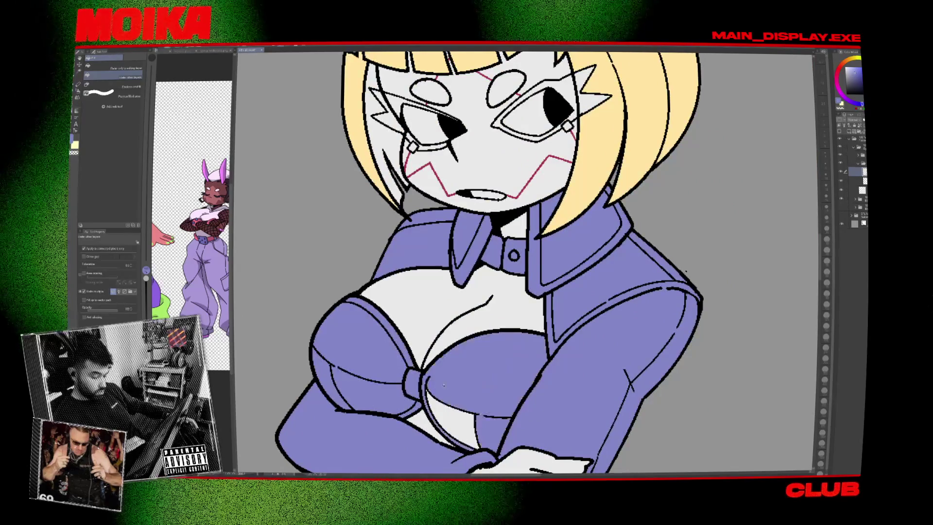
scroll(433, 387, down, 3)
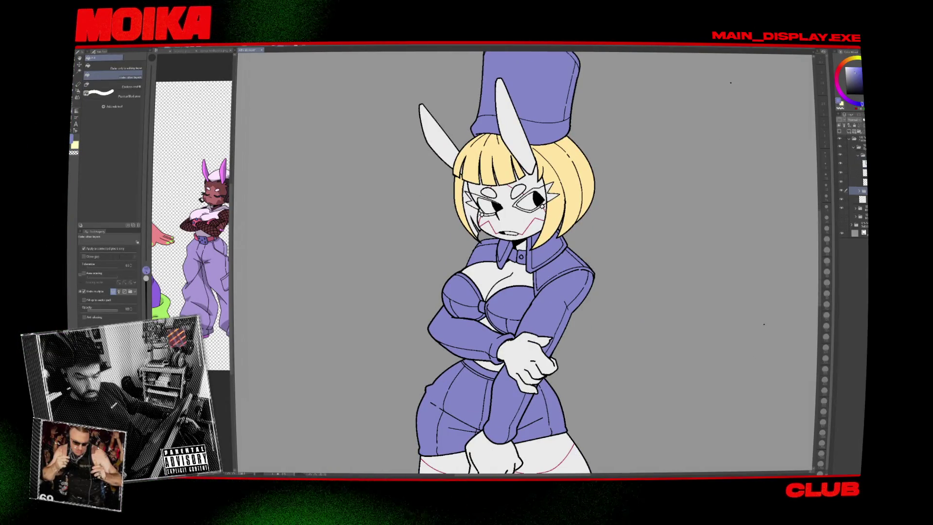
Select a higher layer, switch to the pen with a slightly smaller brush, then reset the view.
click(857, 164)
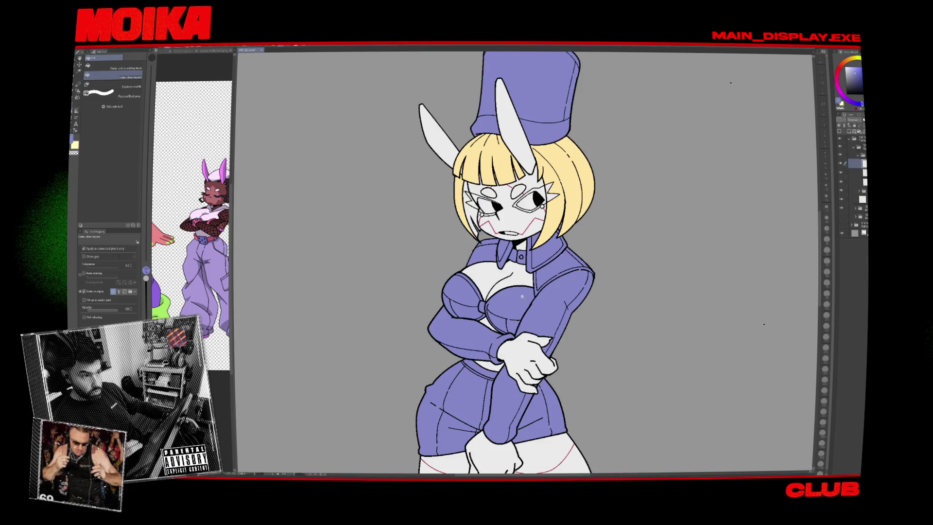
scroll(522, 296, up, 3)
key(p)
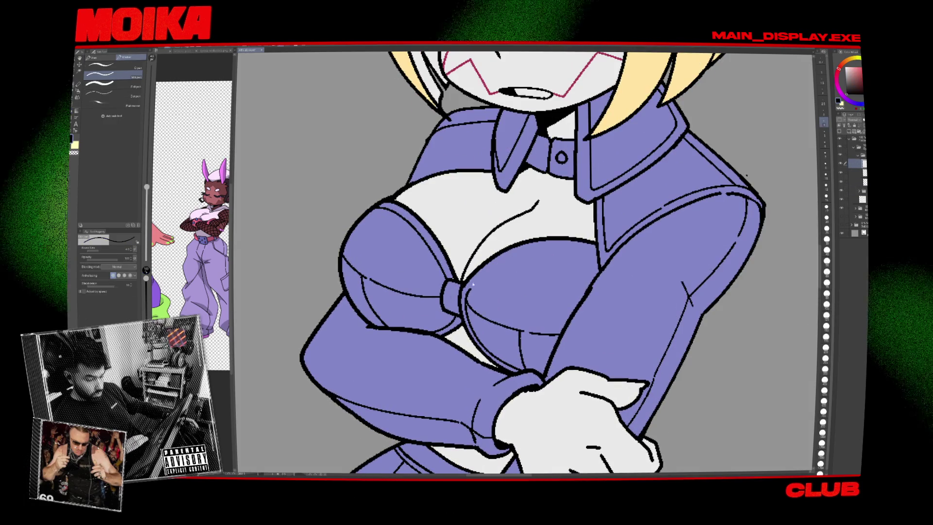
key(bracketleft)
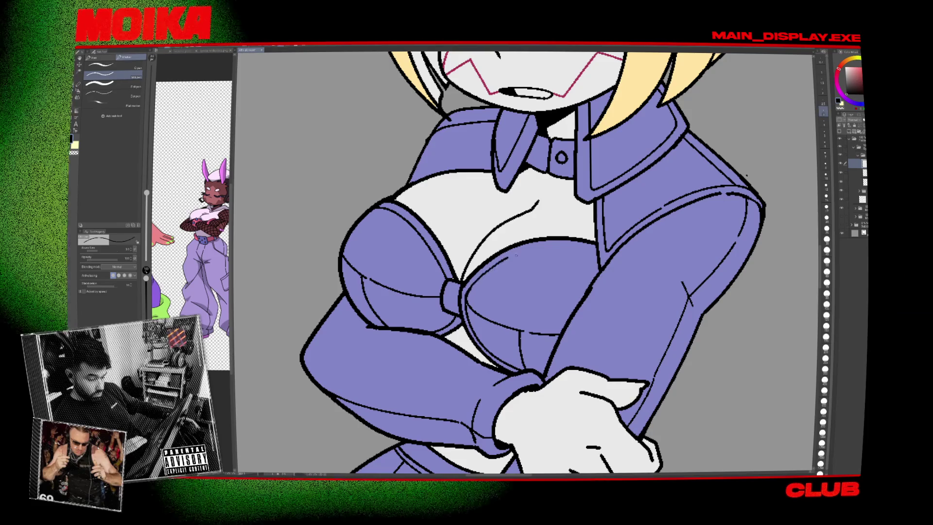
drag(516, 255, 680, 282)
scroll(703, 281, up, 2)
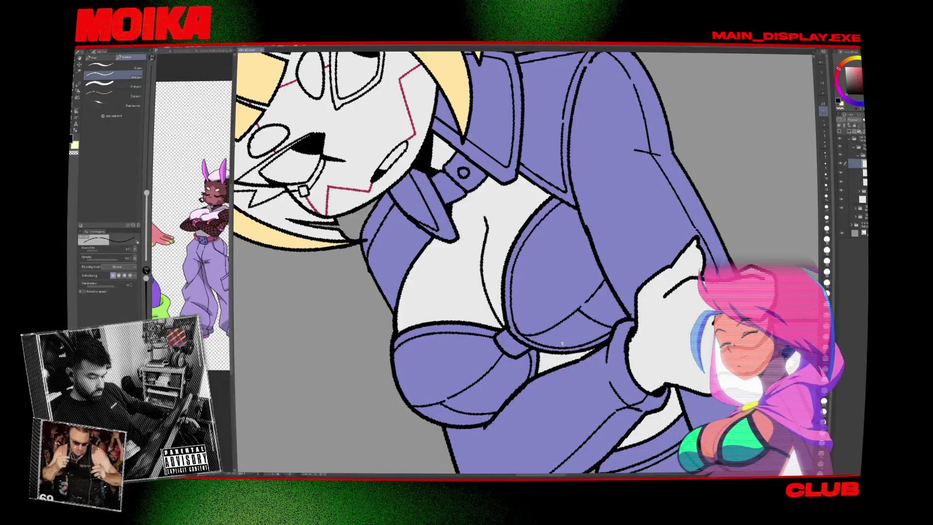
key(ctrl+0)
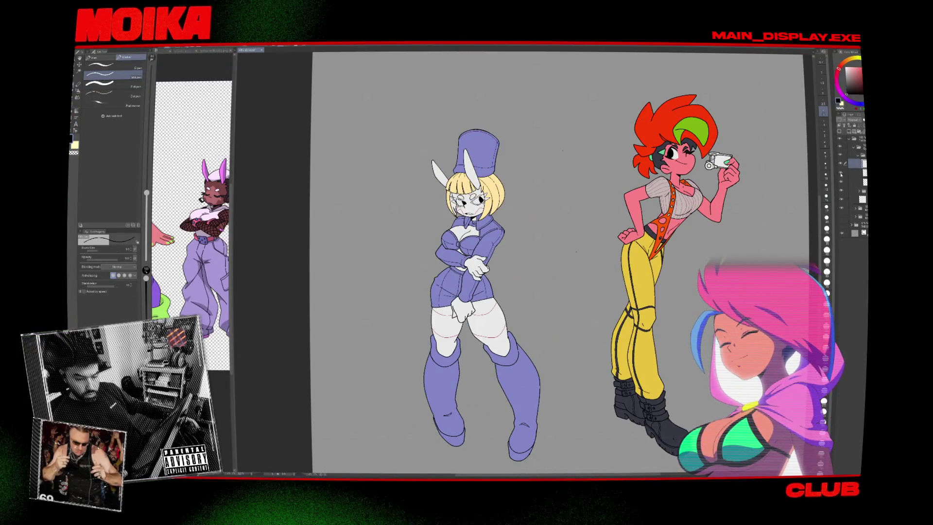
Expand a layer group, step down through its layers, and switch to another open document.
click(857, 200)
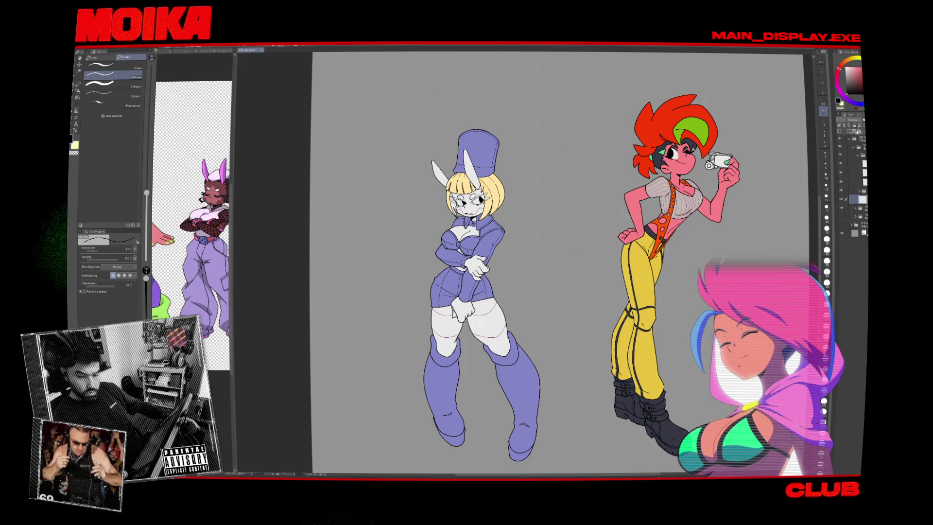
click(860, 194)
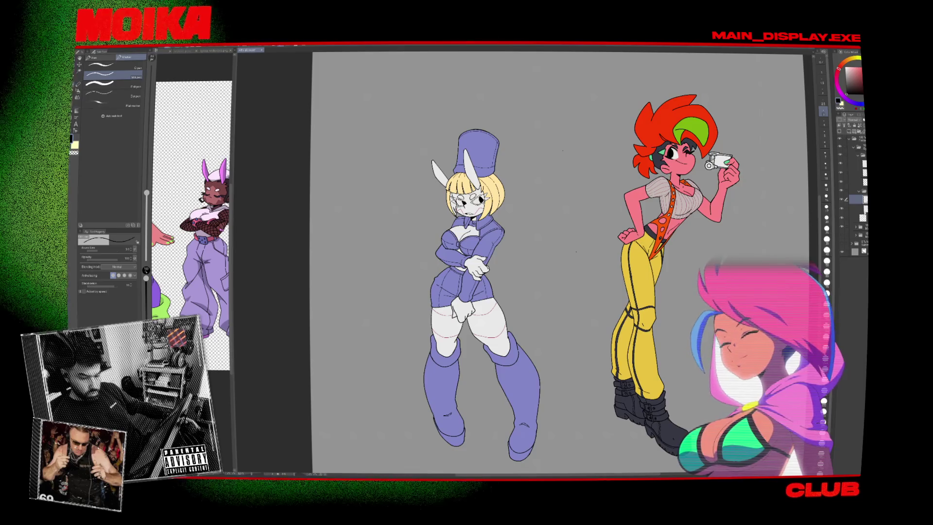
click(857, 207)
click(843, 217)
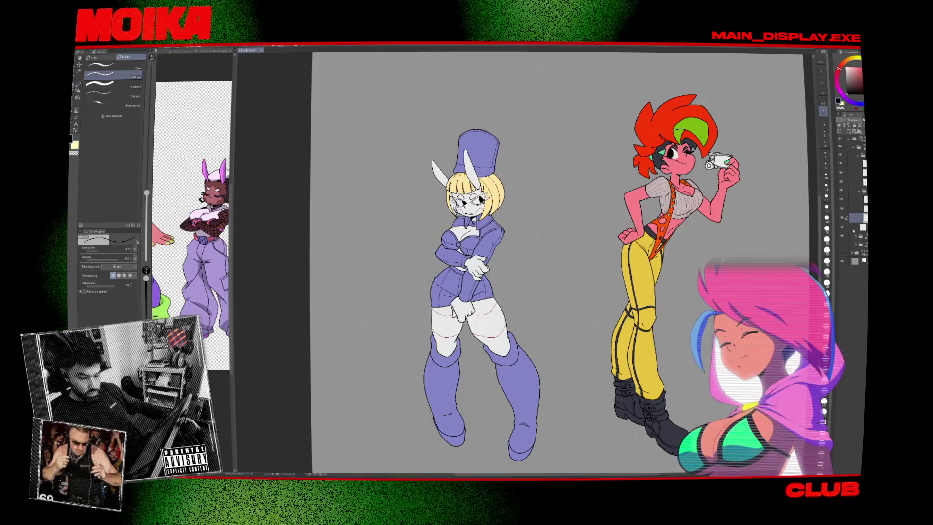
key(ctrl+Tab)
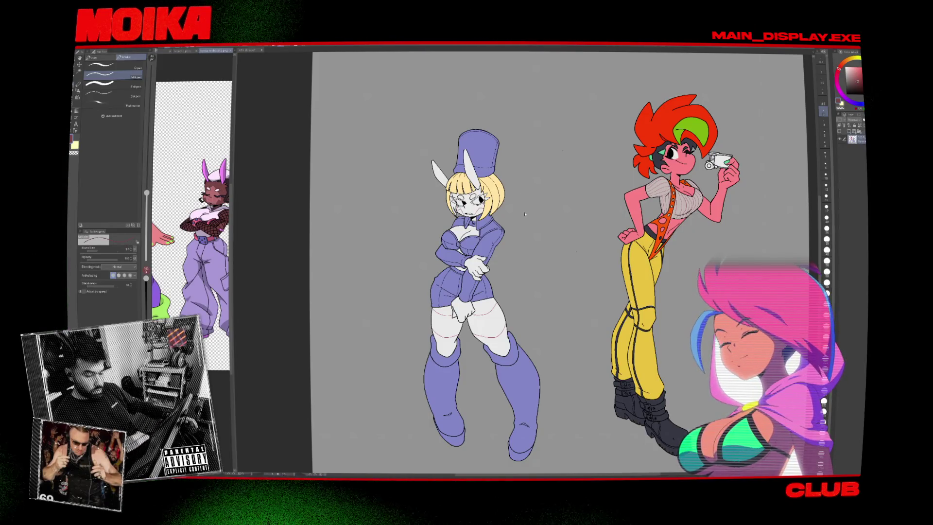
scroll(487, 197, up, 3)
Fill the forehead gap dark maroon, the chest with skin colour, and the hand dark brown.
key(g)
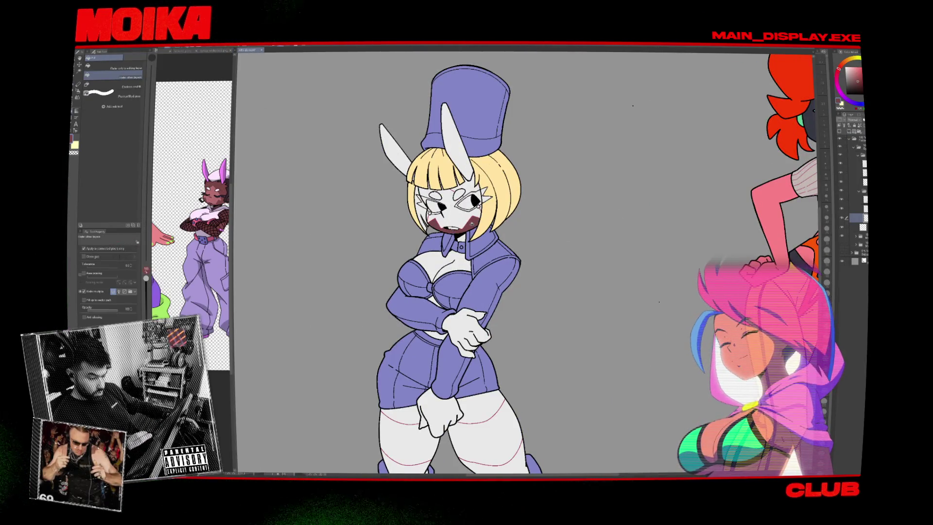
scroll(427, 211, up, 2)
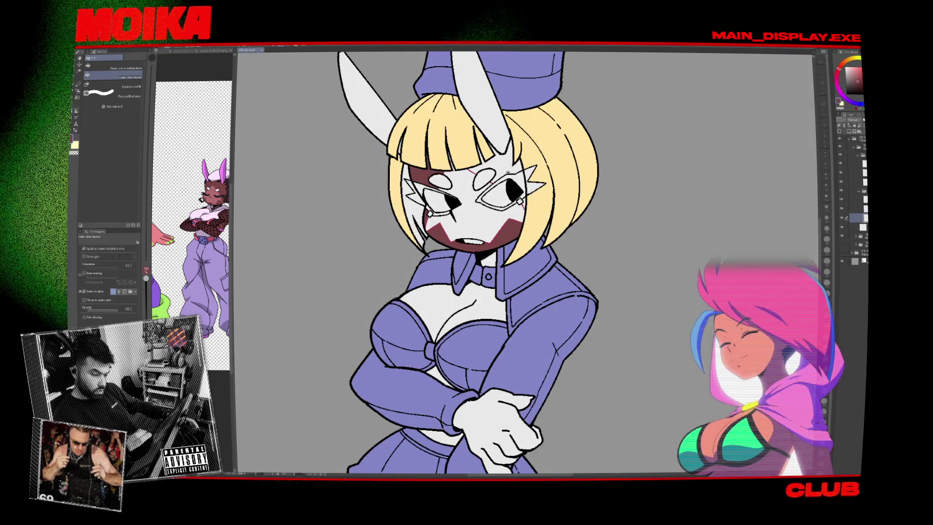
click(494, 166)
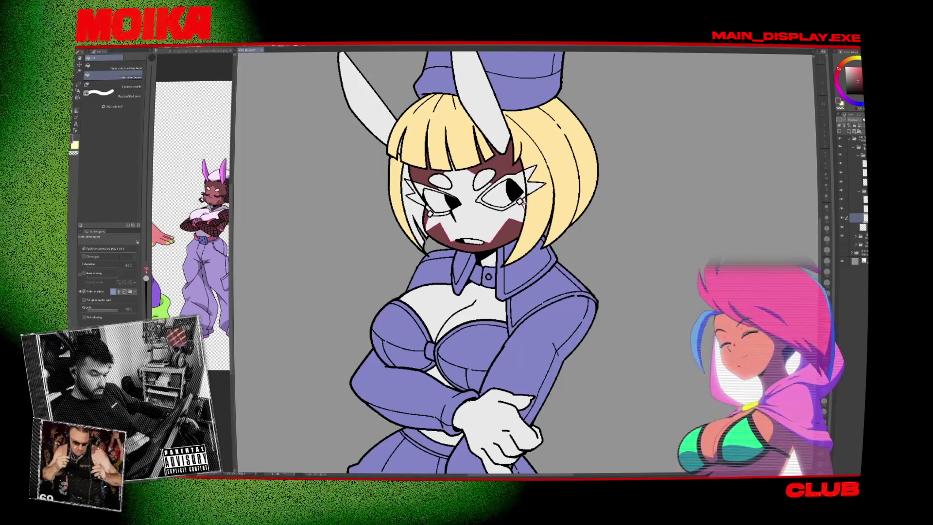
drag(519, 200, 535, 134)
click(474, 257)
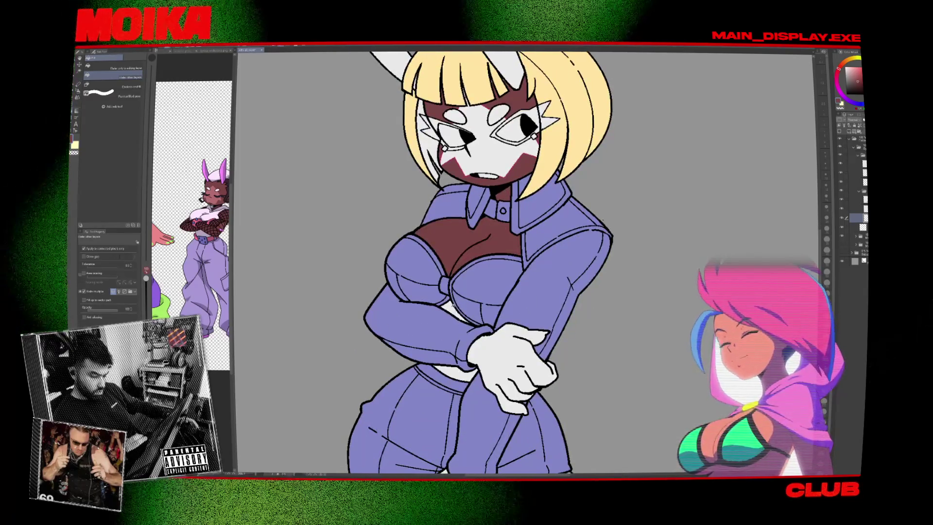
click(510, 369)
Fill the belly strip maroon and the left lower, right upper and right lower thighs dark brown.
drag(486, 369, 520, 136)
click(445, 291)
click(432, 408)
click(573, 277)
click(607, 413)
scroll(632, 364, down, 3)
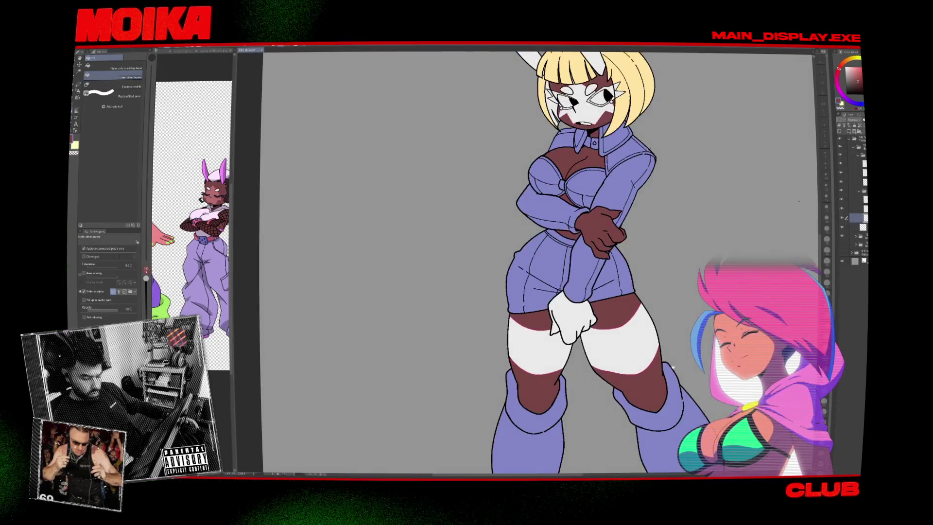
mouse_move(667, 337)
mouse_down()
mouse_move(545, 337)
mouse_move(564, 298)
mouse_up()
scroll(631, 267, down, 3)
scroll(662, 251, up, 3)
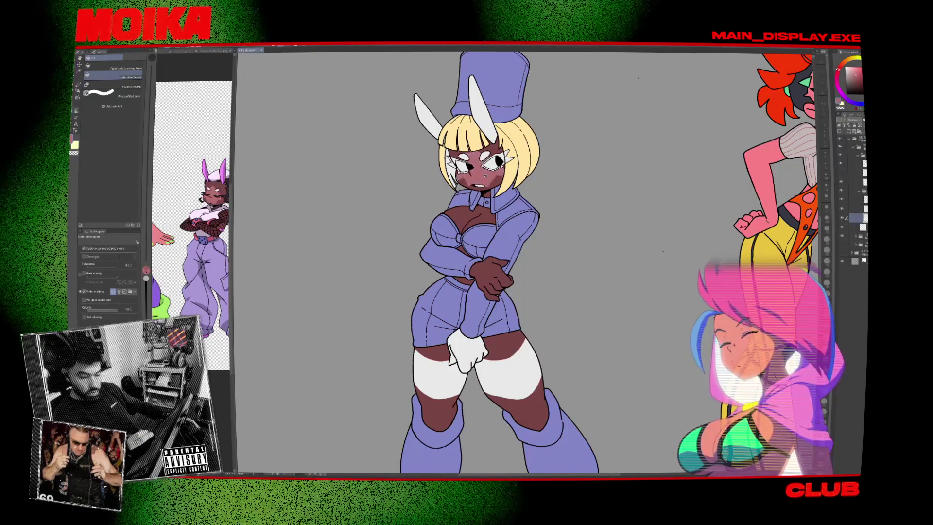
Fill both thighs with skin tone and the white glove dark brown.
key(ctrl+plus)
key(ctrl+plus)
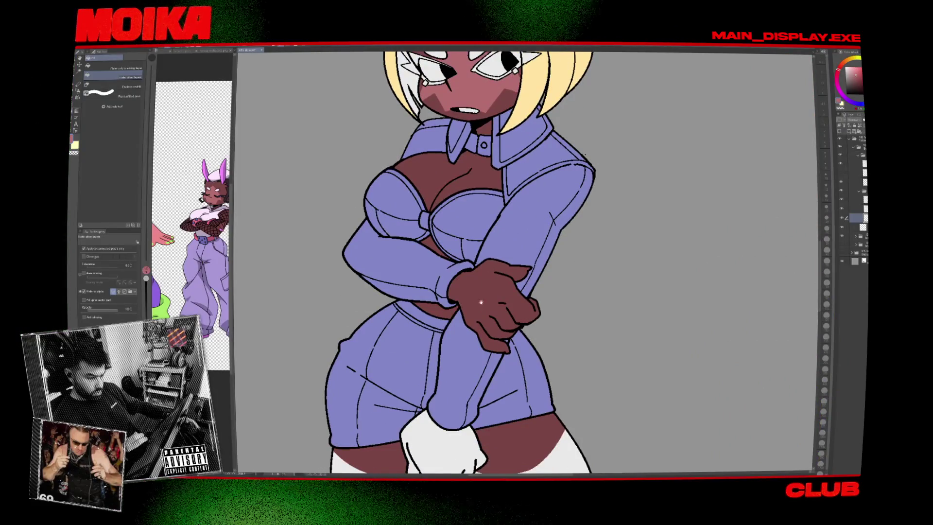
drag(487, 171, 518, 61)
click(413, 388)
click(559, 379)
click(507, 344)
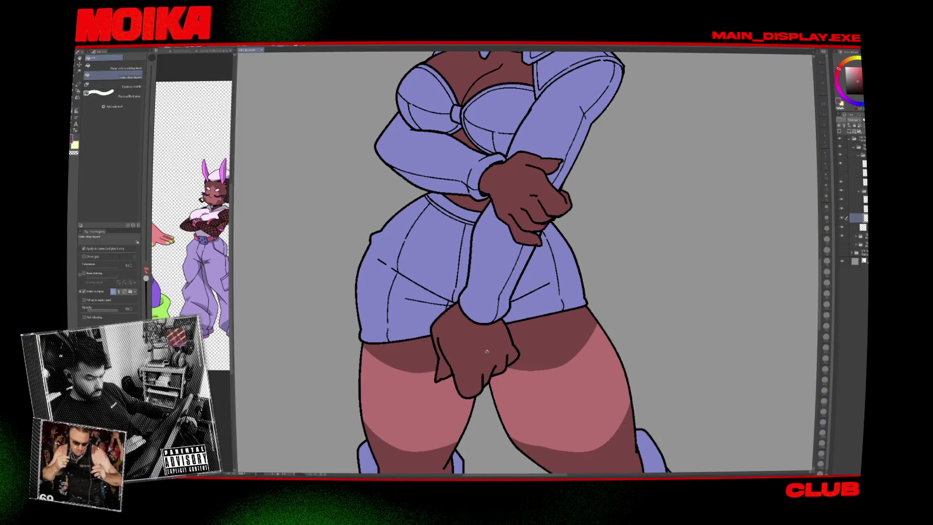
key(ctrl+minus)
key(ctrl+minus)
Check the fills by toggling the clothing colours, then fill the forehead gap under the ear dark brown.
key(ctrl+plus)
key(ctrl+plus)
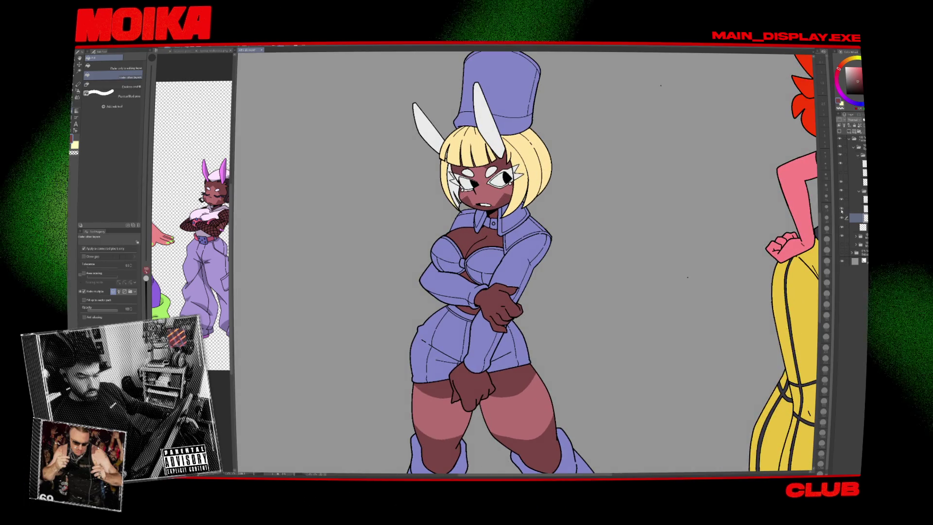
drag(731, 245, 697, 246)
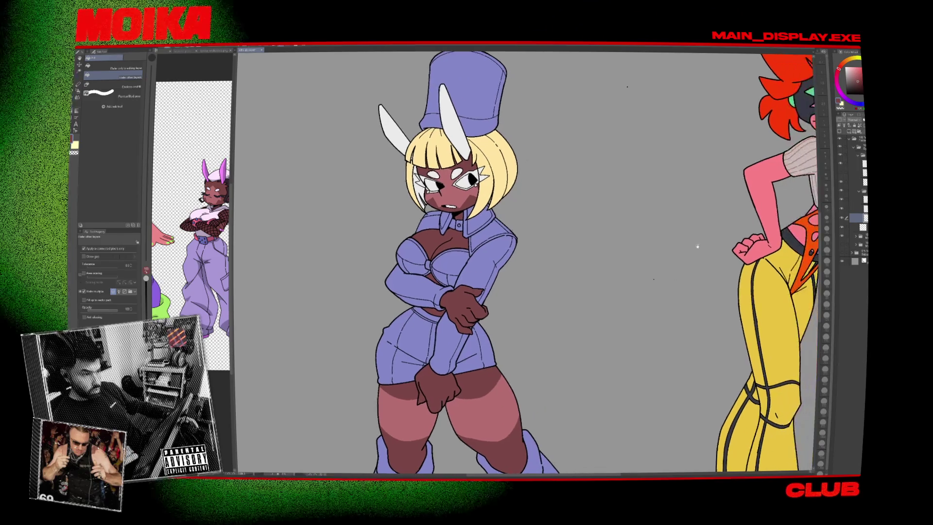
click(846, 199)
click(845, 199)
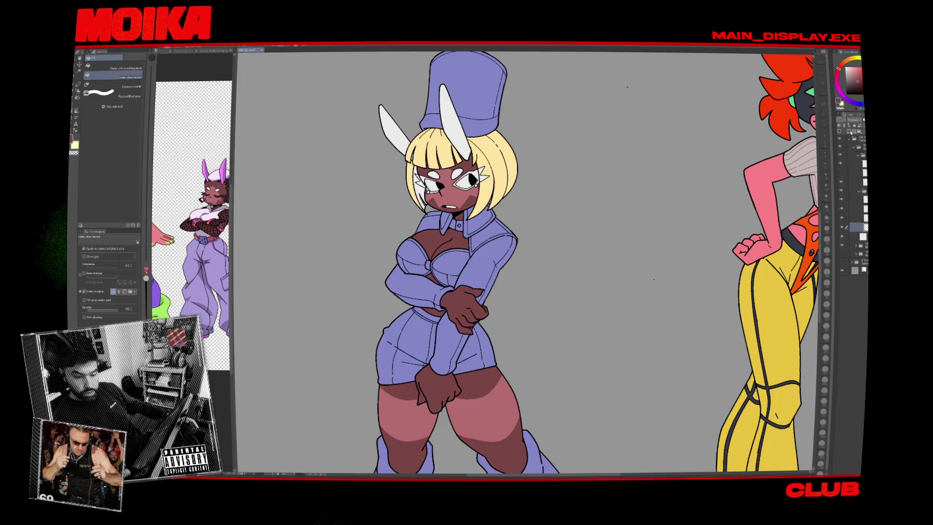
click(466, 158)
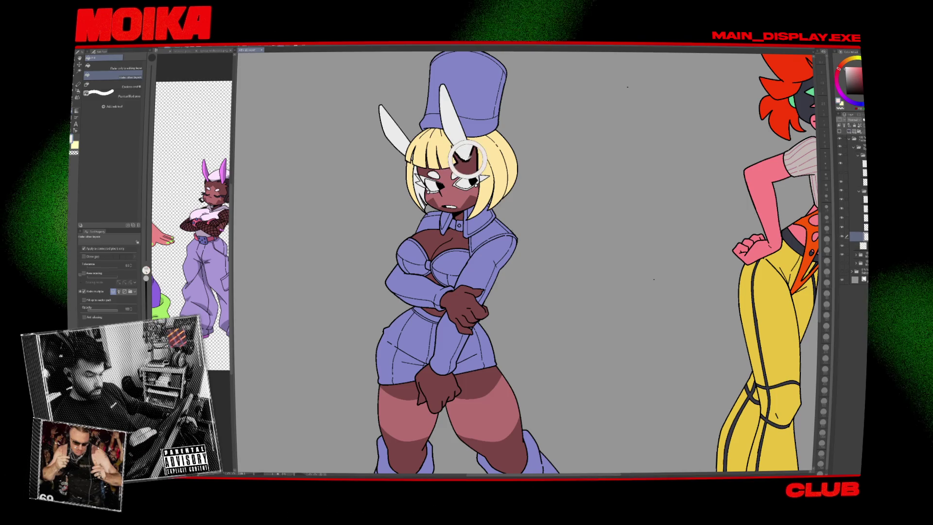
scroll(471, 149, down, 4)
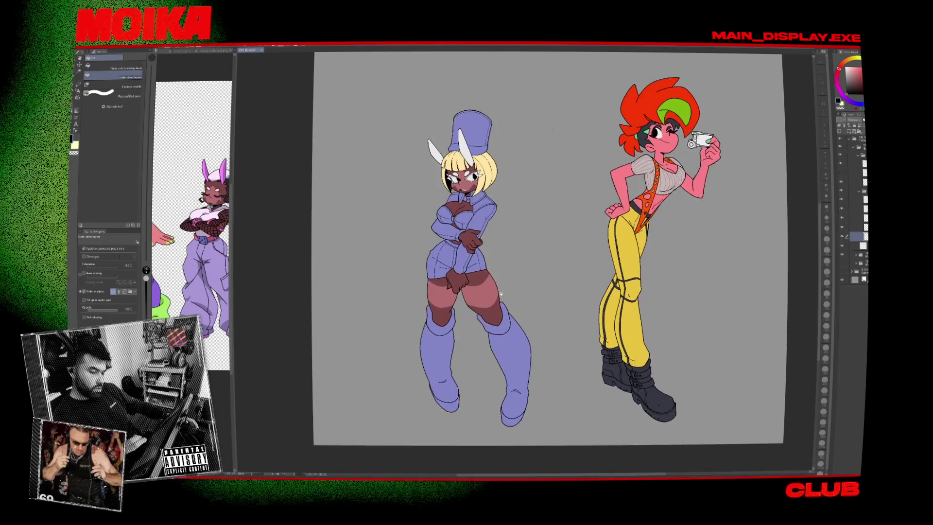
Toggle the bunny's clothing-colour layer to check coverage and activate the layer above.
drag(496, 307, 439, 322)
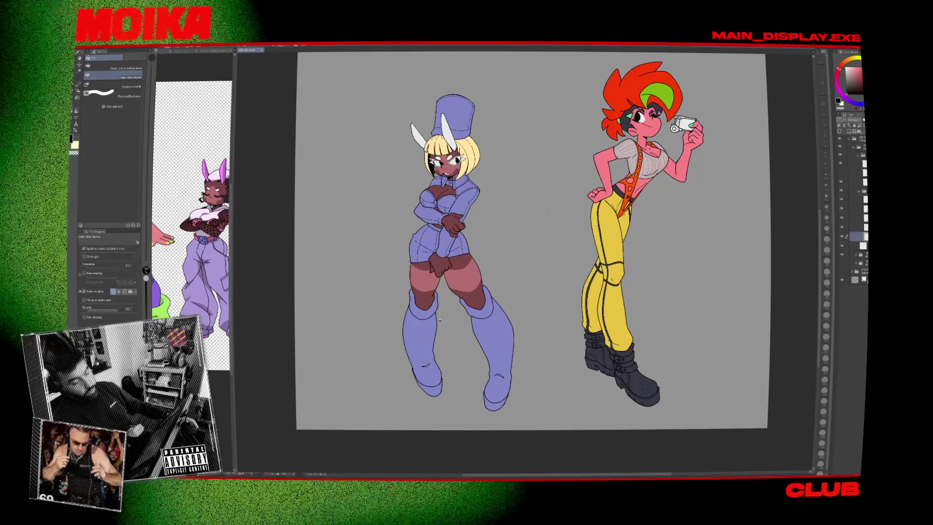
click(840, 210)
click(841, 210)
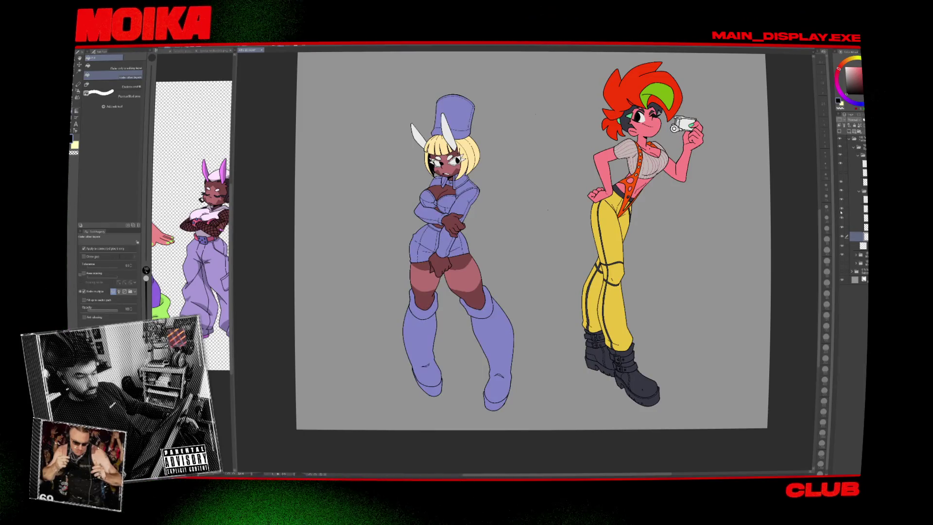
click(841, 210)
click(840, 211)
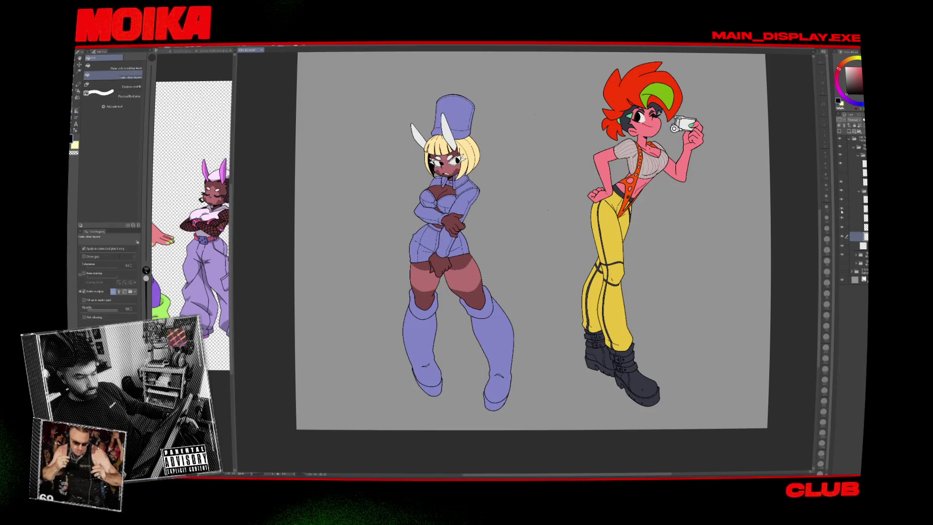
click(841, 211)
click(841, 211)
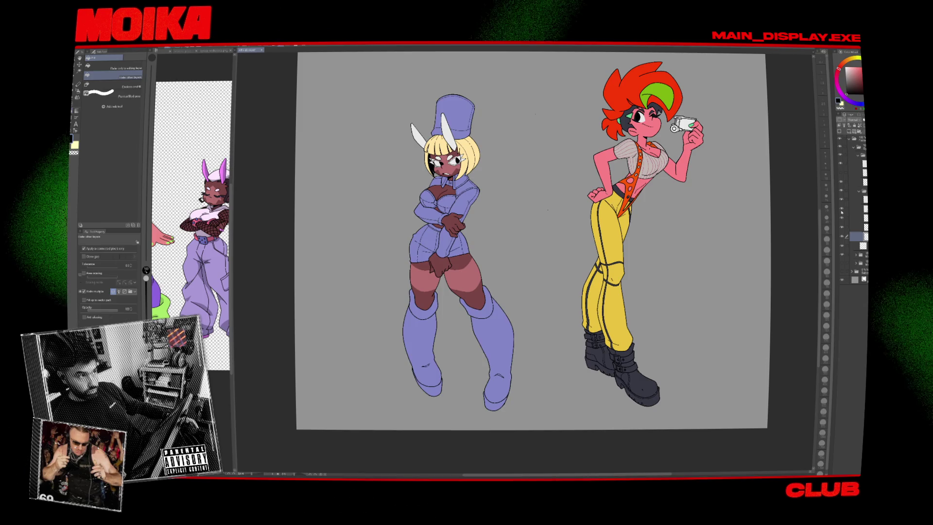
click(847, 210)
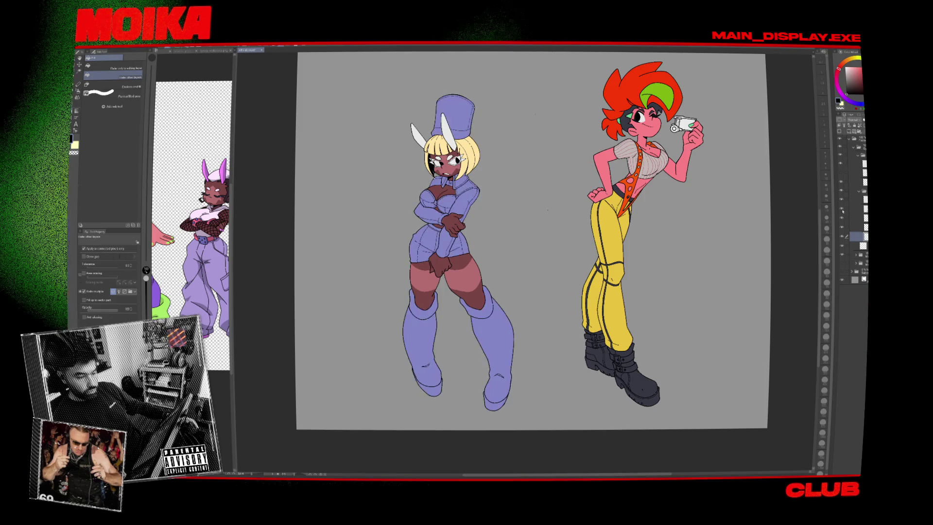
click(841, 209)
click(841, 210)
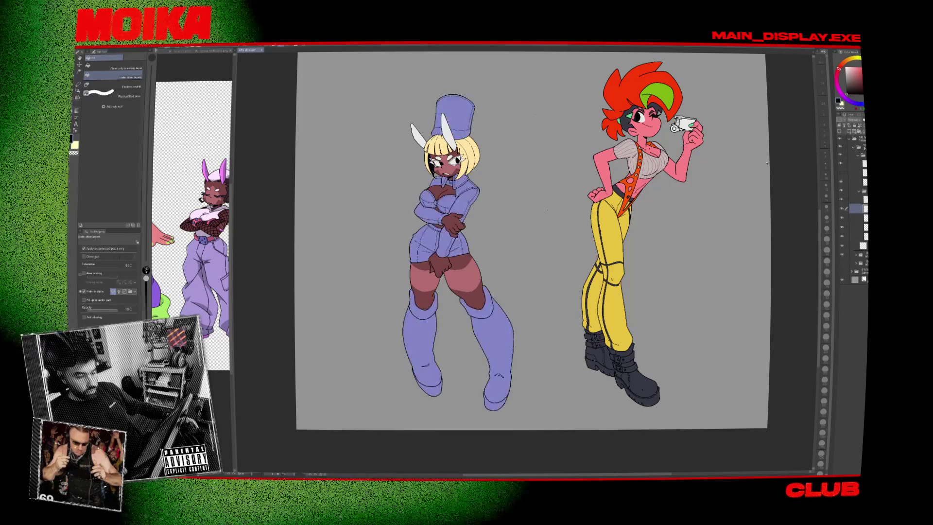
Sample the blonde hair yellow and fill both inner ears, undoing the stray red and extra fills.
click(447, 130)
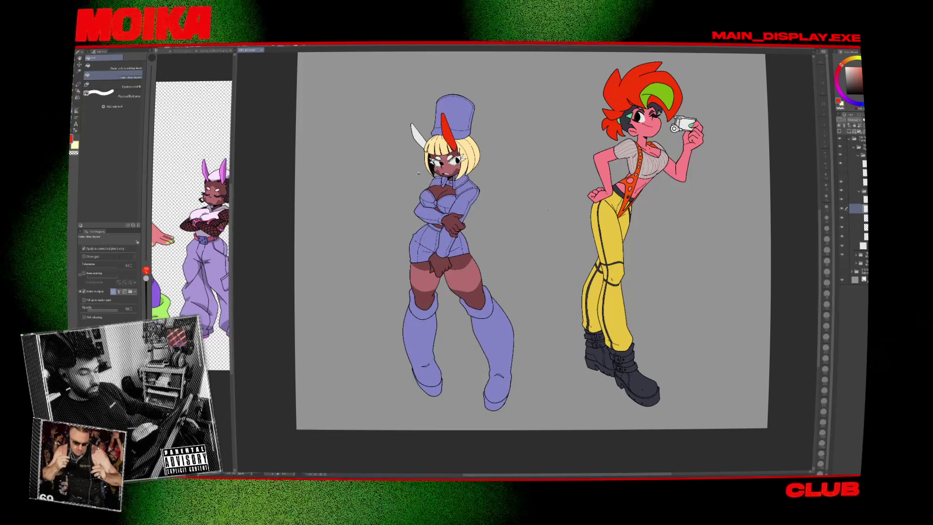
key(ctrl+z)
click(466, 151)
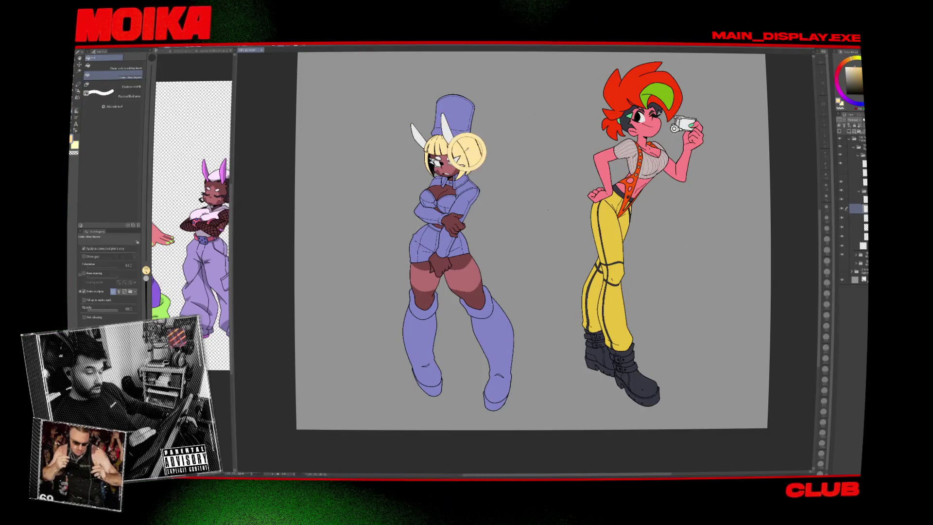
scroll(552, 288, down, 2)
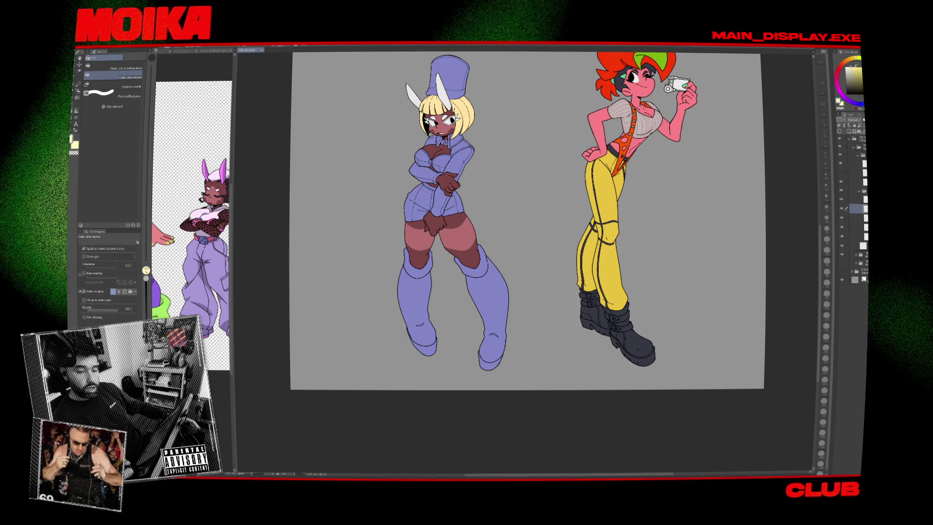
click(413, 97)
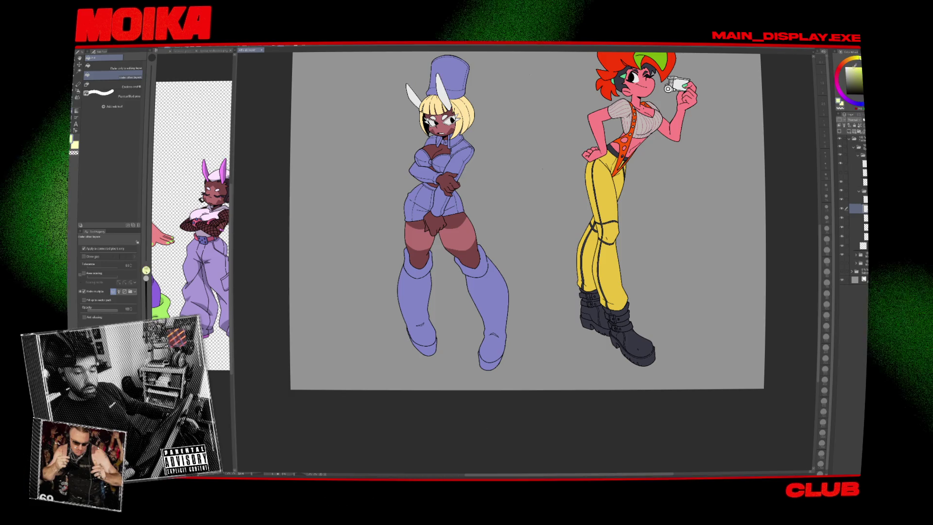
click(413, 97)
click(440, 88)
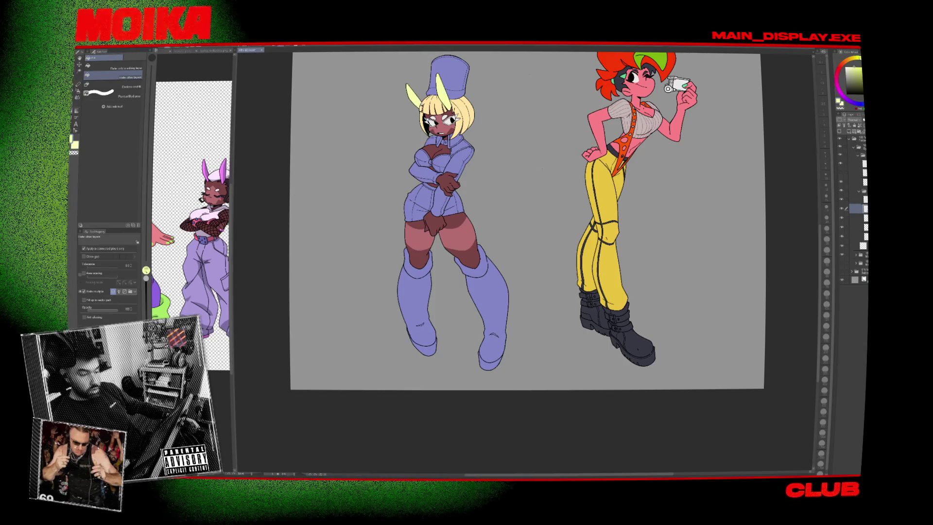
key(ctrl+z)
Compare the ears by toggling the clothing colours, then move the view onto the bunny's face.
click(842, 199)
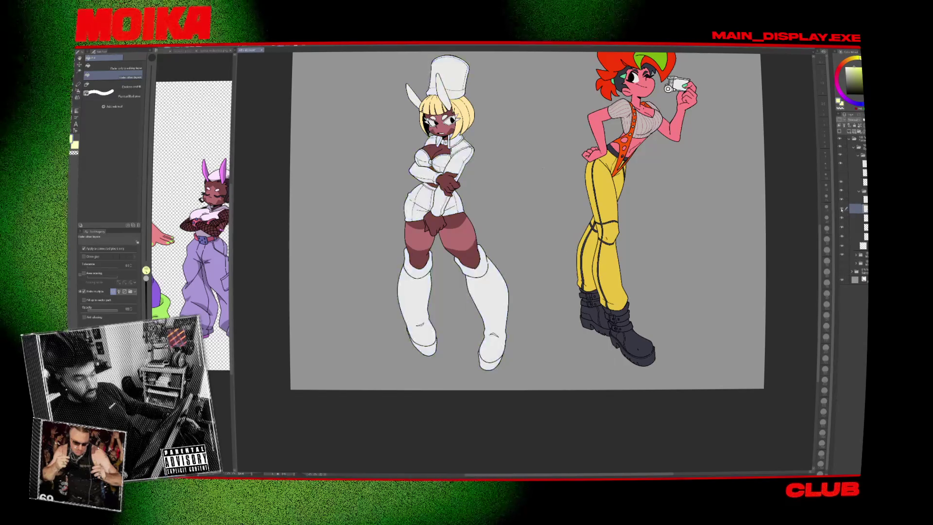
click(842, 200)
click(841, 200)
click(842, 199)
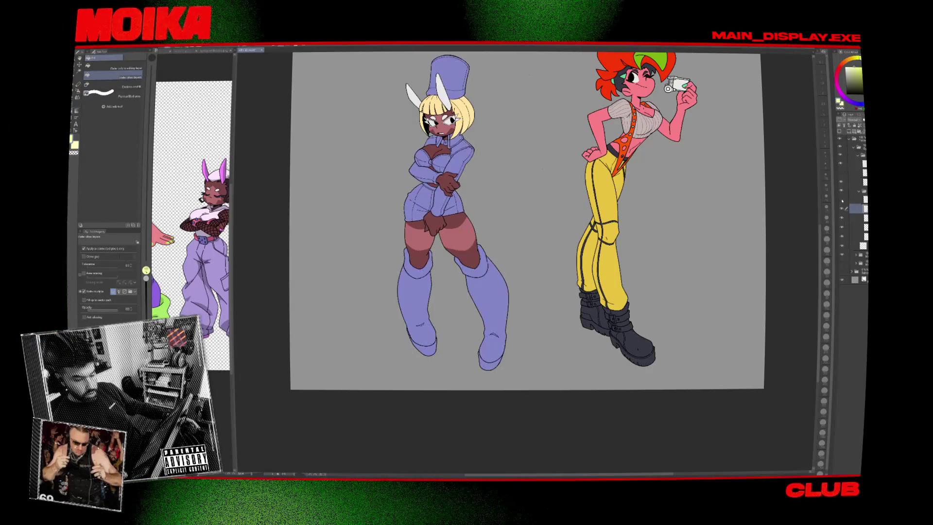
key(ctrl+t)
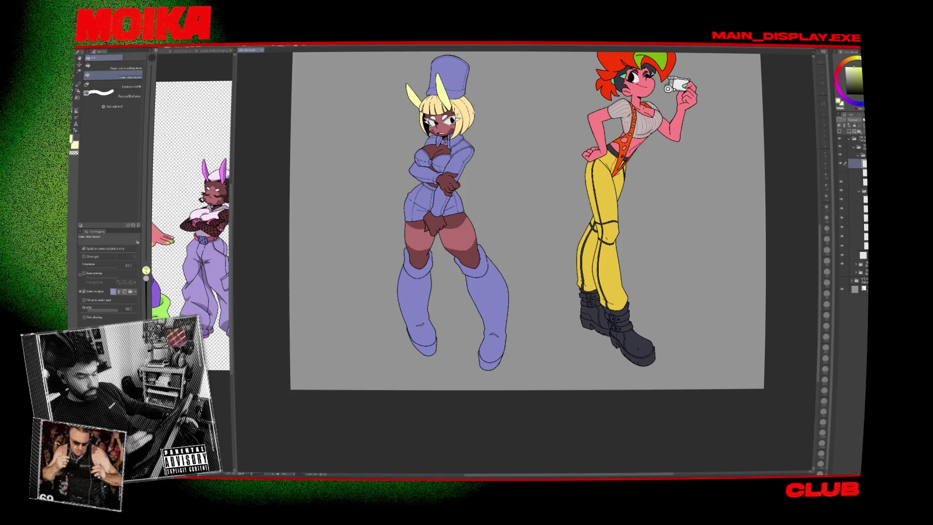
scroll(459, 106, up, 5)
key(e)
drag(451, 168, 512, 182)
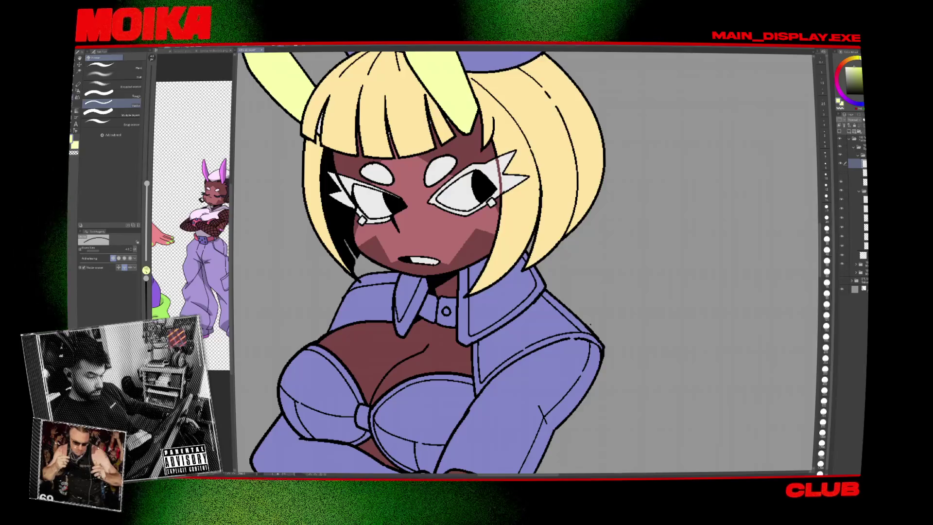
Sample the skin colour from the reference face and return to the Fill tool.
scroll(342, 193, up, 2)
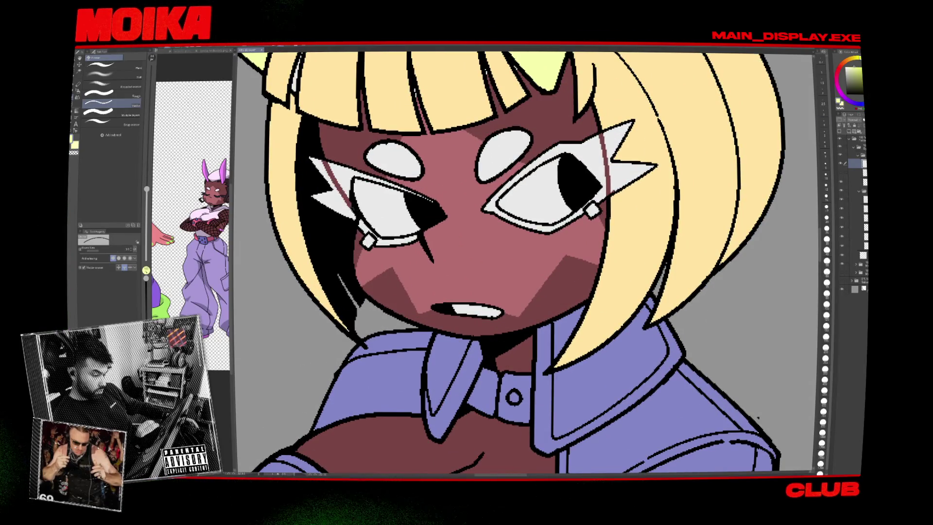
scroll(431, 194, down, 4)
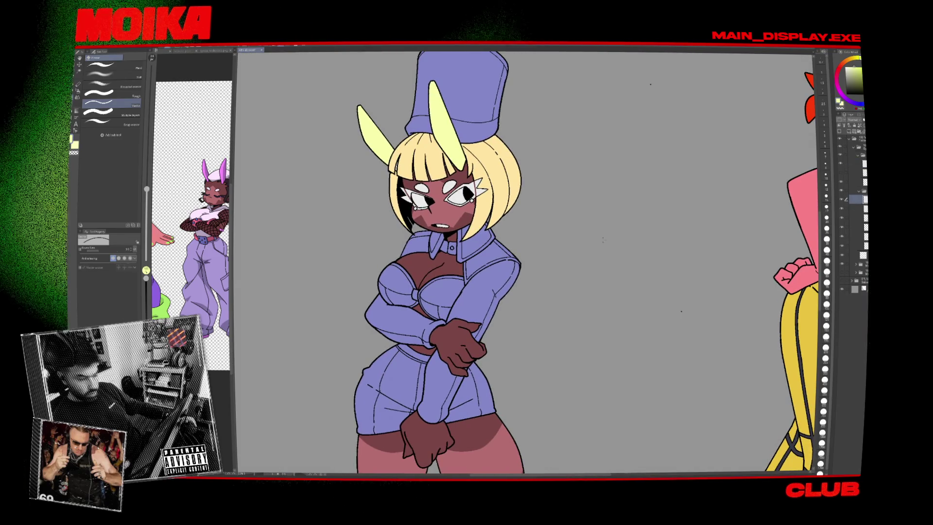
click(214, 195)
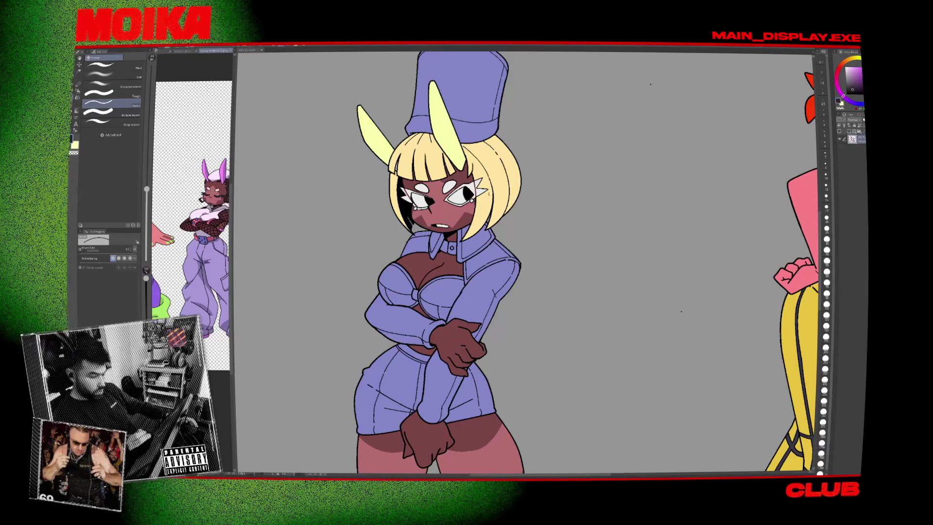
key(g)
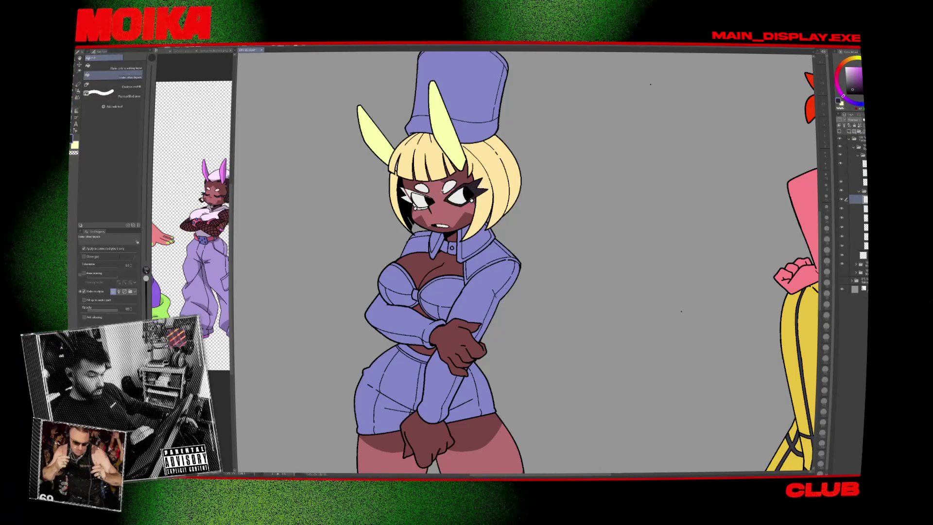
scroll(428, 192, up, 5)
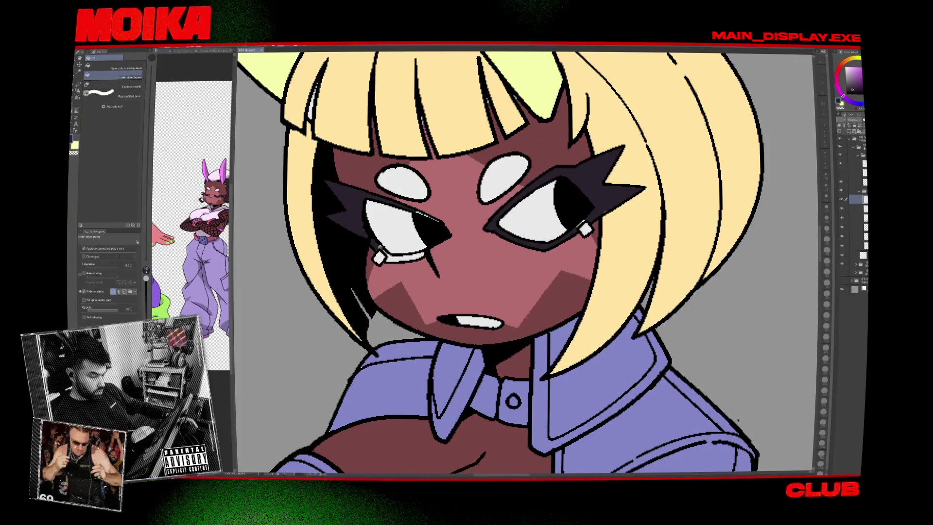
Take the pen and rotate the canvas to a drawing angle, then back upright.
key(p)
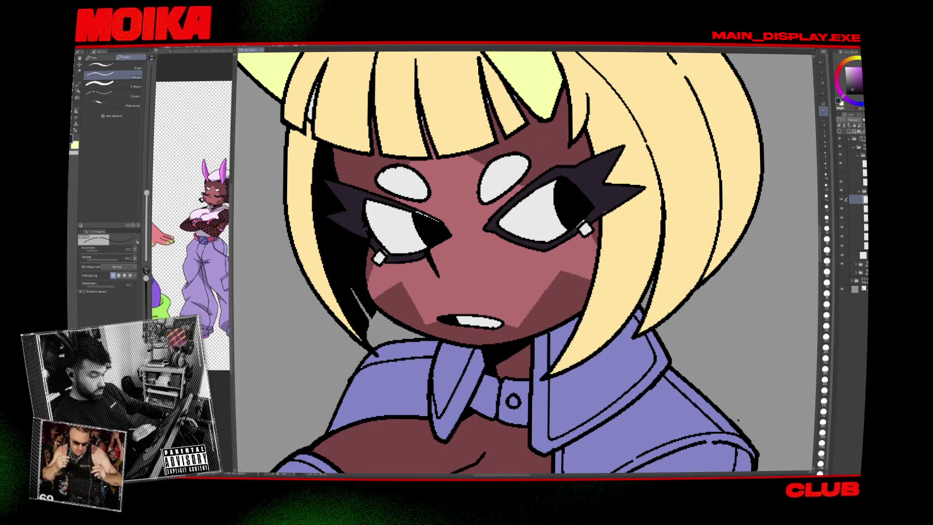
mouse_move(525, 146)
mouse_down()
mouse_move(450, 352)
mouse_move(415, 302)
mouse_move(419, 311)
mouse_up()
key(ctrl+at)
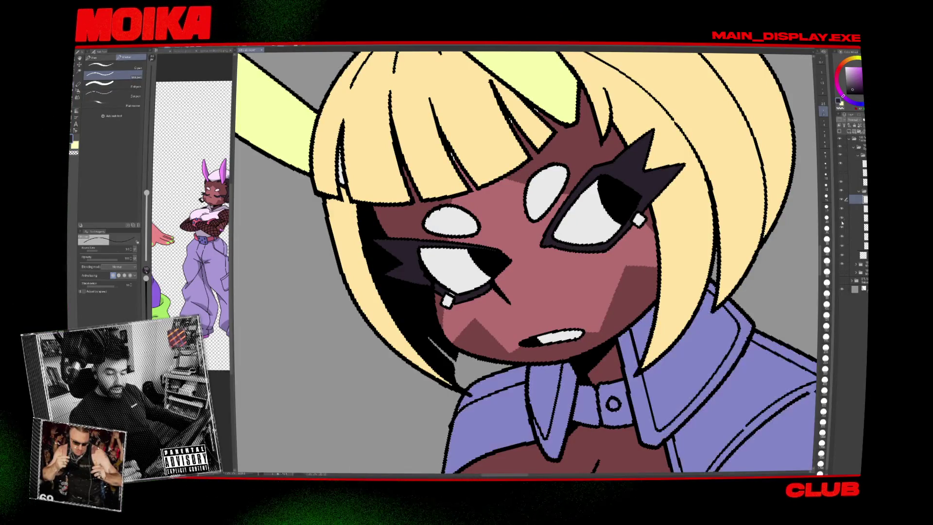
Toggle the face and hair colour layer to check the lines, then select another layer.
click(841, 237)
click(841, 237)
click(856, 237)
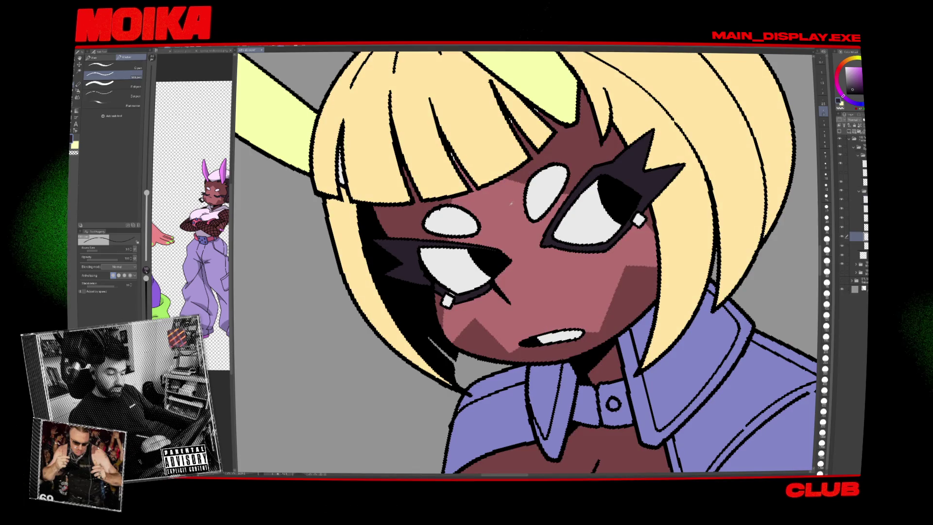
Rotate, pan and zoom the canvas to inspect the blonde girl's hat, ears and hair.
drag(511, 204, 531, 232)
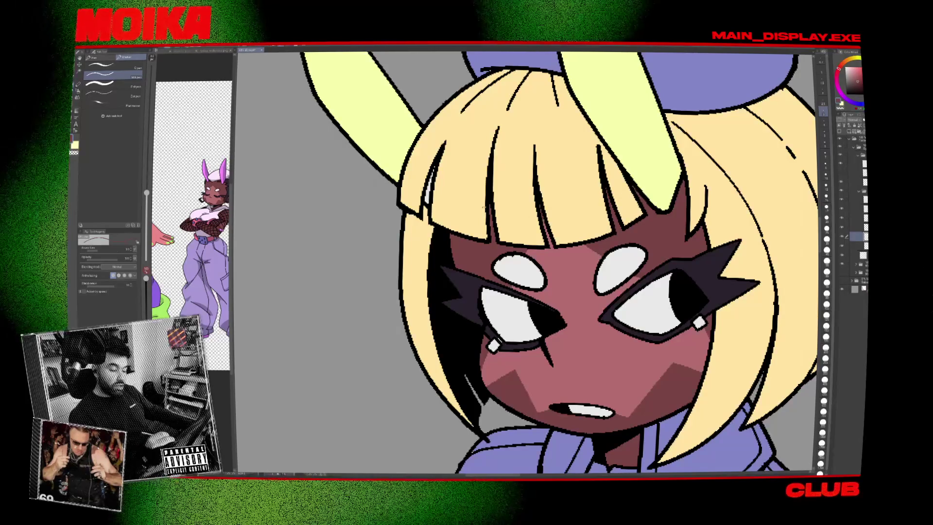
drag(517, 228, 505, 218)
scroll(506, 217, down, 4)
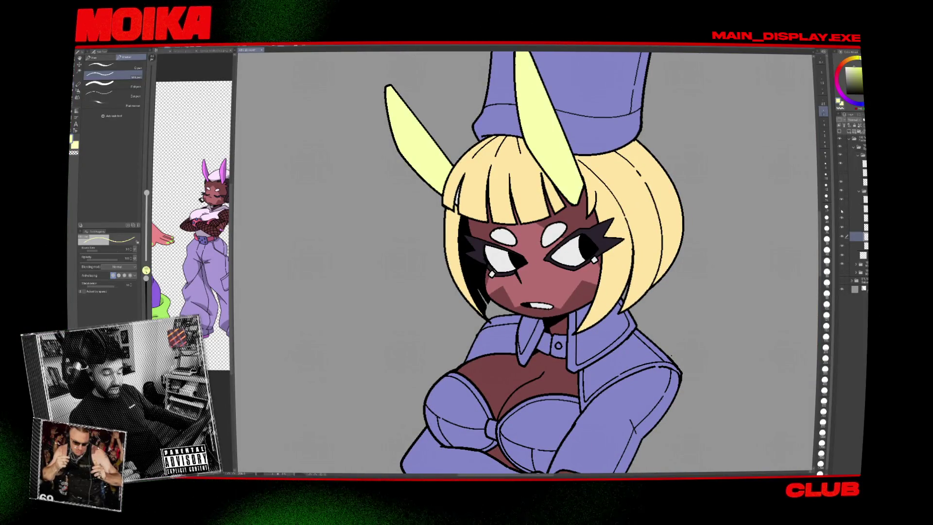
drag(662, 249, 661, 311)
scroll(562, 135, up, 5)
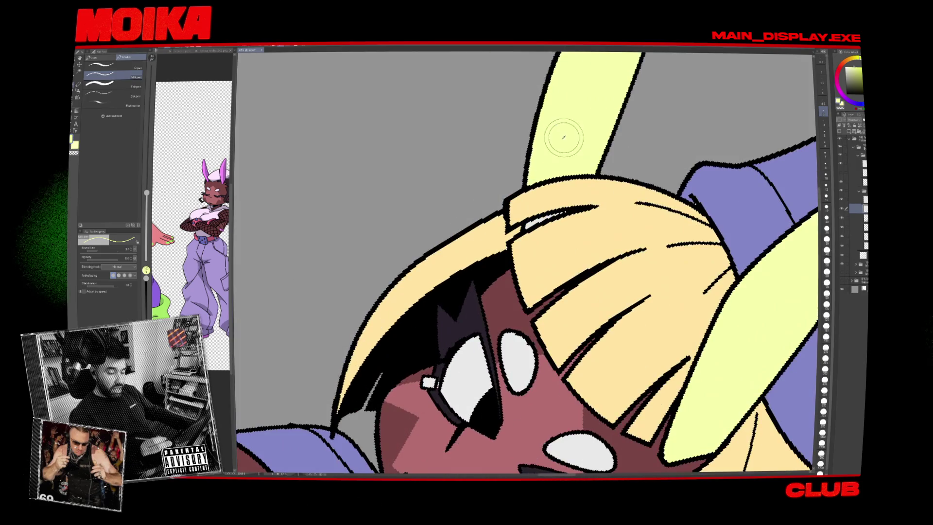
drag(562, 135, 564, 146)
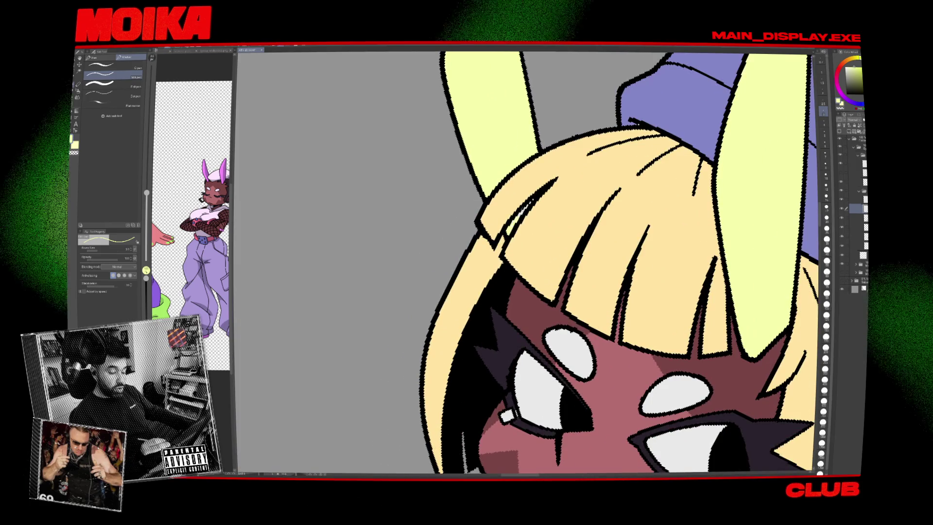
drag(709, 335, 716, 344)
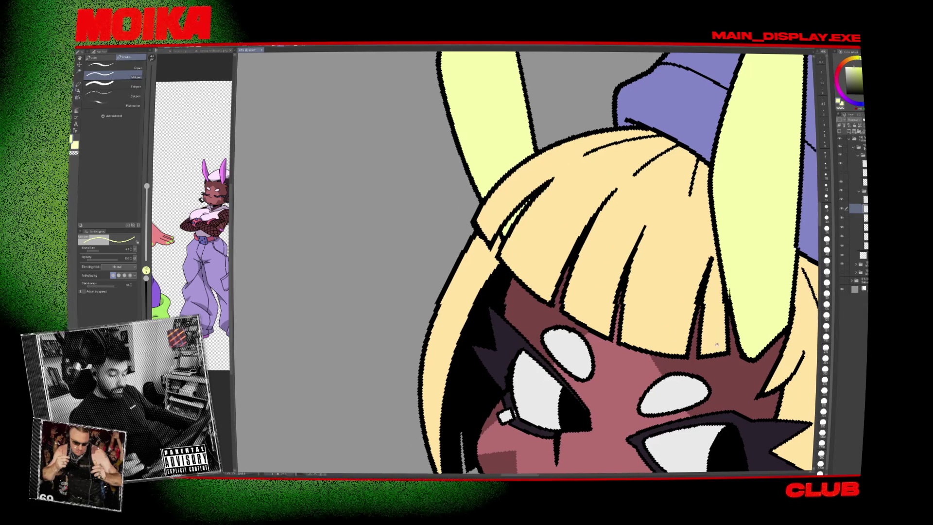
scroll(716, 343, down, 5)
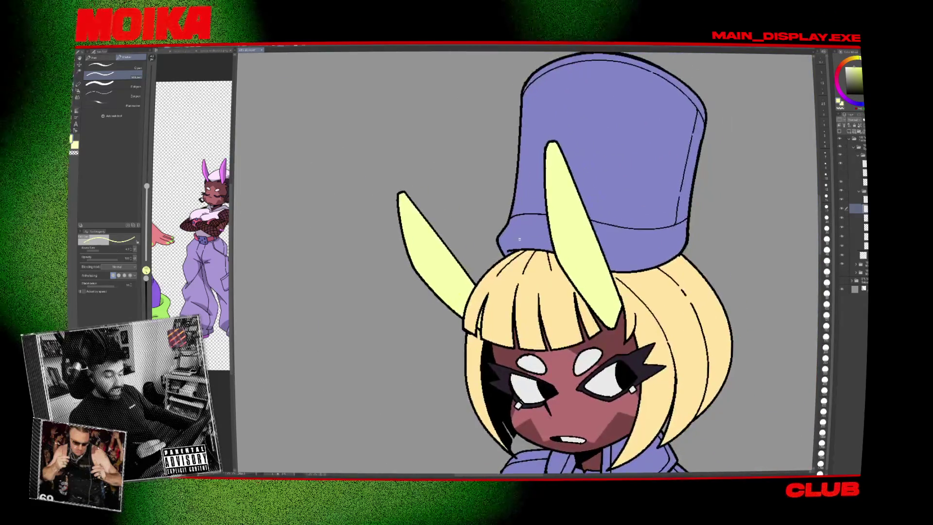
scroll(520, 239, up, 3)
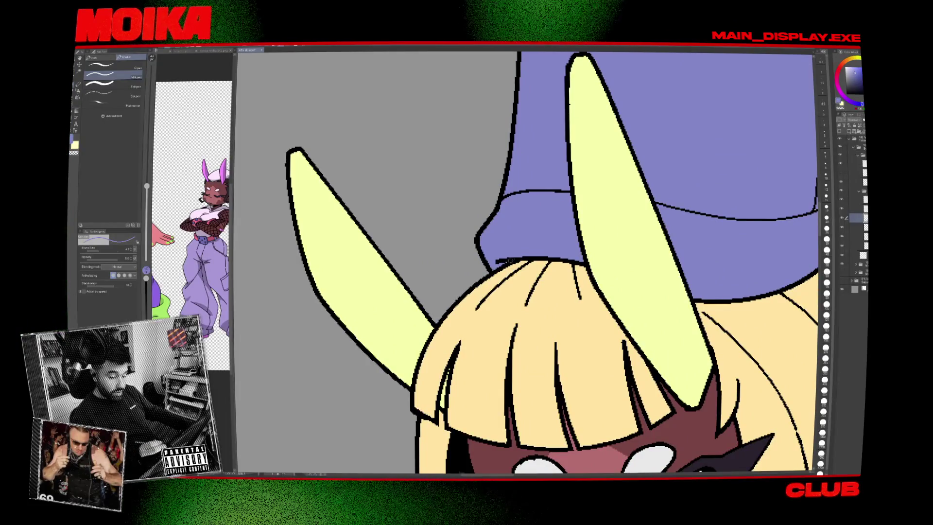
scroll(508, 260, down, 3)
scroll(554, 212, up, 3)
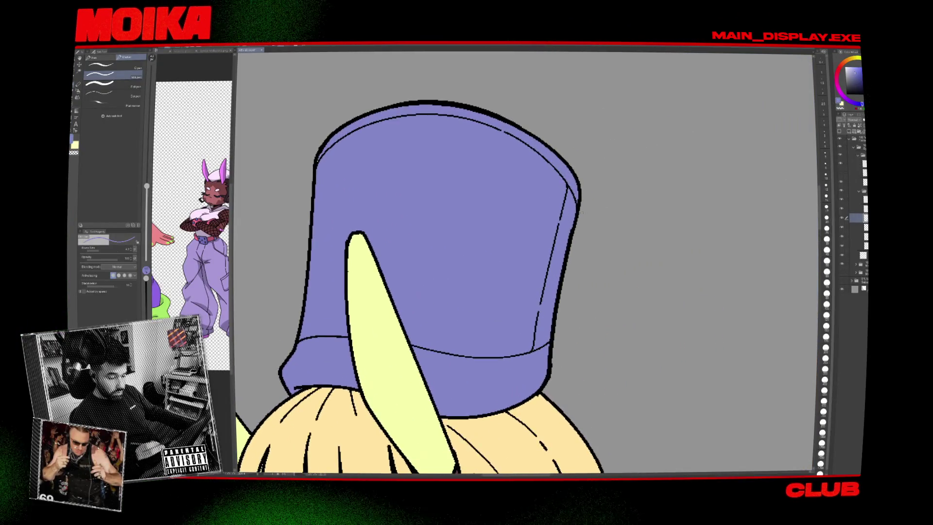
scroll(534, 216, left, 3)
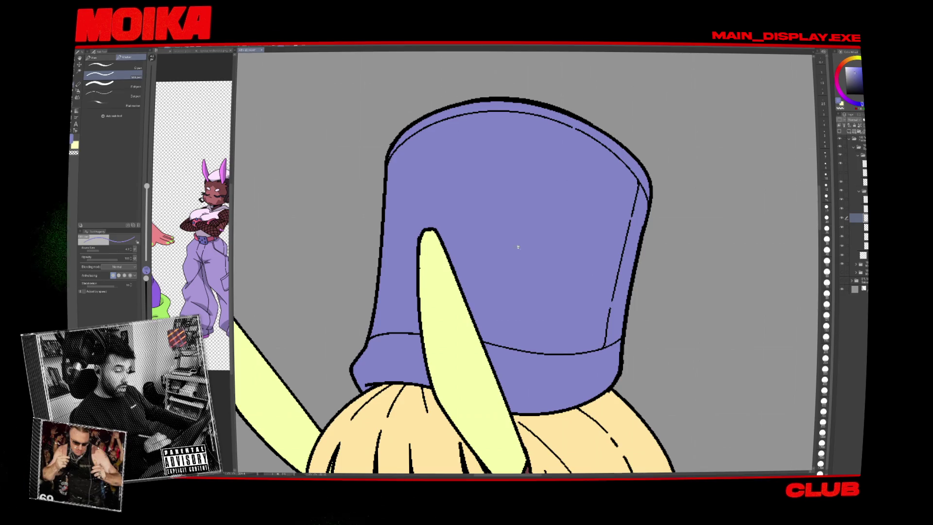
scroll(518, 247, down, 2)
scroll(534, 238, down, 5)
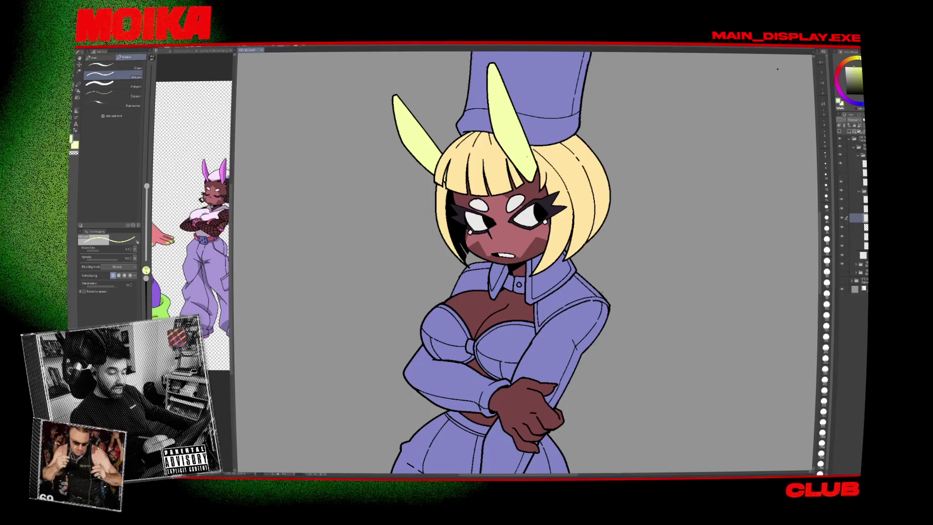
Switch to the Fill tool and zoom in for colouring.
key(g)
scroll(531, 219, up, 5)
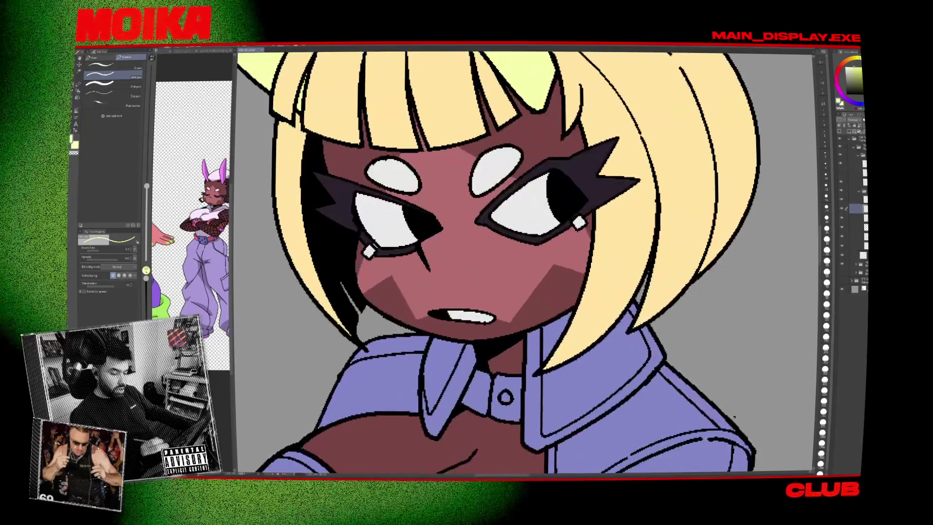
scroll(419, 255, up, 3)
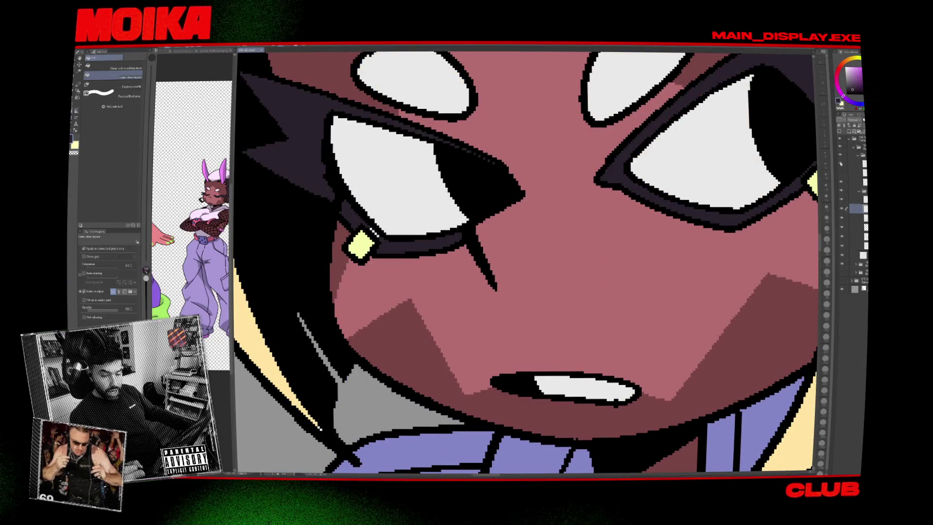
Erase the stray edge beside the left eye outline with a small Hard eraser.
key(asciicircum)
key(e)
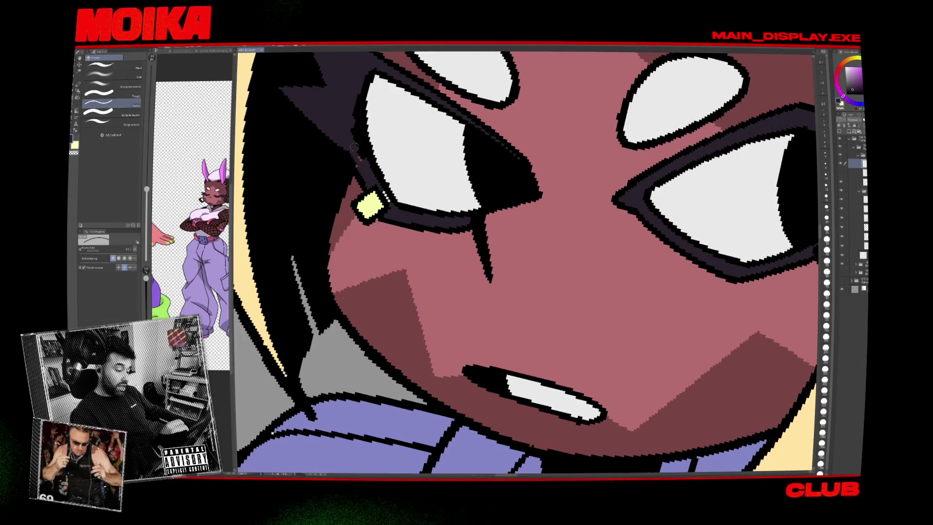
drag(352, 133, 368, 181)
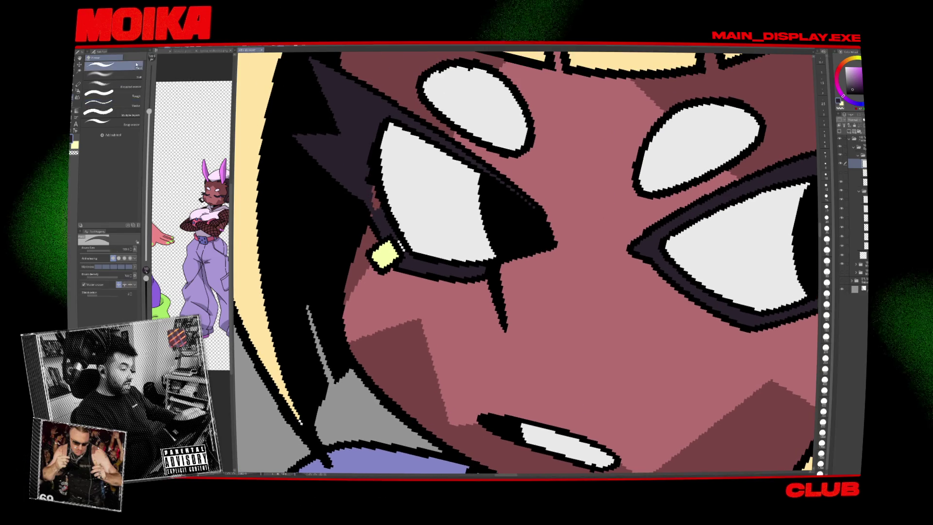
key(bracketleft)
key(bracketleft)
key(bracketleft)
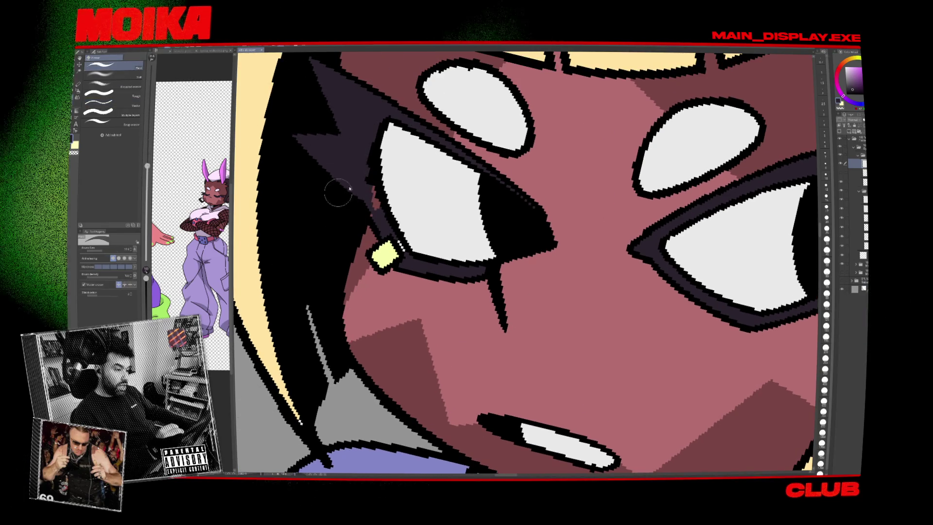
drag(369, 139, 368, 129)
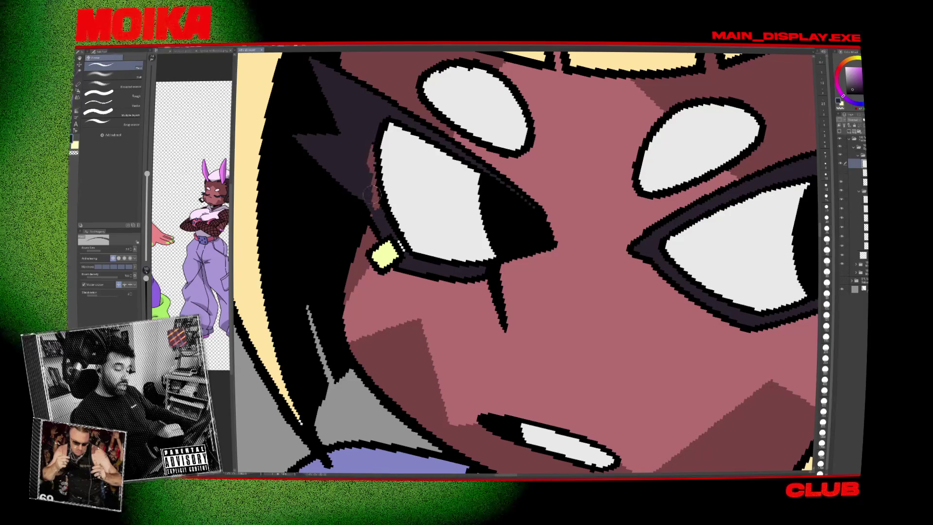
key(p)
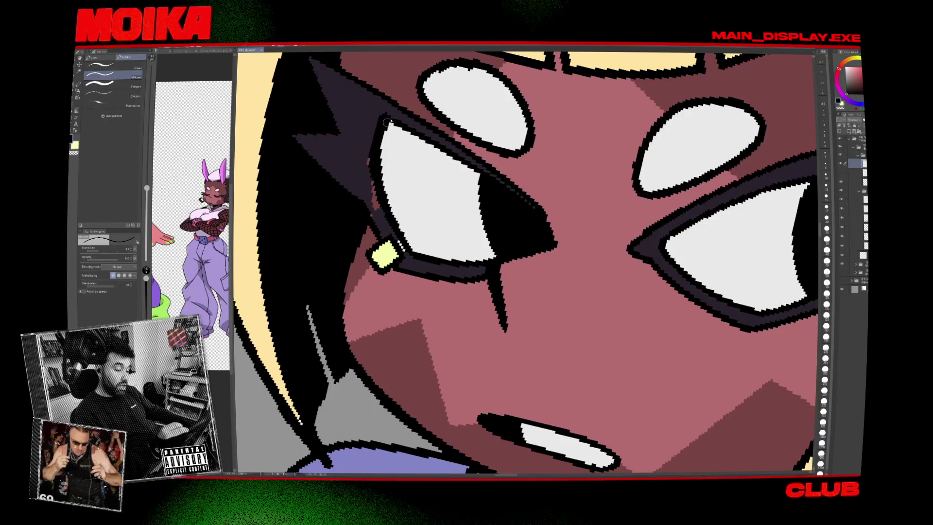
Flip the canvas horizontally, fill the earring pale yellow, and select another layer.
key(h)
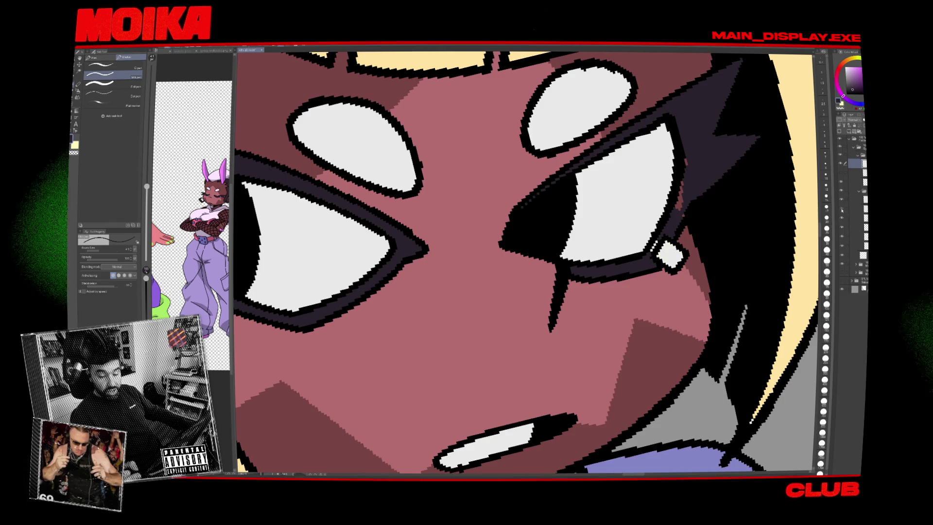
click(669, 254)
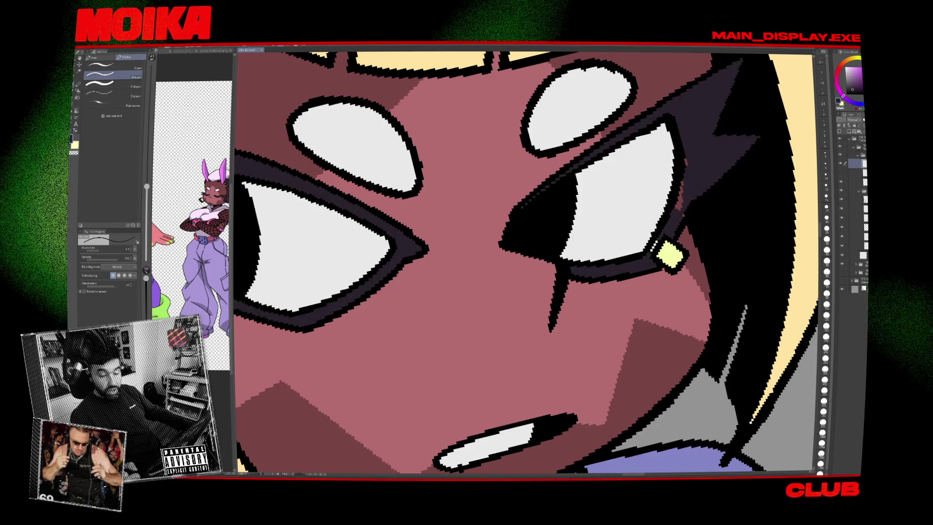
click(855, 199)
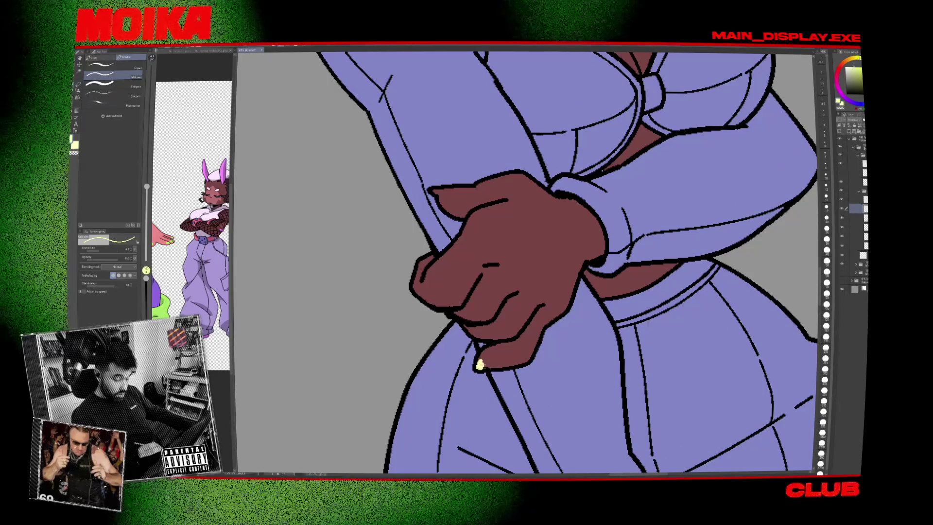
Paint the fingernails pale yellow with the top Sub Tool brush, then check the shorts and thighs.
click(127, 67)
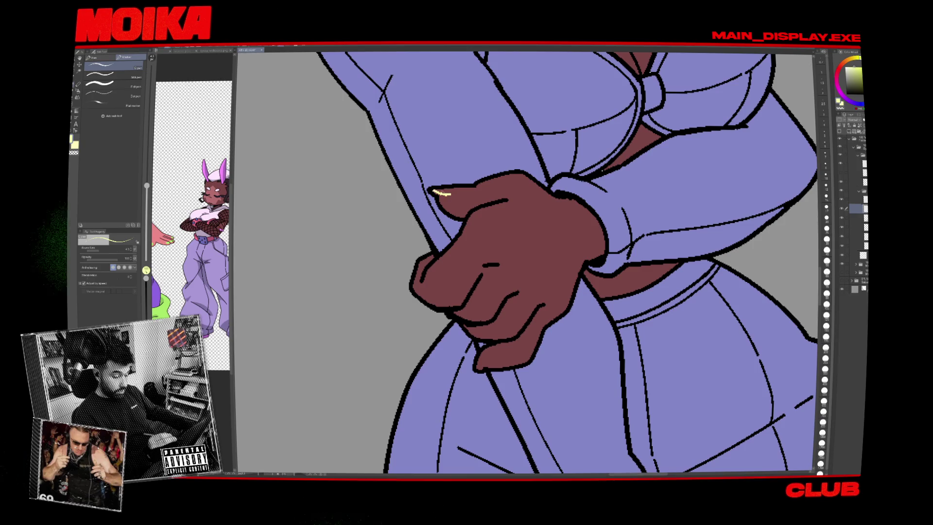
drag(473, 190, 468, 188)
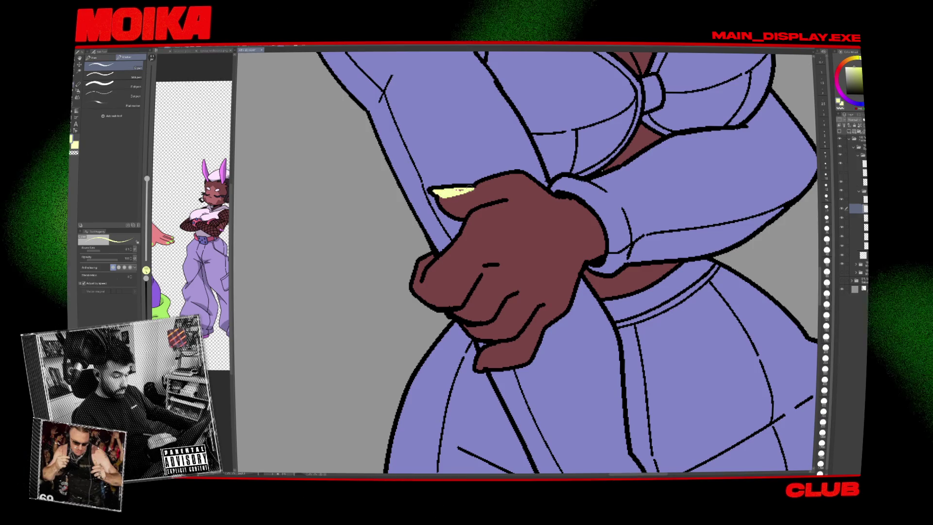
scroll(437, 192, down, 2)
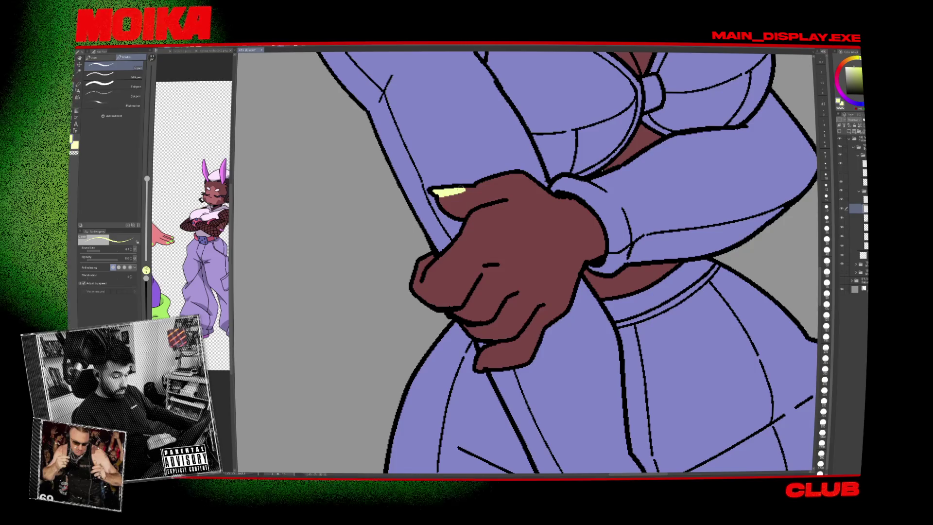
scroll(437, 192, down, 2)
scroll(470, 227, up, 5)
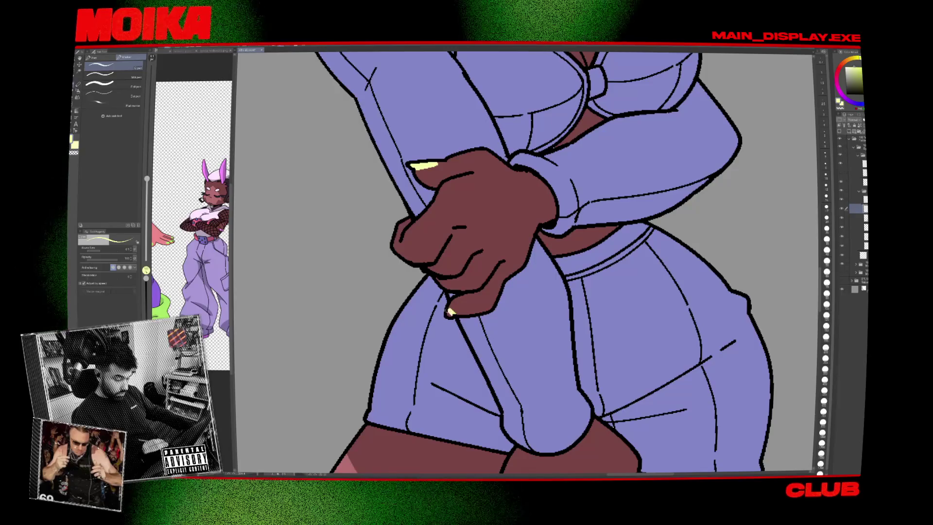
drag(607, 393, 563, 261)
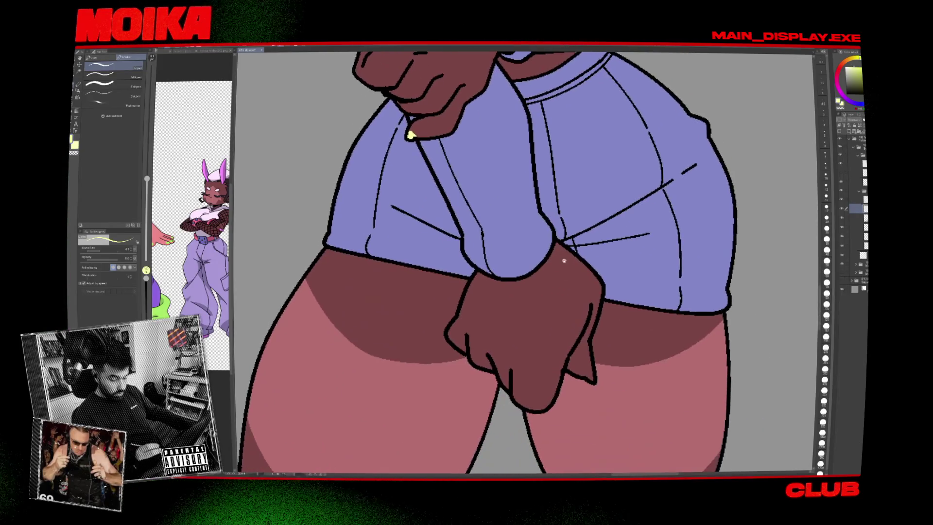
scroll(592, 368, down, 6)
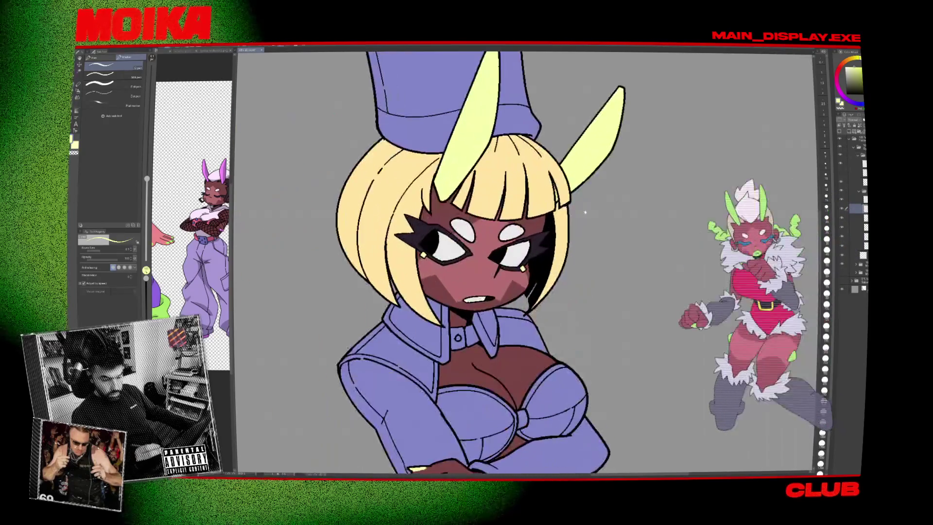
scroll(573, 210, up, 4)
Toggle the hair and skin layer to compare, then hide the background and clothing fill layers.
key(x)
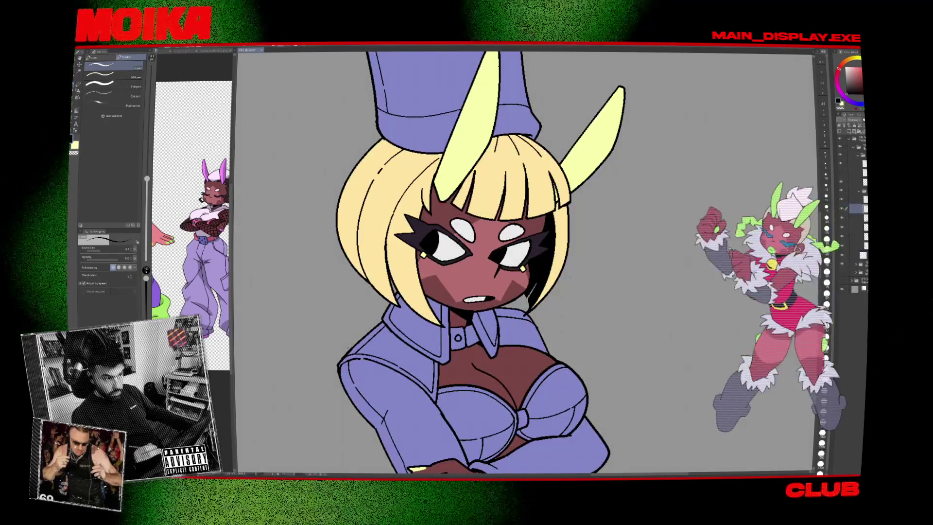
key(x)
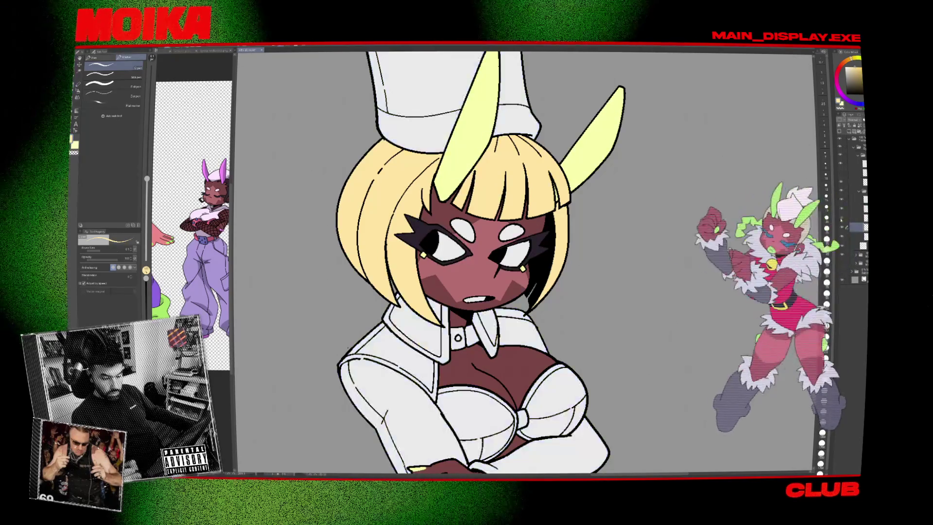
click(840, 227)
click(840, 227)
click(841, 227)
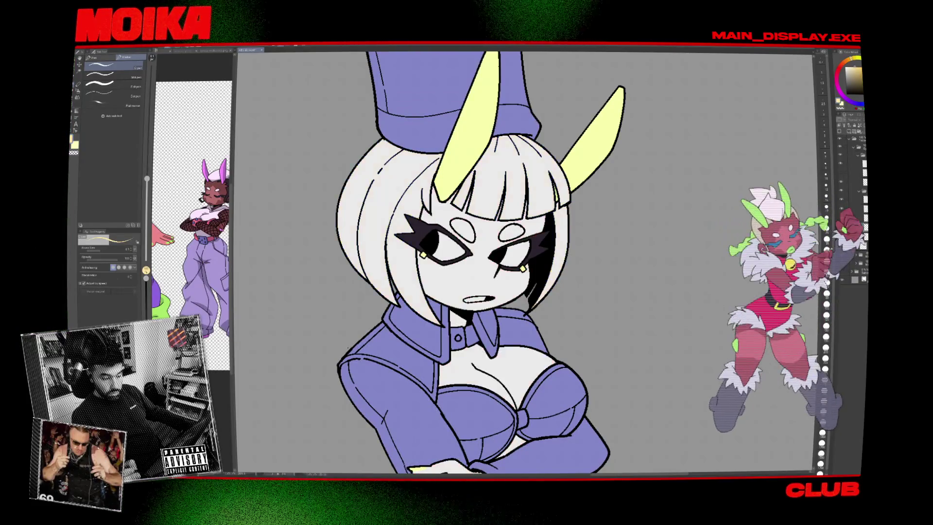
click(840, 226)
click(845, 227)
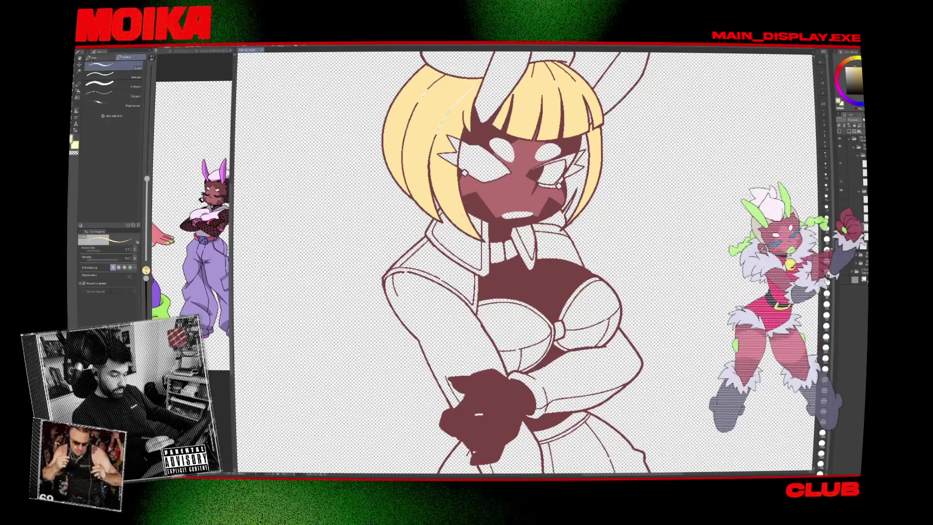
Select the bunny girl's yellow hair fill with Edit > Select Color Gamut and confirm.
click(92, 48)
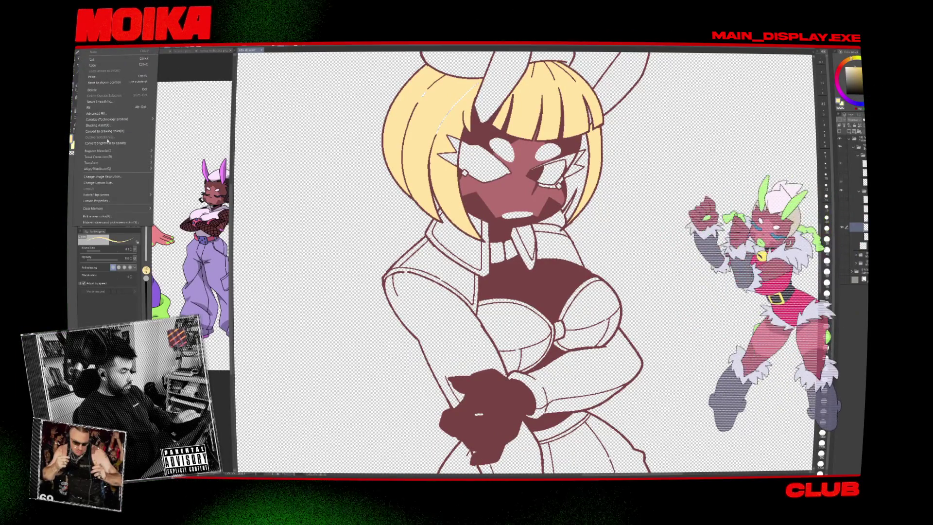
mouse_move(139, 50)
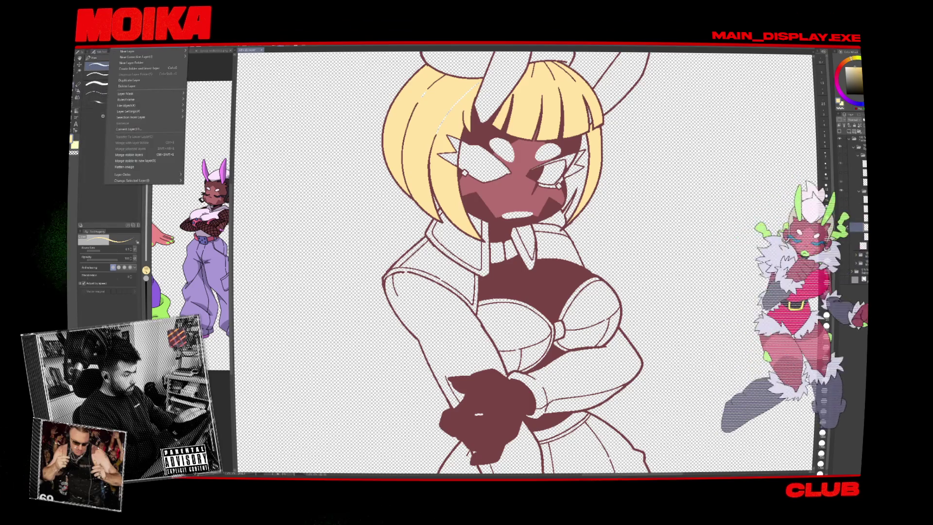
click(160, 90)
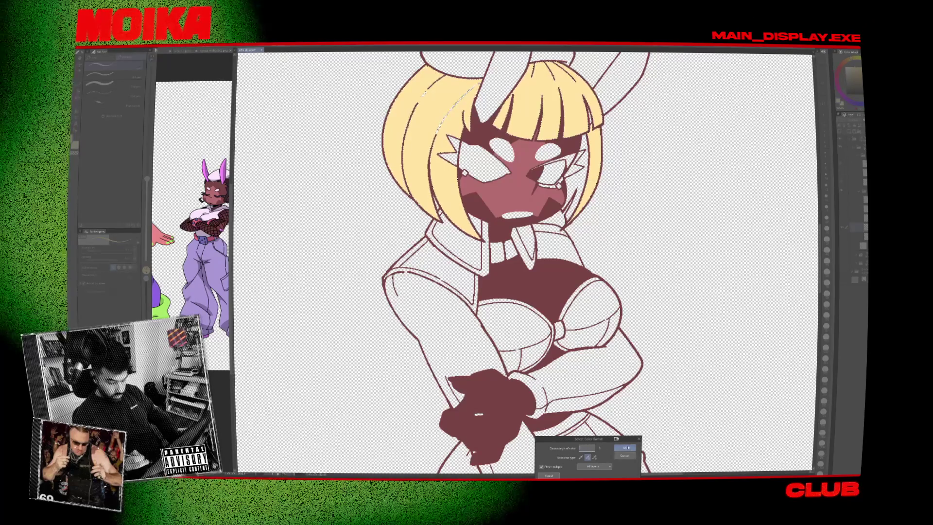
click(625, 447)
key(Delete)
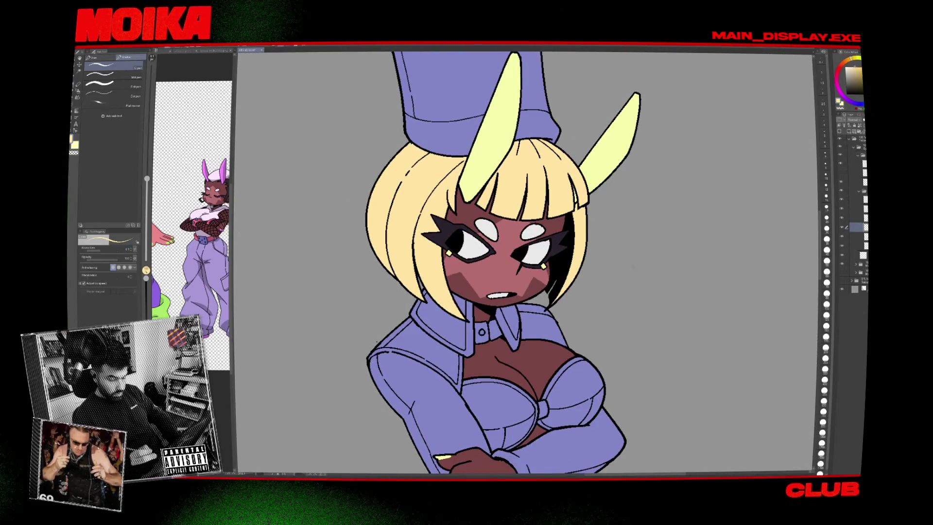
Zoom into the bunny girl's face with the Fill tool, then zoom out to both characters.
scroll(614, 226, up, 2)
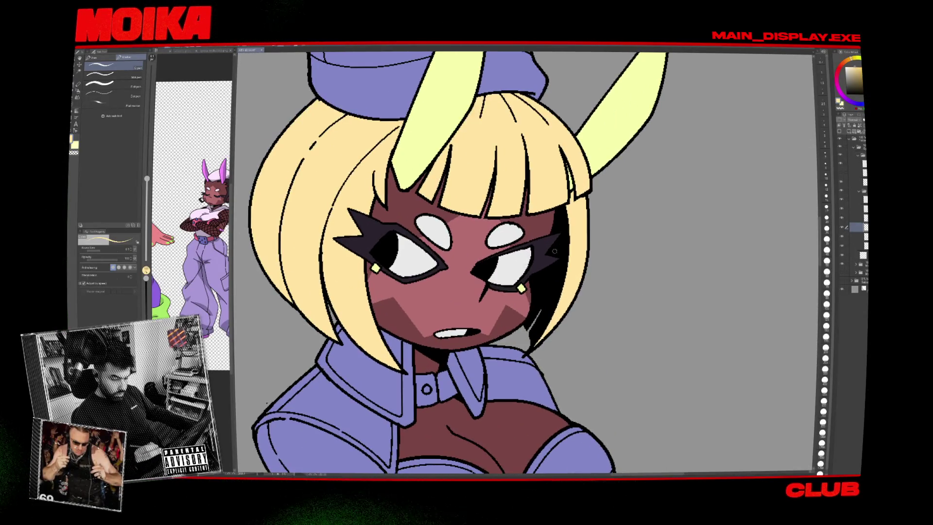
scroll(391, 321, up, 2)
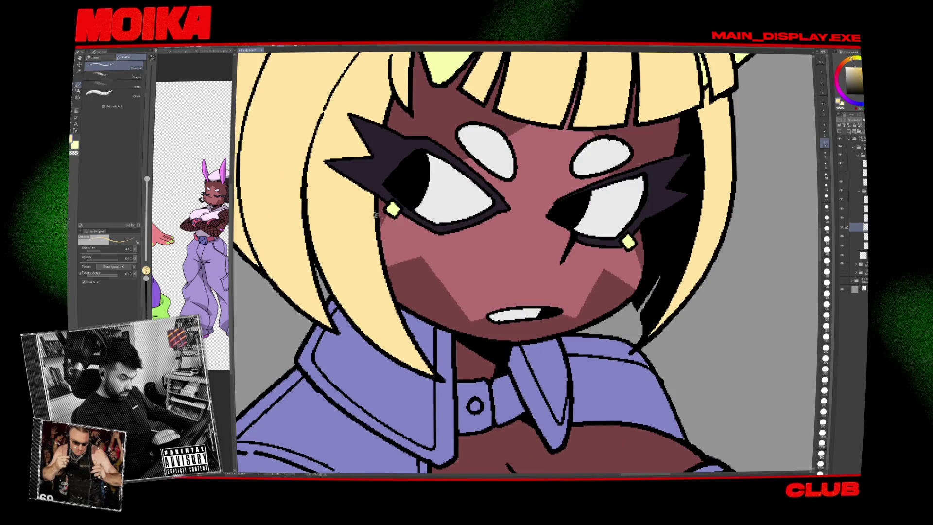
mouse_move(376, 228)
mouse_down()
mouse_move(406, 304)
mouse_move(474, 393)
mouse_up()
drag(453, 451, 425, 321)
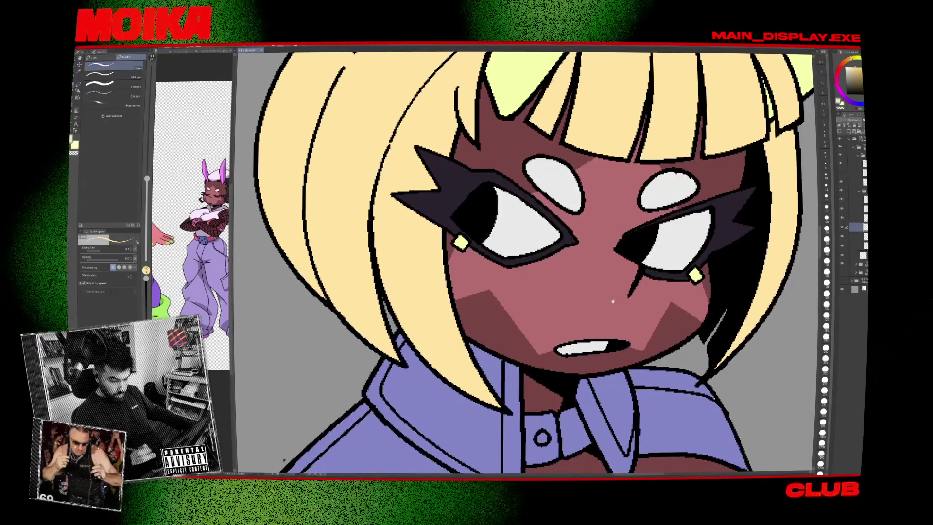
mouse_move(792, 172)
mouse_down()
mouse_move(569, 225)
mouse_move(565, 252)
mouse_up()
scroll(524, 184, down, 5)
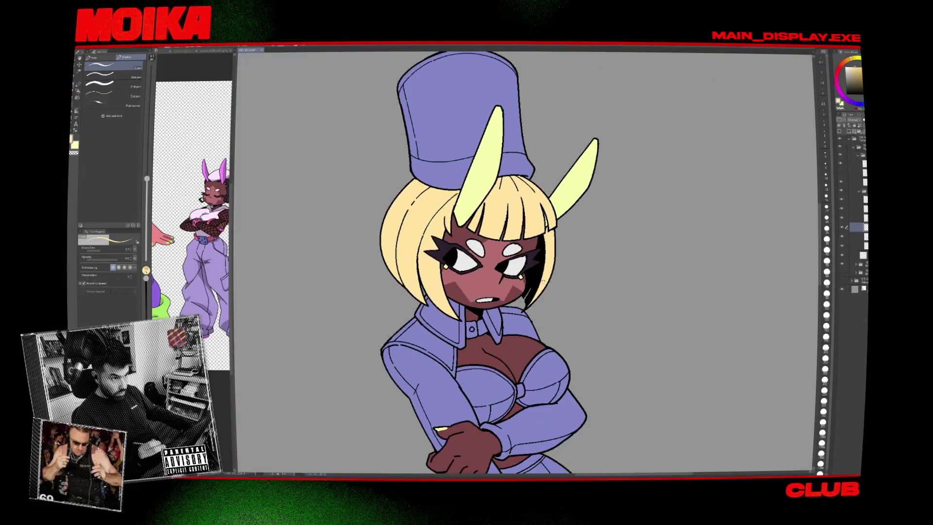
key(g)
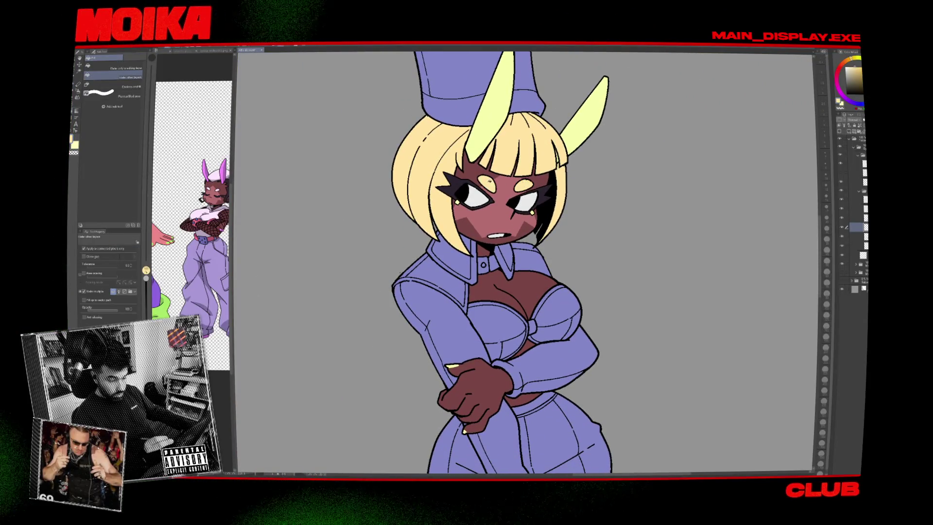
scroll(488, 180, up, 5)
scroll(551, 188, down, 8)
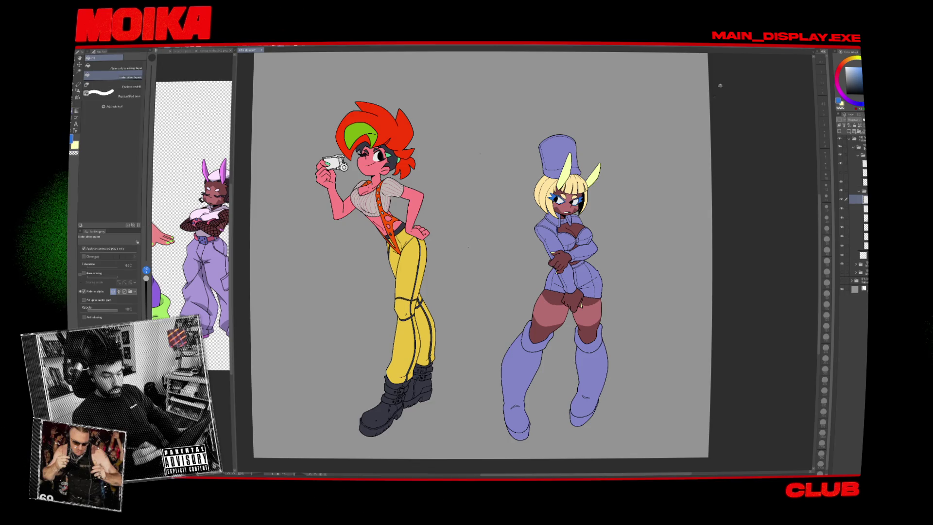
scroll(699, 86, down, 1)
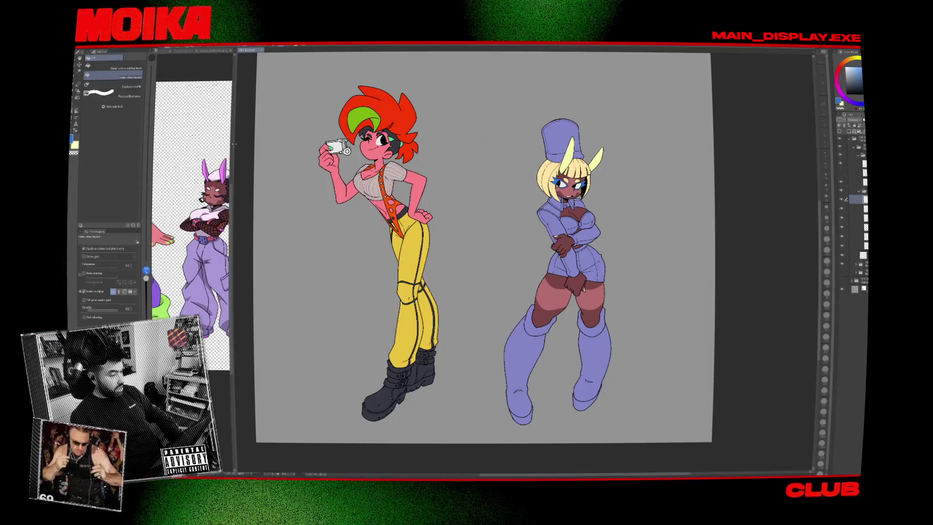
Widen the reference panel and close its active tab to show the lab-coat character.
drag(234, 143, 255, 142)
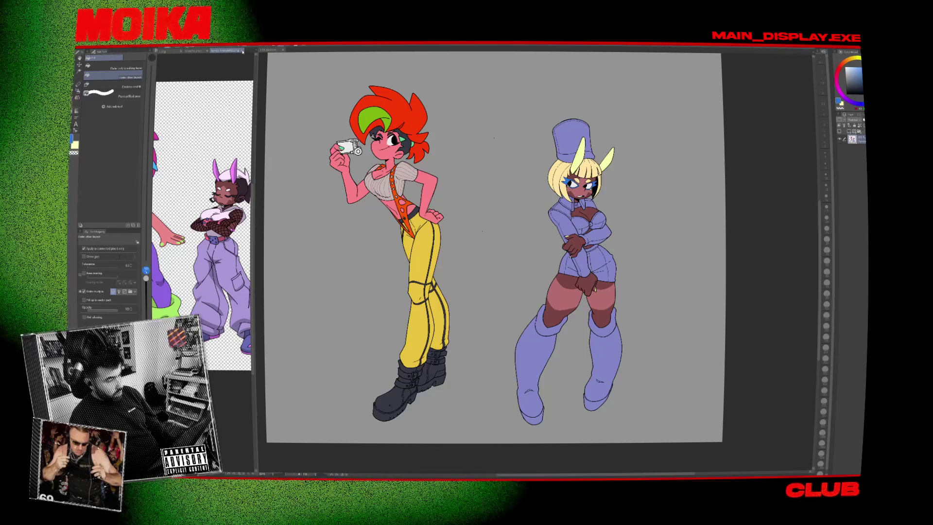
click(243, 51)
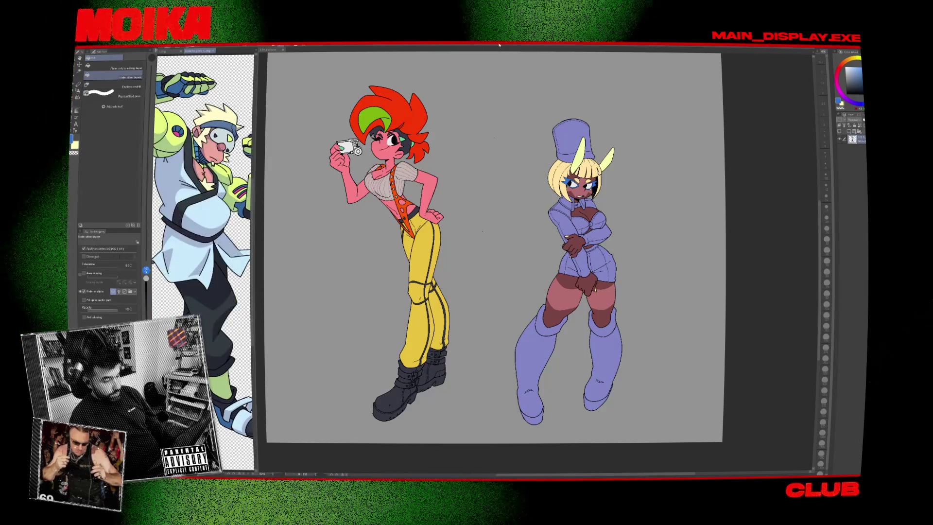
scroll(772, 194, up, 1)
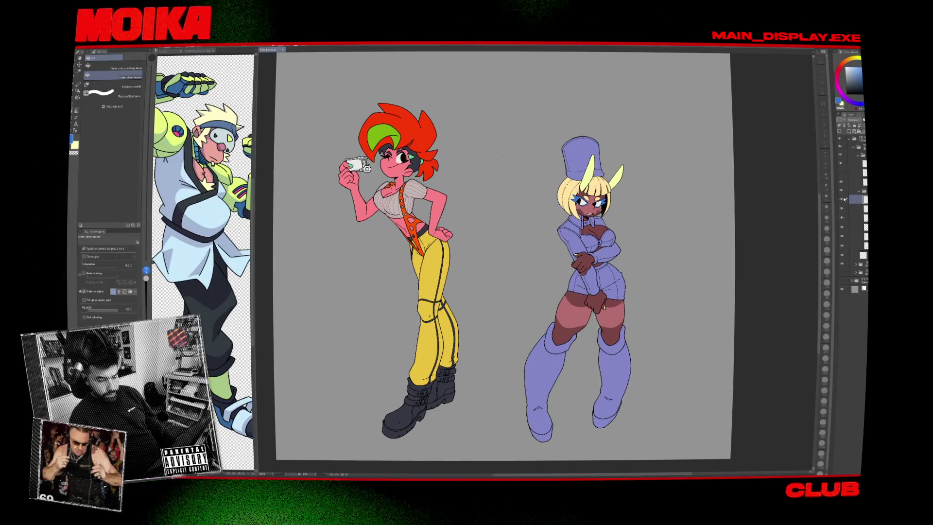
scroll(791, 209, down, 2)
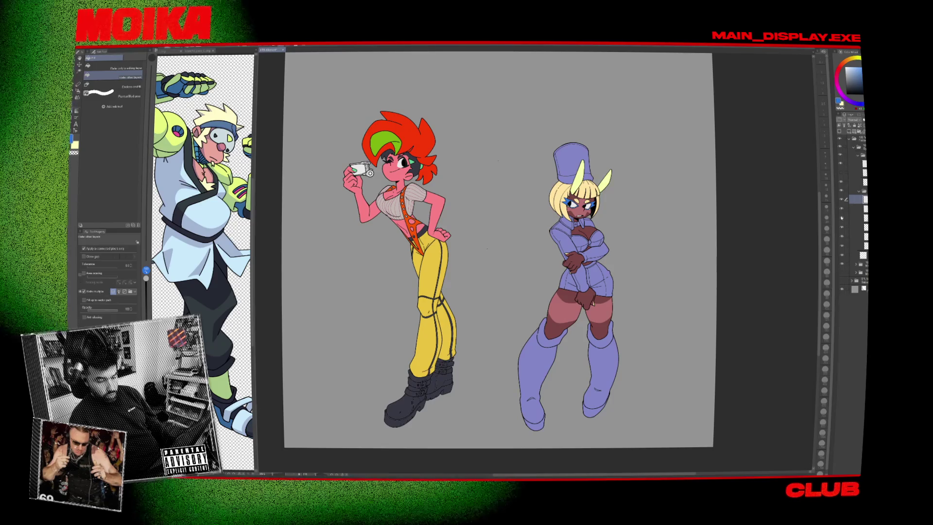
Briefly hide and restore the outfit's purple fill to check it, then return to the pen.
click(841, 212)
click(842, 212)
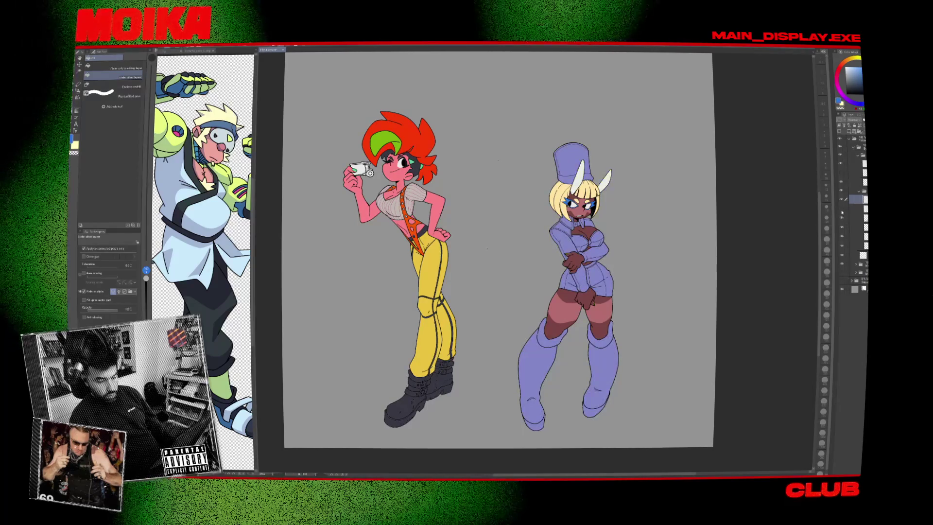
scroll(611, 213, up, 5)
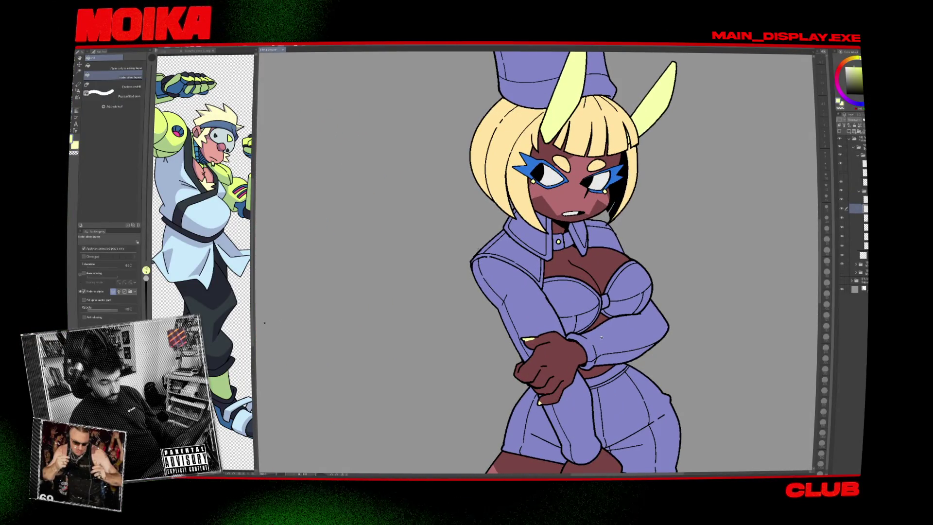
scroll(593, 295, down, 3)
scroll(593, 294, up, 4)
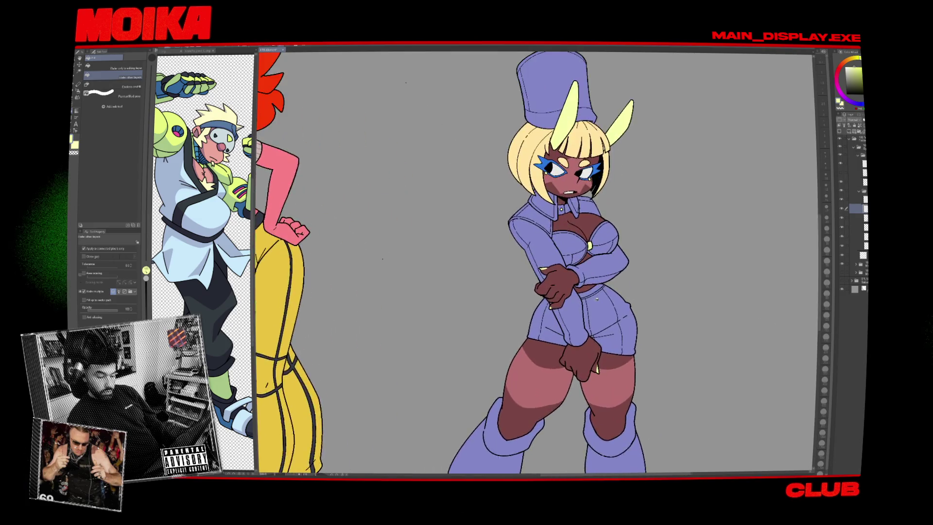
scroll(593, 295, down, 4)
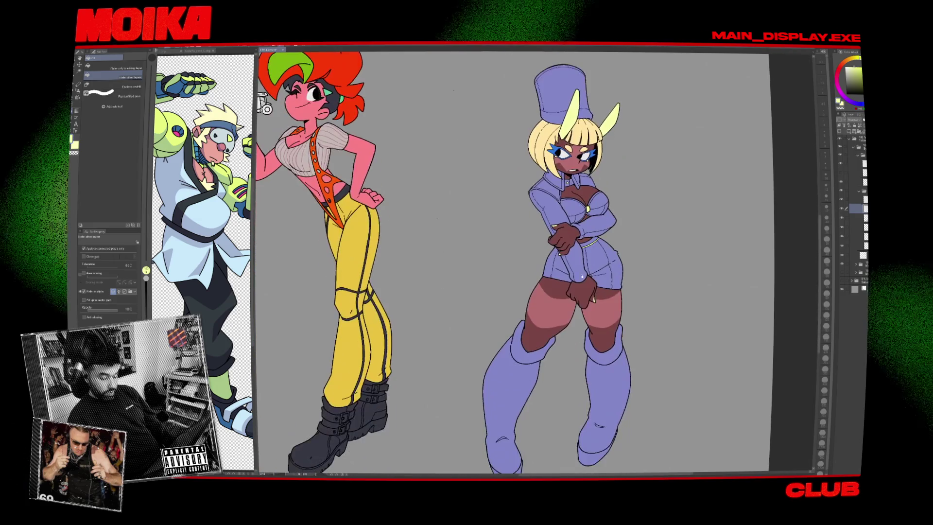
scroll(576, 327, down, 1)
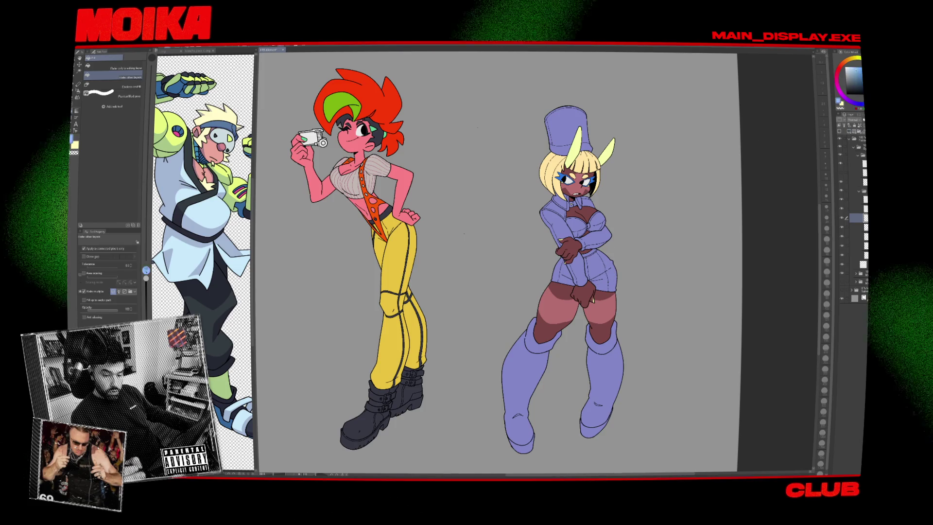
scroll(578, 233, up, 6)
key(p)
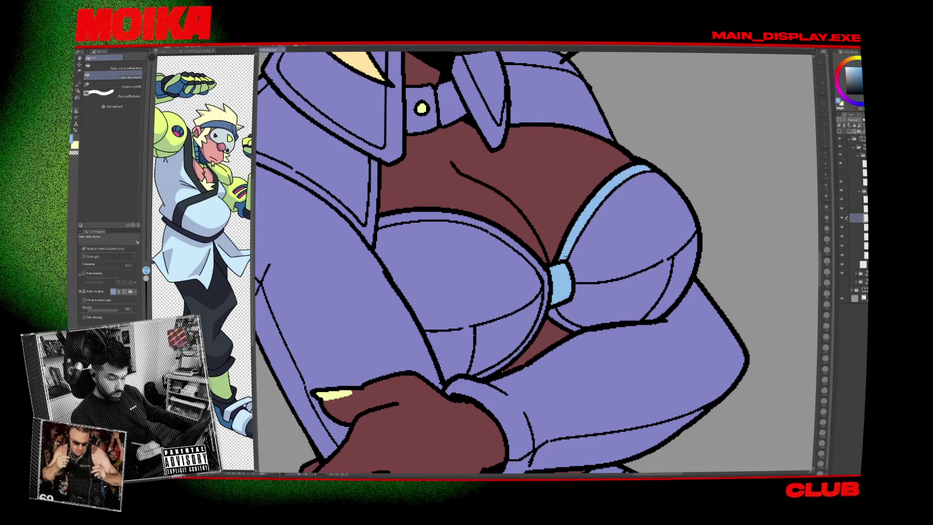
Fill the chest band's outline light blue and sample the maroon skin colour.
key(g)
click(505, 369)
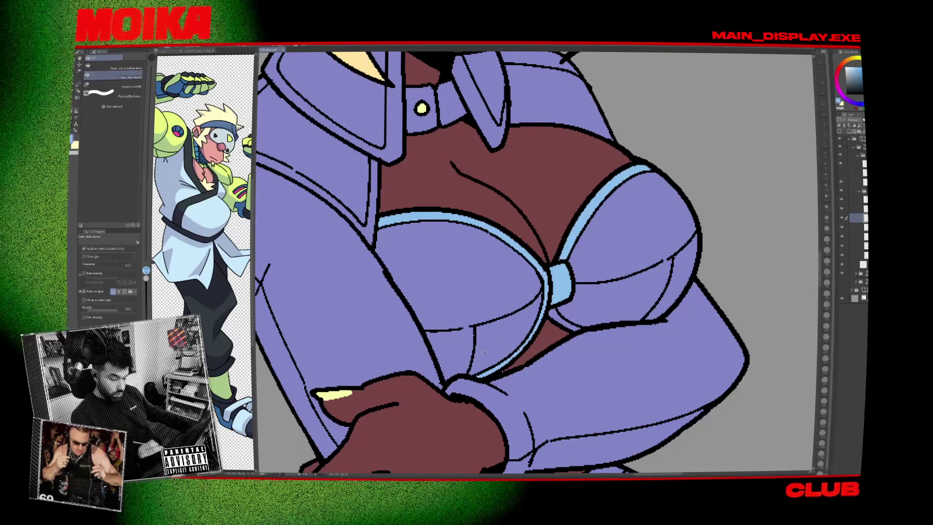
alt+click(525, 357)
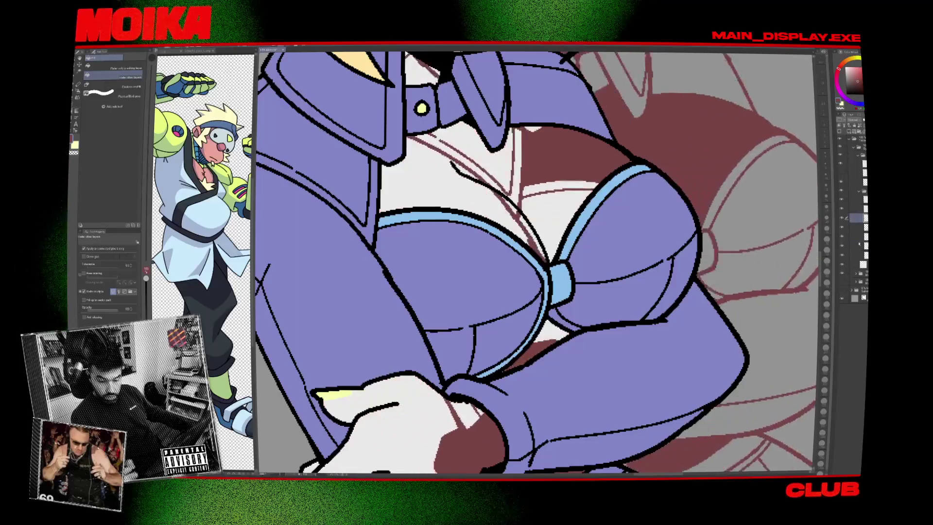
key(p)
Look over the crossed hands and undo an accidental fill to restore the purple clothing.
drag(525, 357, 583, 222)
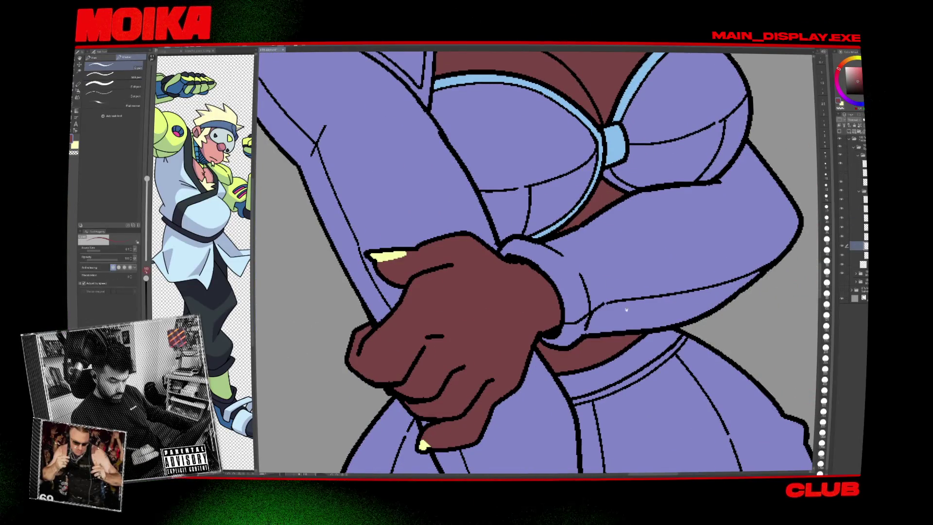
scroll(581, 362, down, 6)
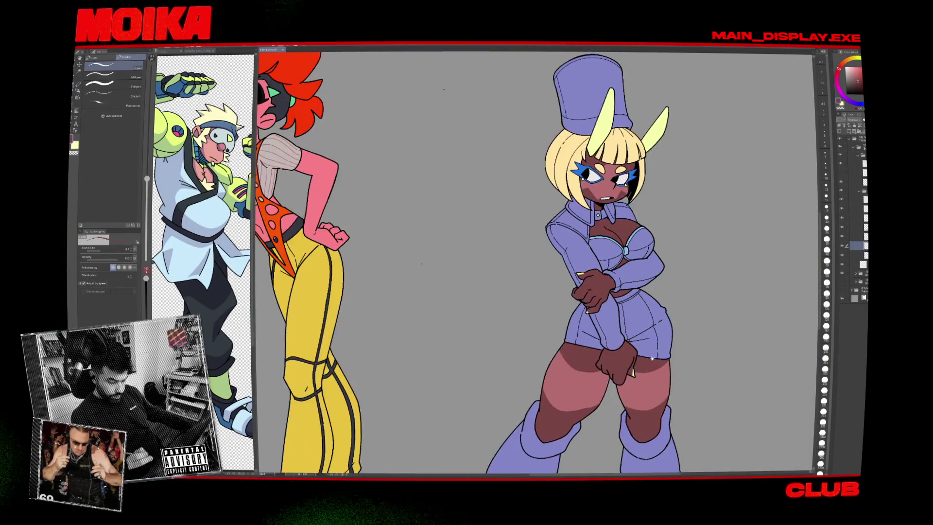
scroll(595, 258, up, 3)
scroll(600, 256, down, 3)
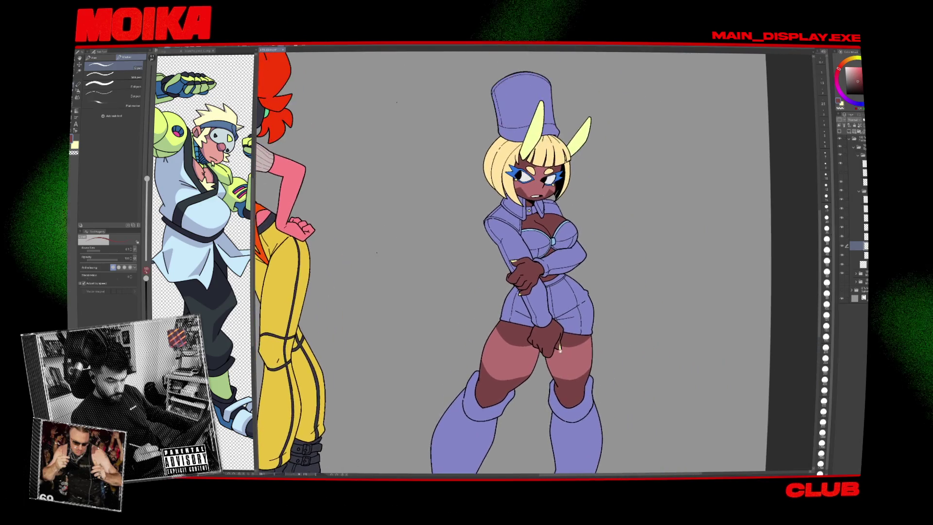
scroll(580, 199, up, 5)
scroll(579, 199, down, 4)
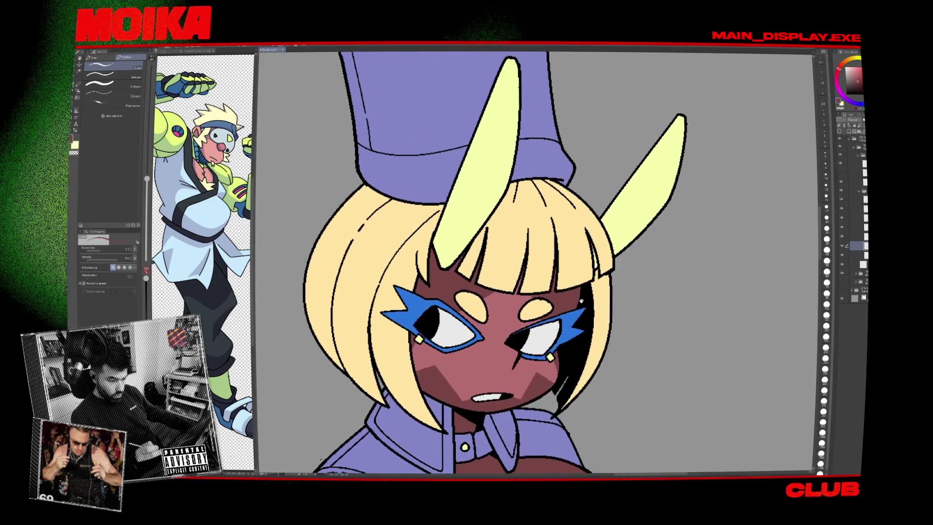
scroll(559, 243, up, 3)
scroll(558, 234, up, 3)
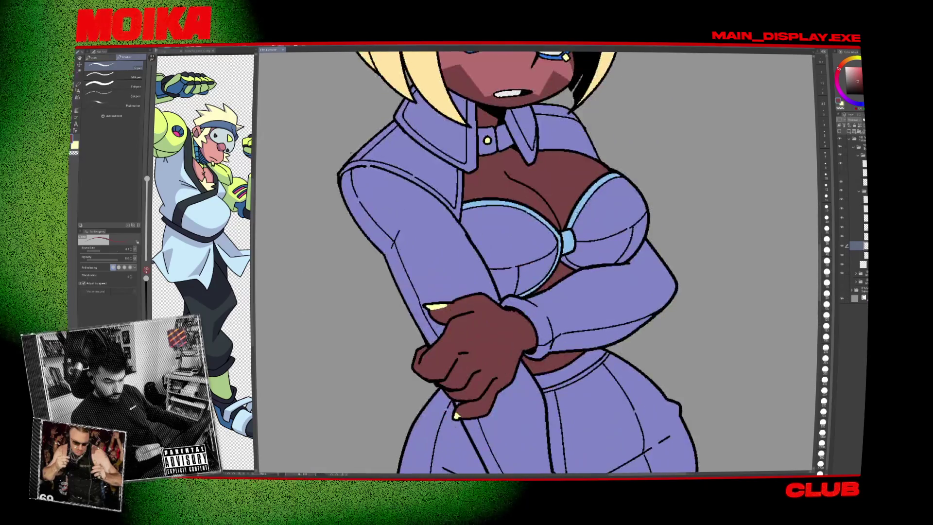
key(alt+Delete)
key(ctrl+z)
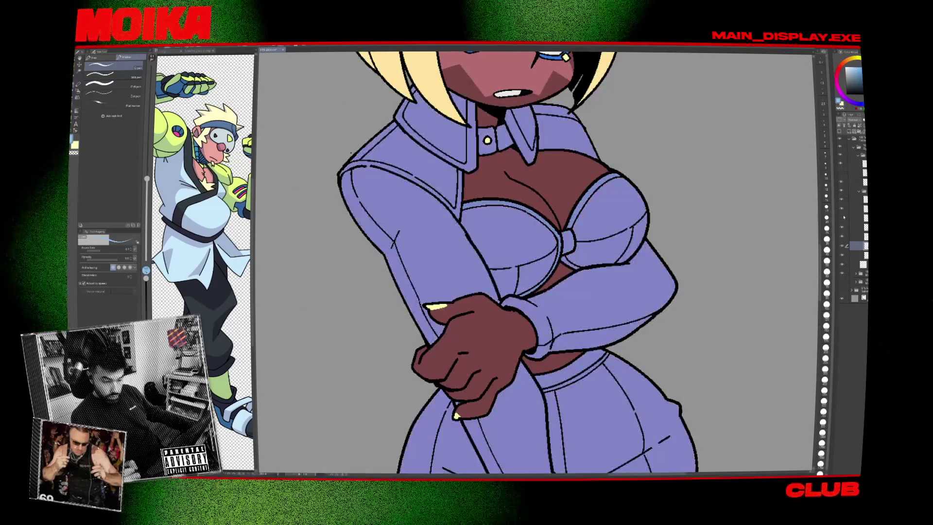
Bring the hips, thighs and waistband into view with the Fill tool active.
key(g)
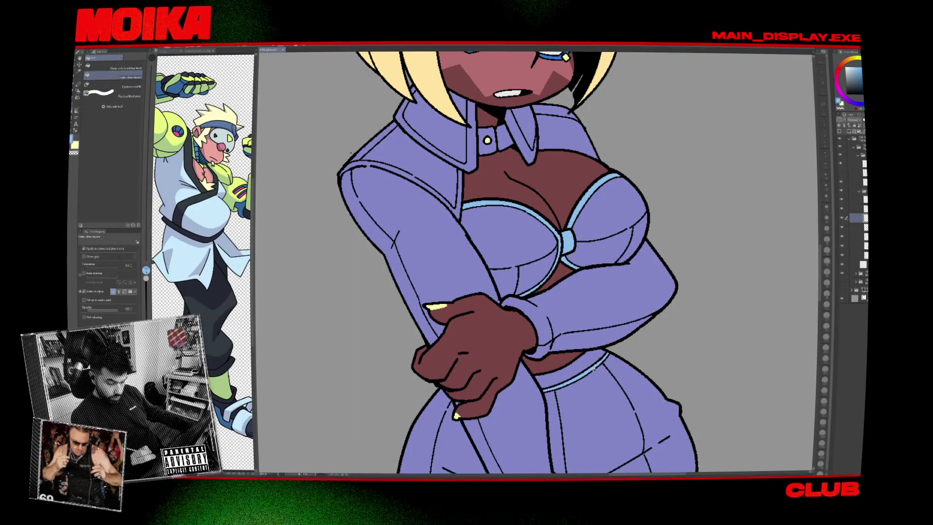
drag(483, 417, 515, 269)
scroll(542, 338, up, 5)
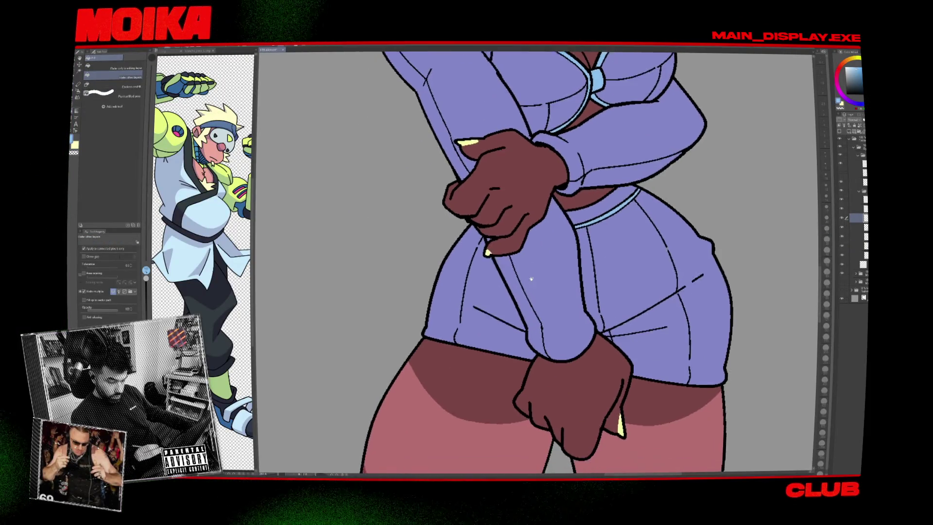
key(p)
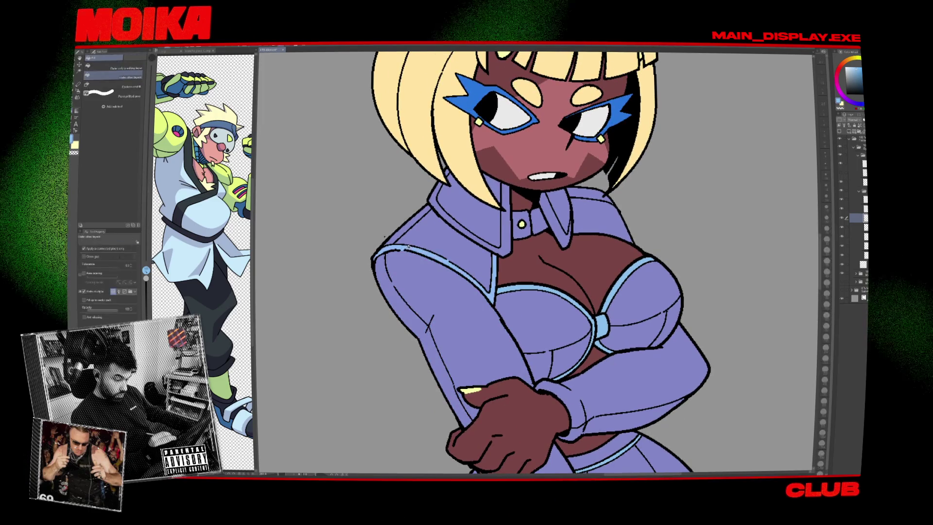
Fill the jacket collar and edge lines with light blue.
key(g)
click(447, 199)
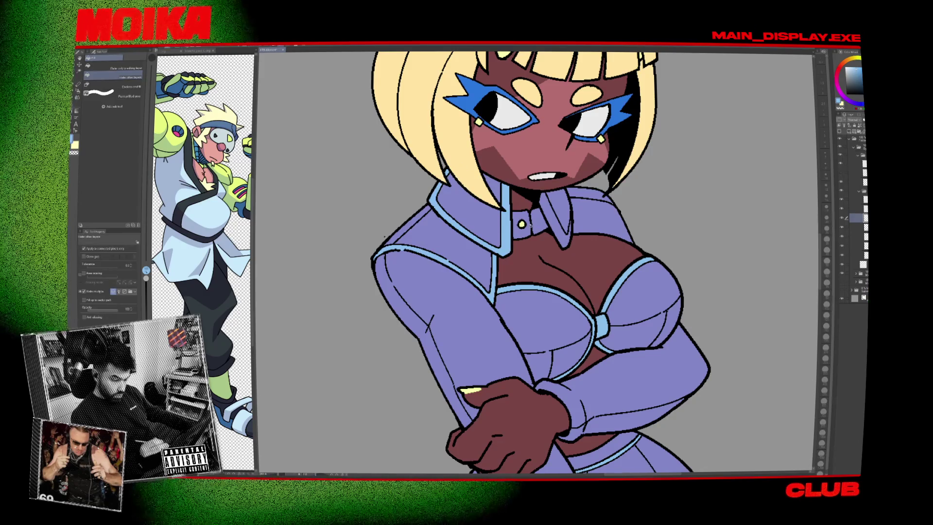
drag(582, 210, 526, 235)
scroll(445, 250, up, 3)
key(p)
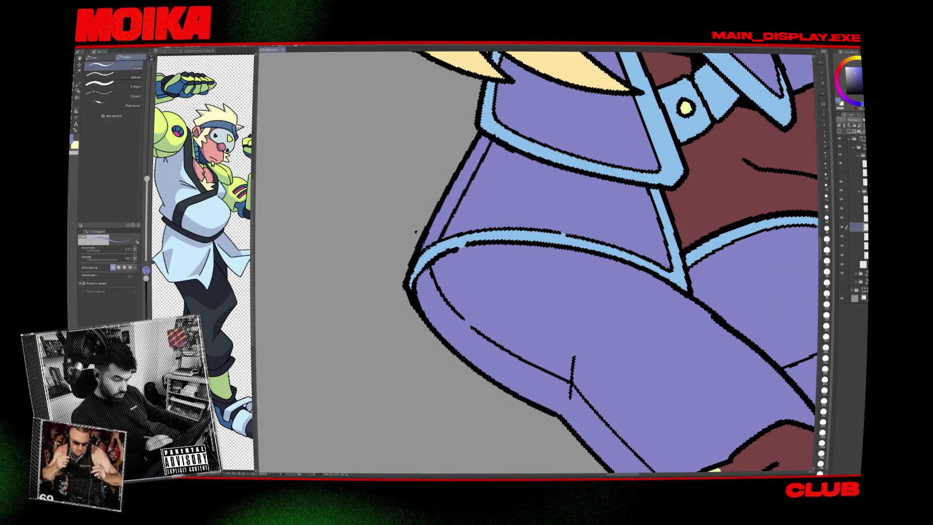
Rotate toward the collar and mouth, undoing and restoring the white teeth highlight.
key(e)
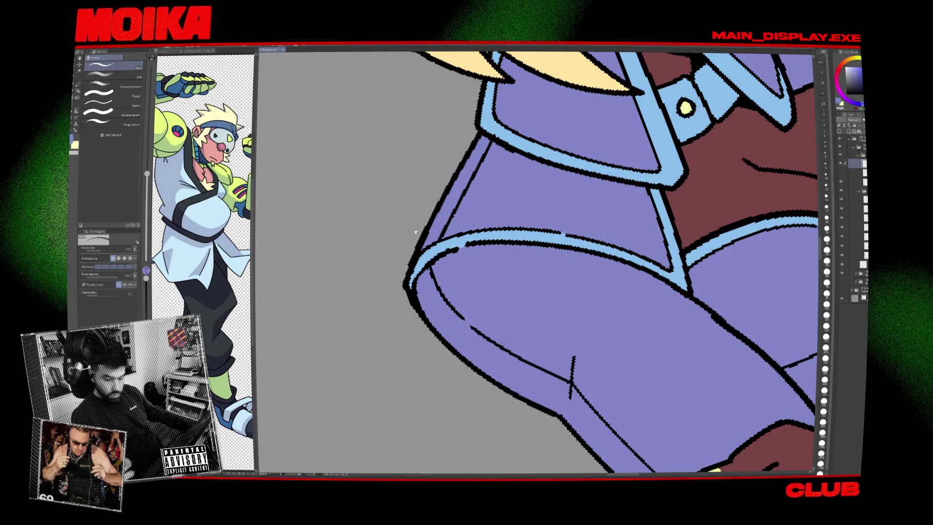
drag(481, 282, 469, 304)
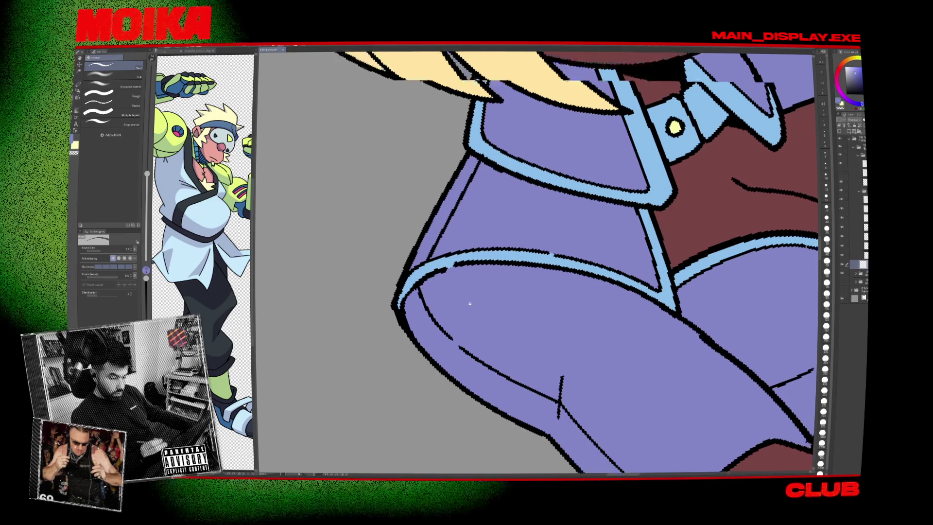
key(^)
drag(583, 238, 604, 315)
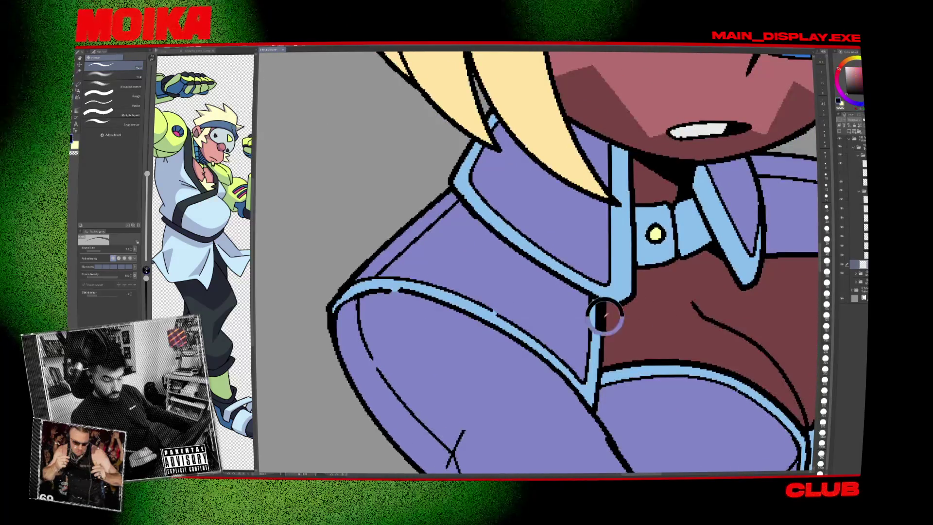
key(ctrl+z)
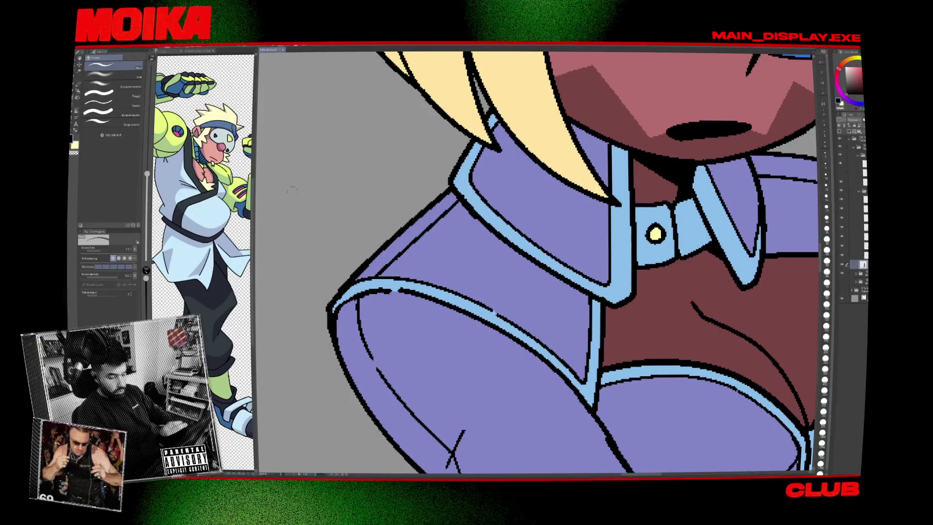
key(ctrl+y)
Reset the view to the whole face and shift both characters to the right.
drag(447, 176, 458, 292)
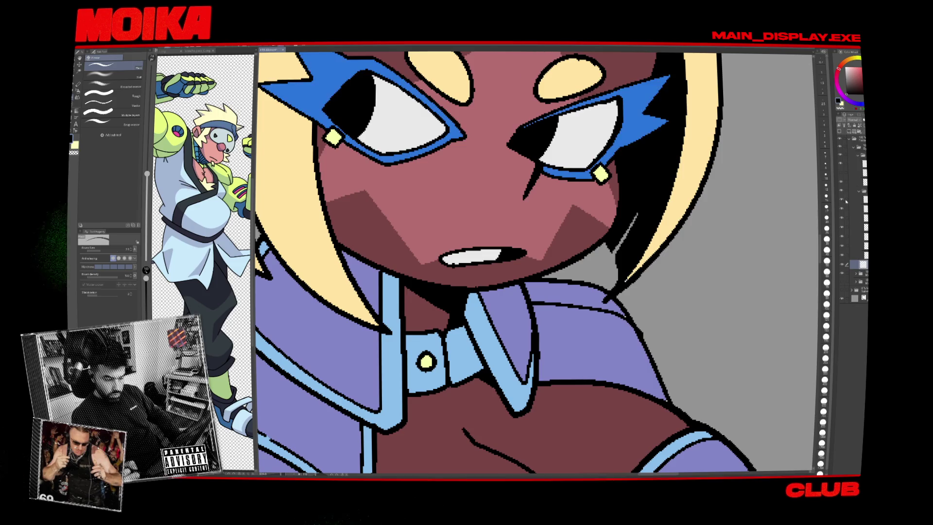
scroll(688, 258, down, 5)
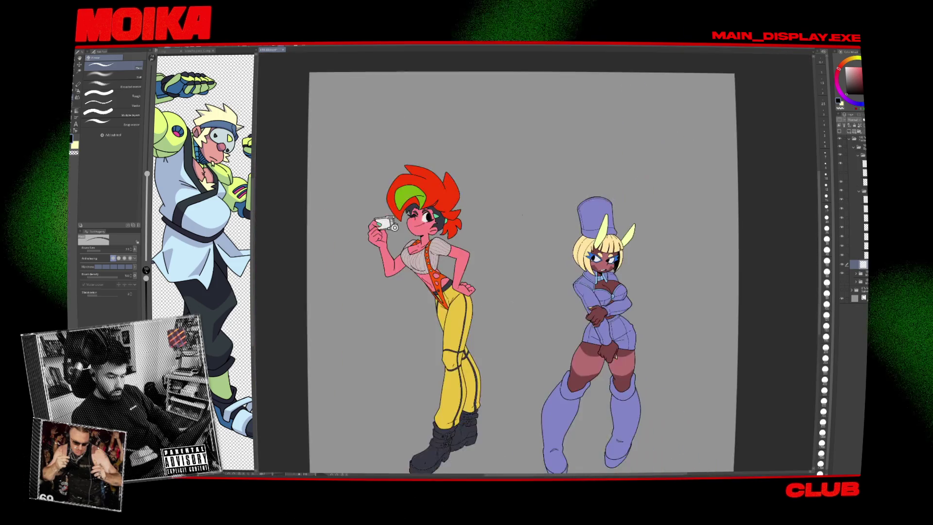
drag(689, 258, 702, 255)
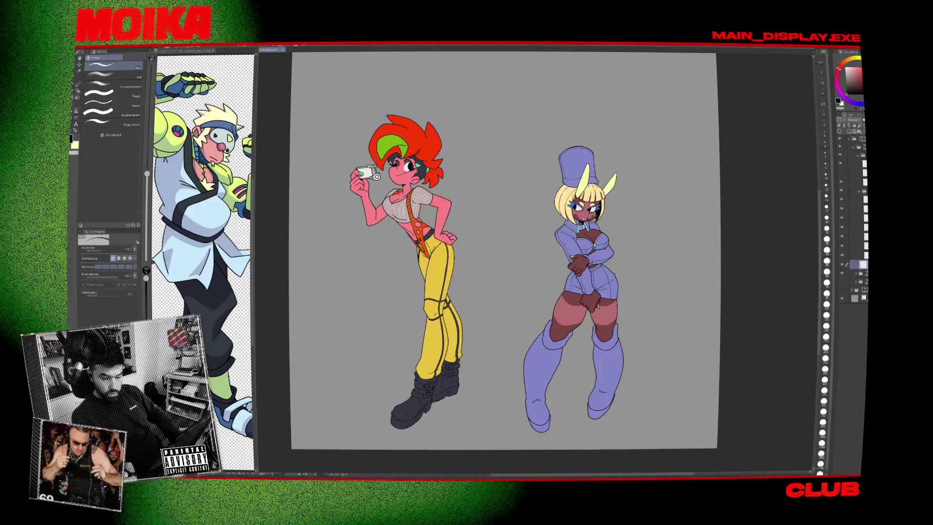
scroll(593, 210, up, 5)
scroll(588, 194, up, 2)
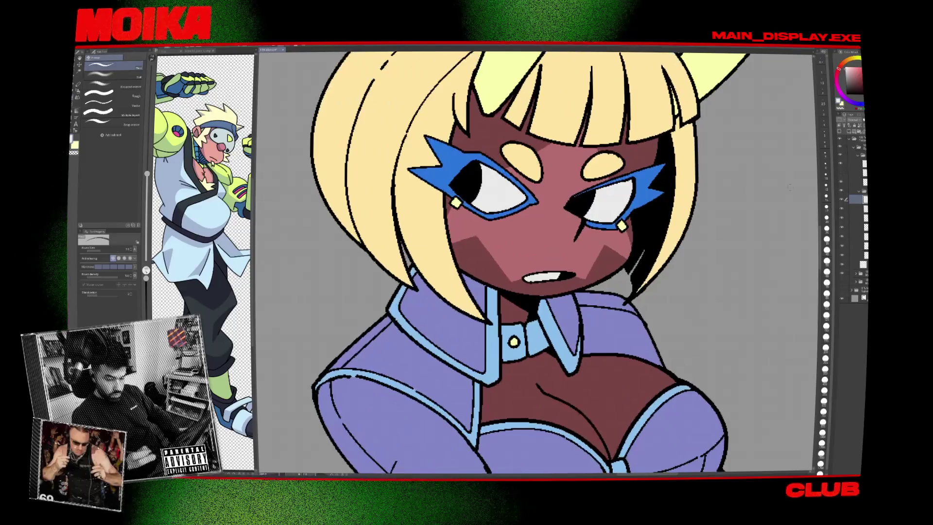
key(g)
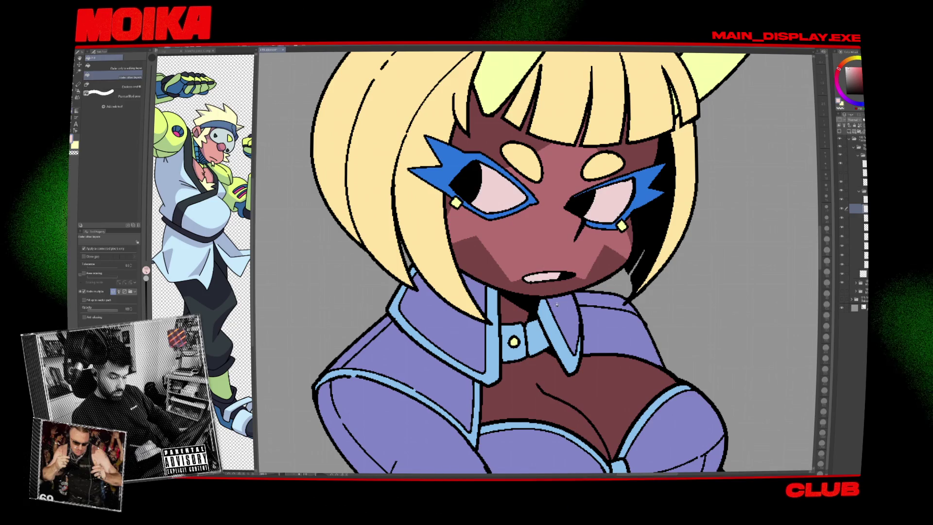
scroll(544, 199, down, 6)
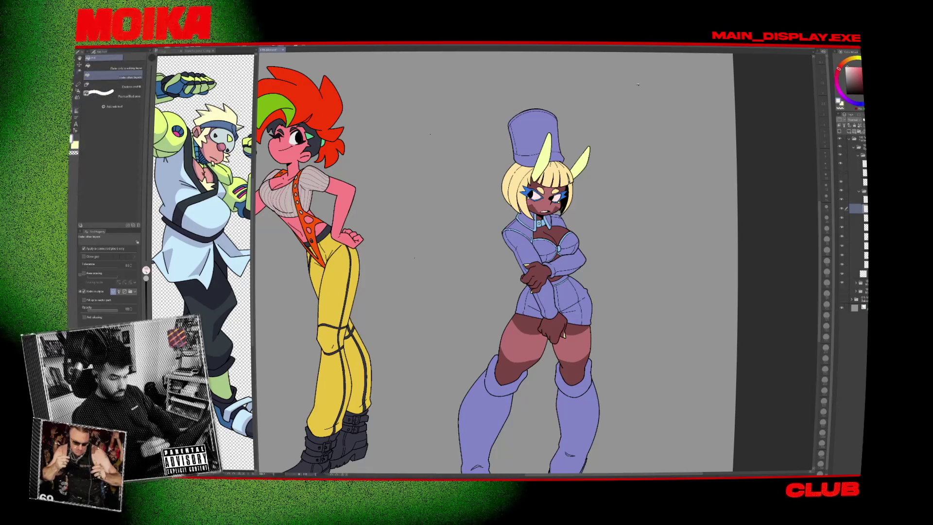
Sample black from the artwork, check the silhouette layer alone, and select the silhouette area.
scroll(502, 199, down, 3)
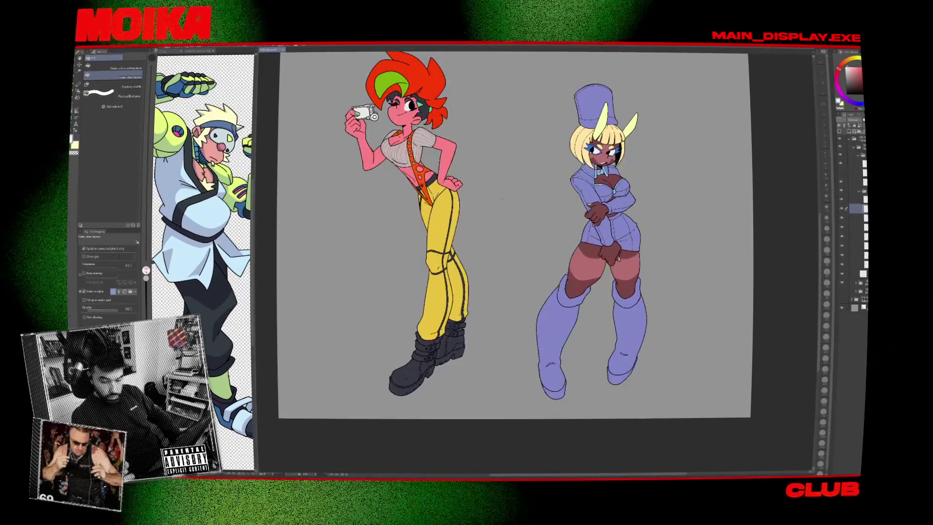
drag(502, 198, 455, 211)
alt+click(566, 167)
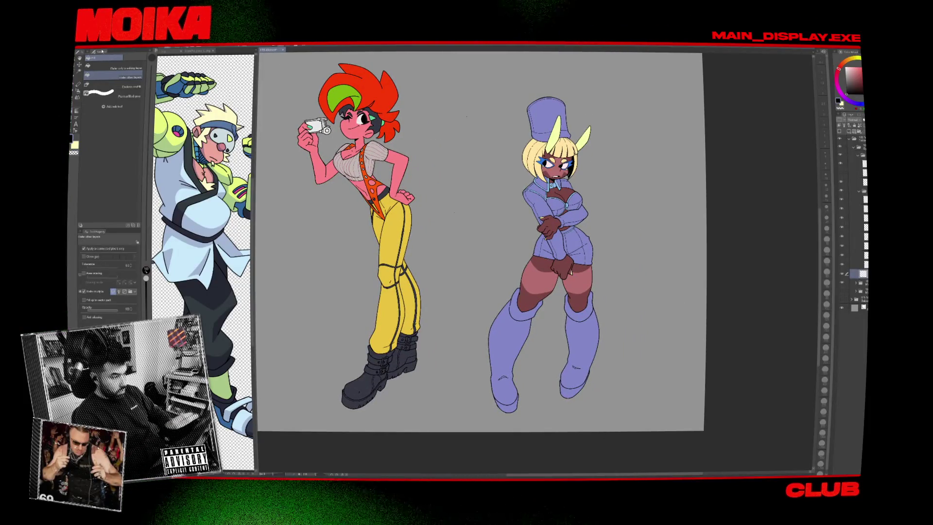
alt+click(840, 274)
alt+click(841, 273)
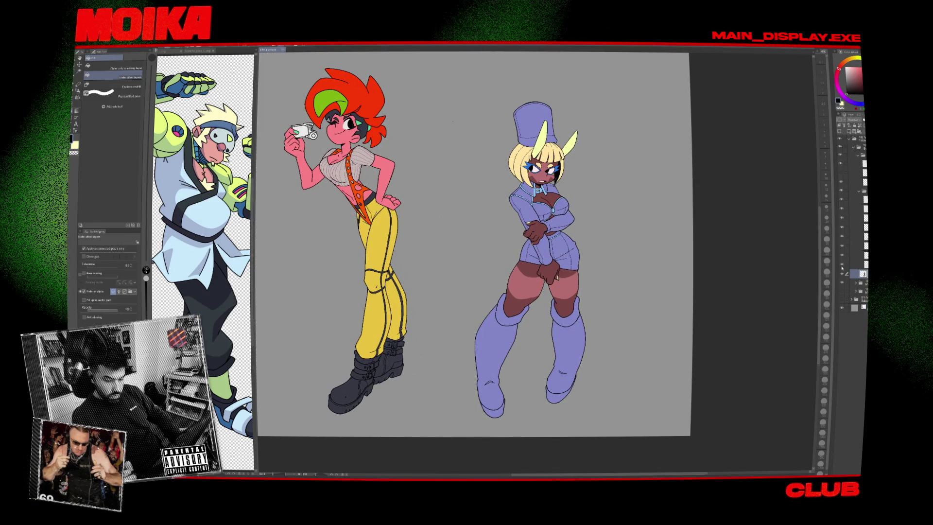
key(ctrl+a)
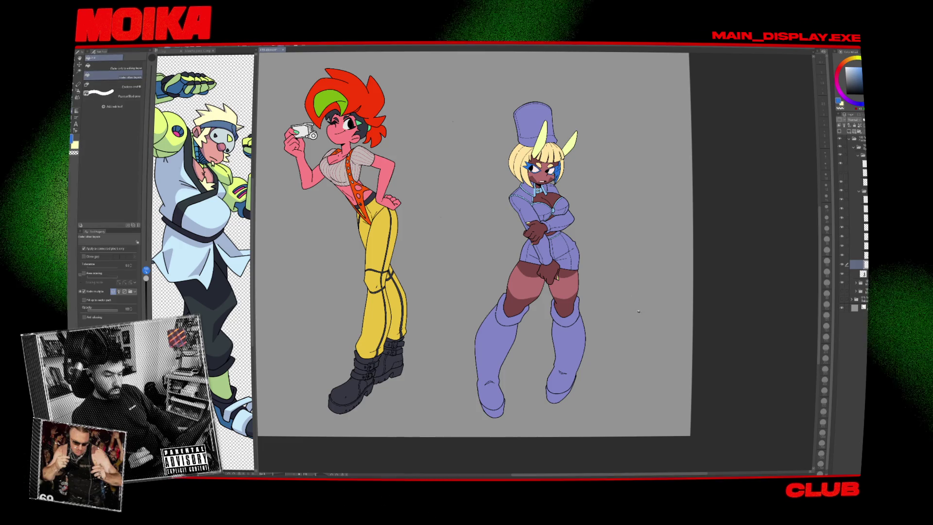
Pan across both characters and toggle a bunny girl layer off and on to compare.
drag(629, 333, 695, 300)
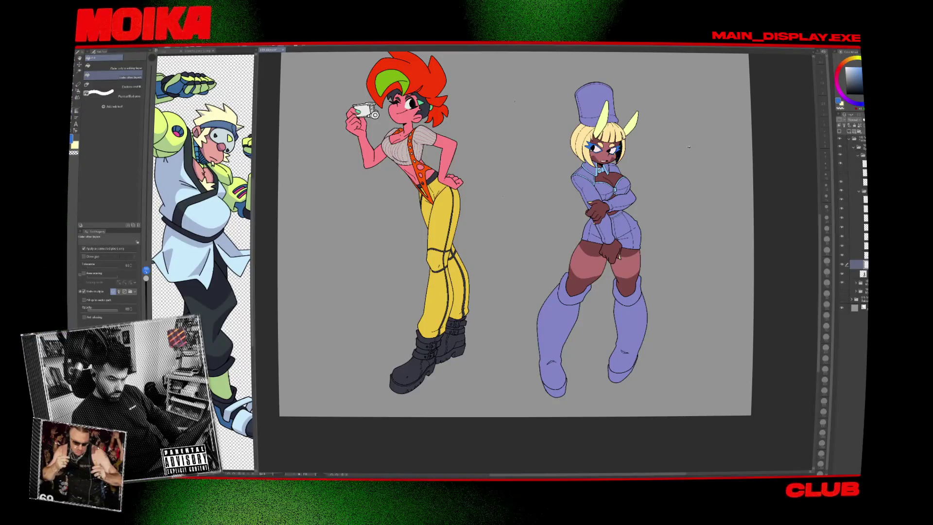
drag(567, 152, 588, 187)
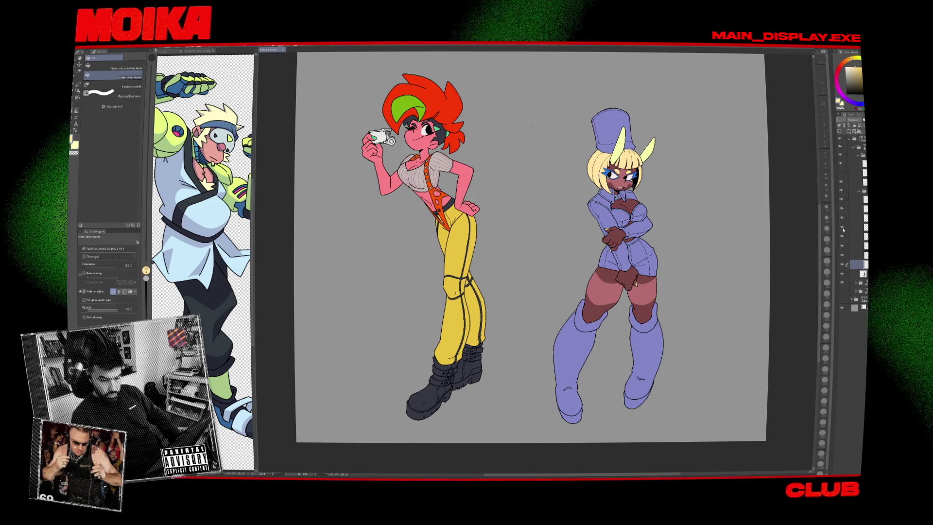
click(841, 216)
click(840, 216)
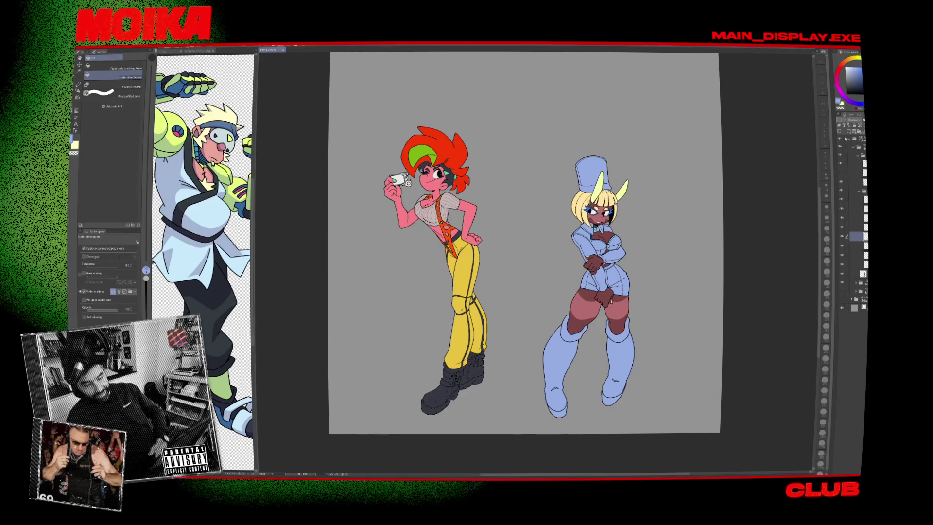
click(841, 228)
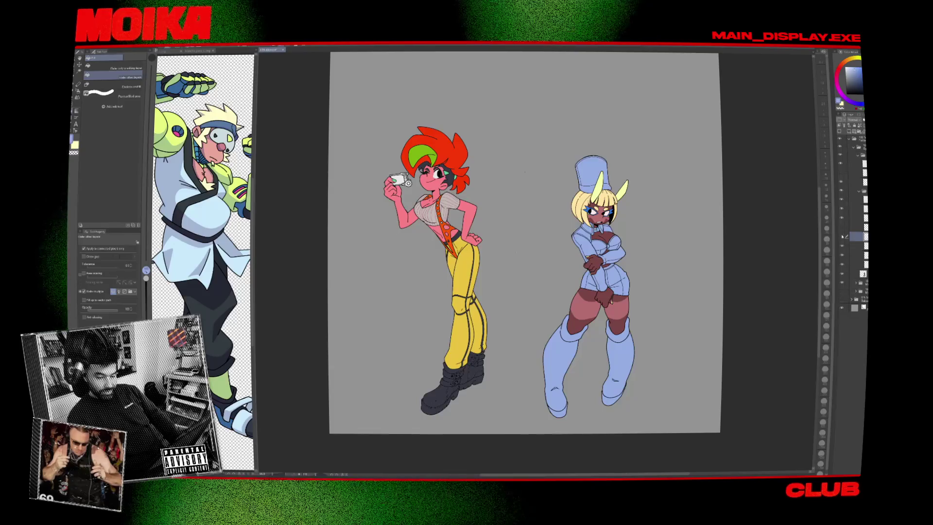
click(842, 236)
click(842, 236)
click(842, 236)
scroll(655, 242, up, 2)
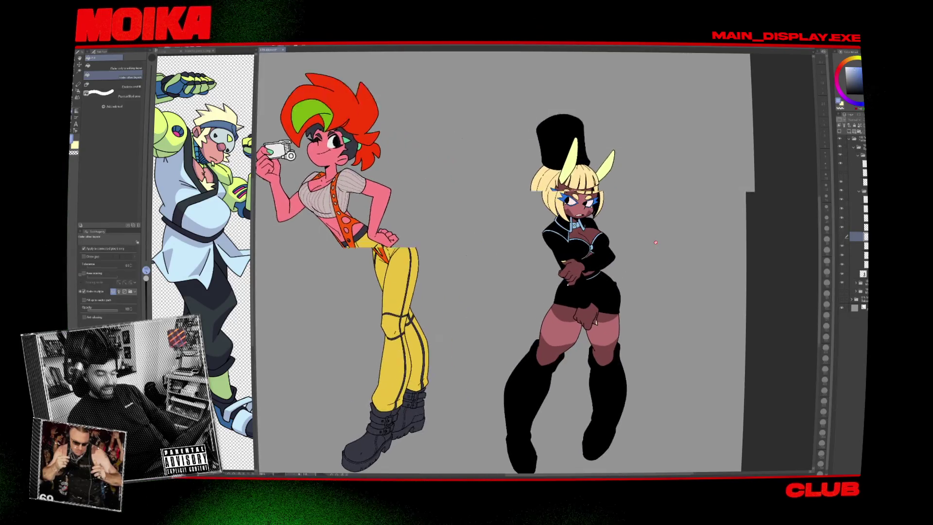
scroll(641, 223, up, 3)
scroll(626, 205, down, 1)
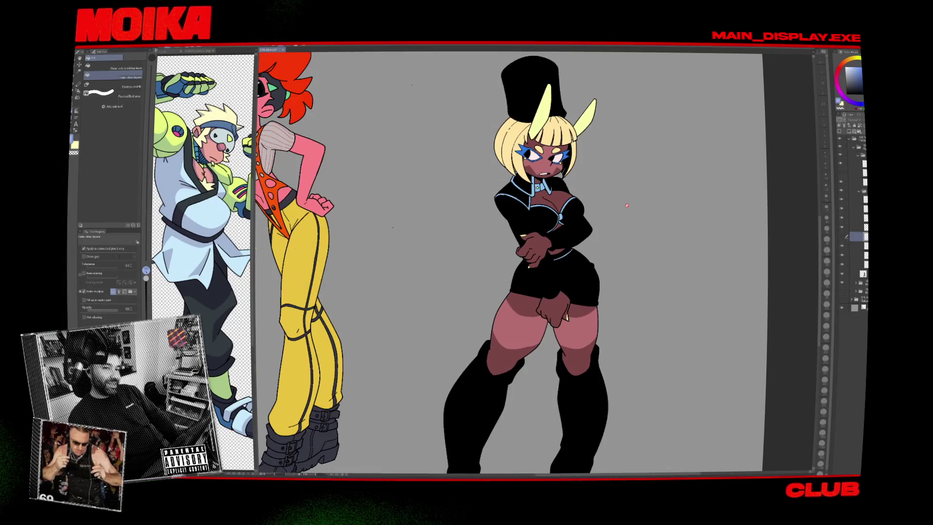
scroll(601, 195, up, 4)
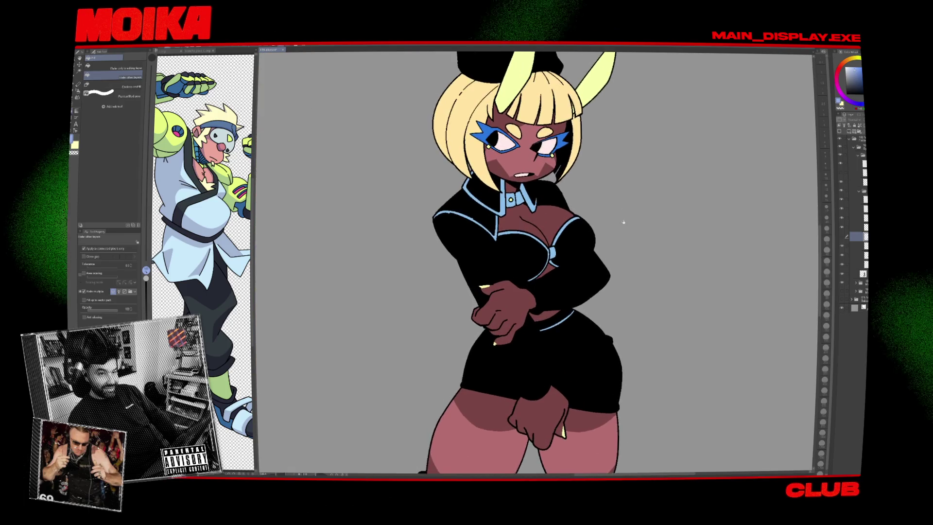
click(841, 236)
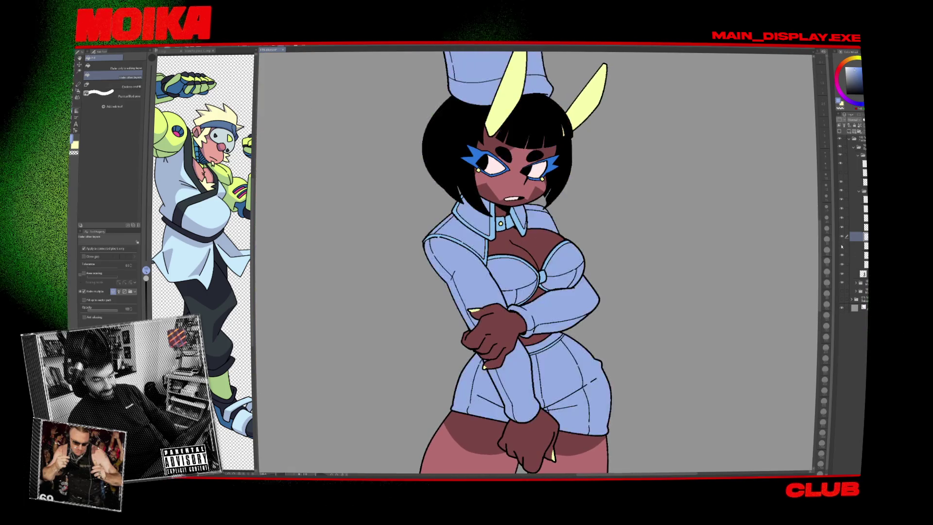
click(842, 237)
scroll(714, 193, down, 4)
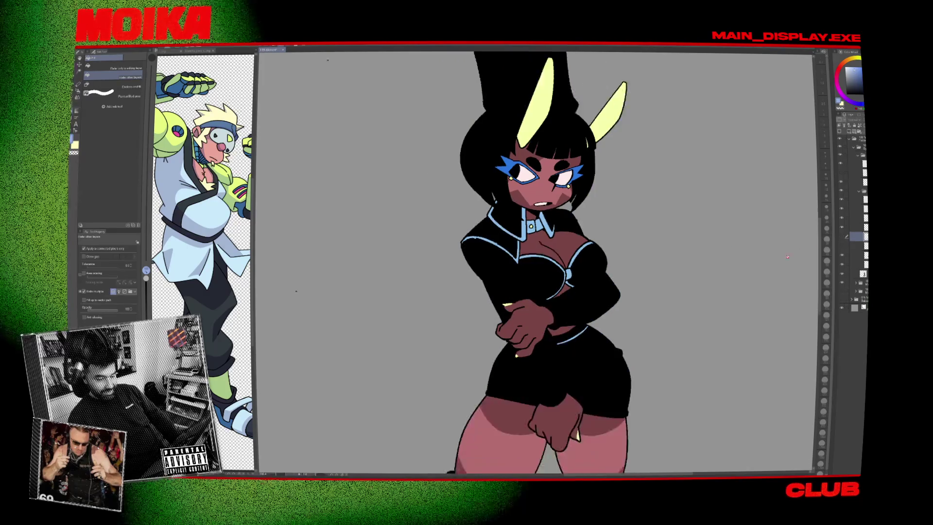
drag(713, 192, 738, 214)
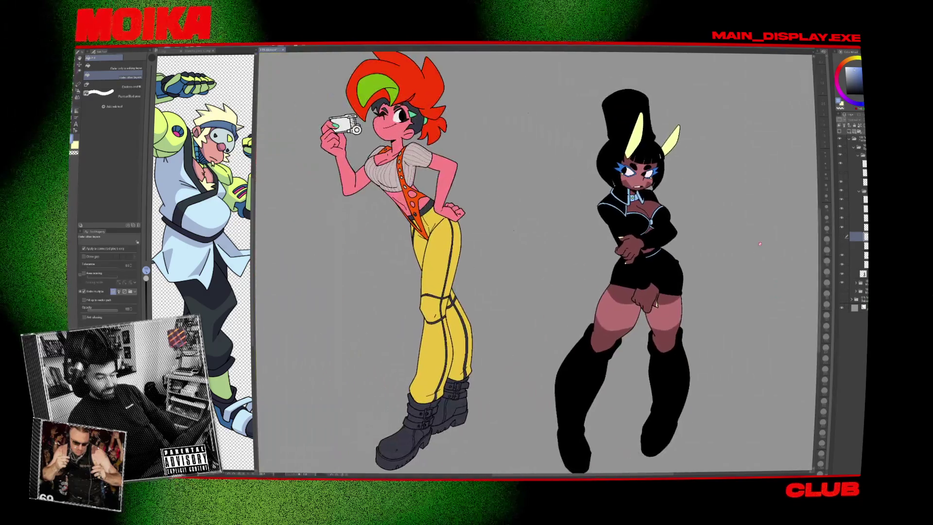
click(841, 236)
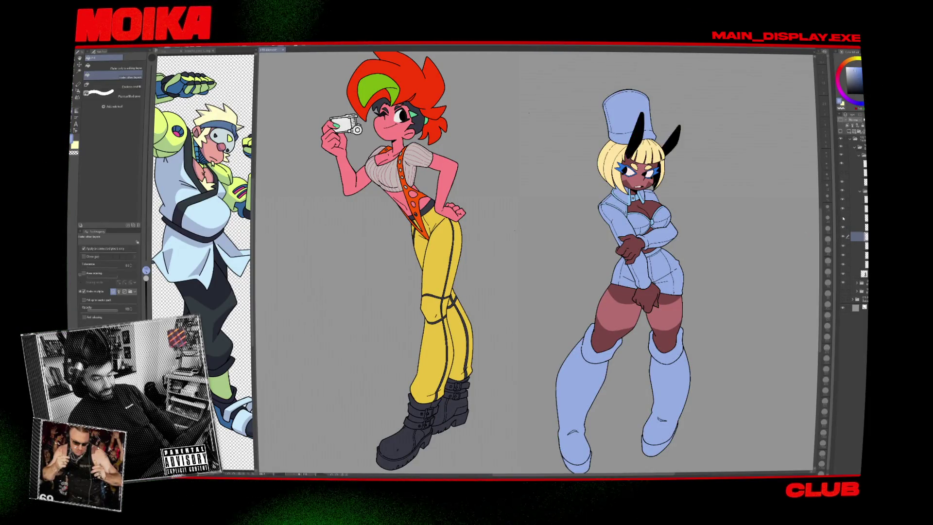
click(844, 227)
click(843, 212)
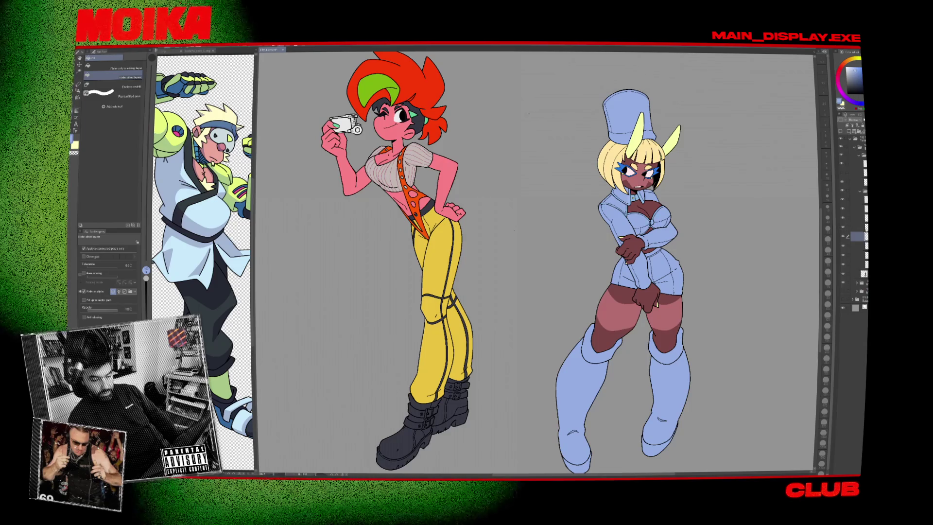
click(857, 226)
key(ctrl+t)
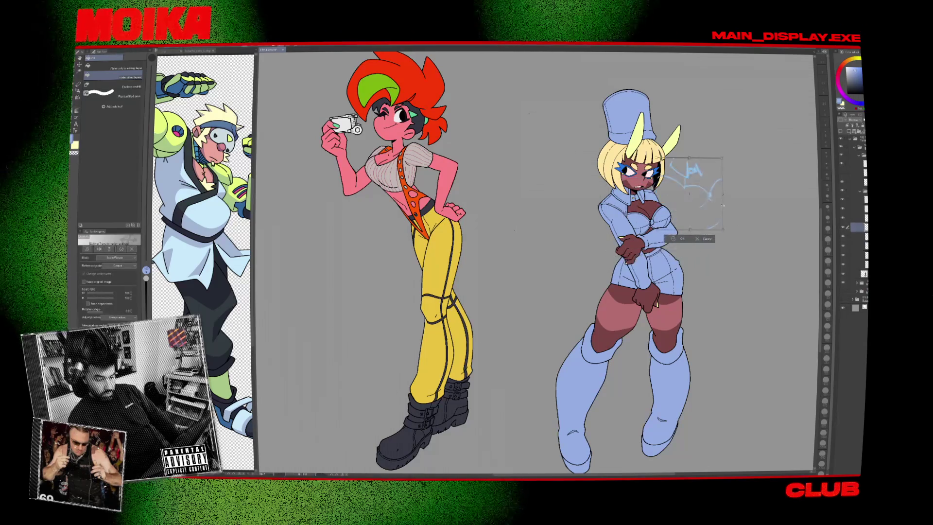
key(Return)
click(843, 246)
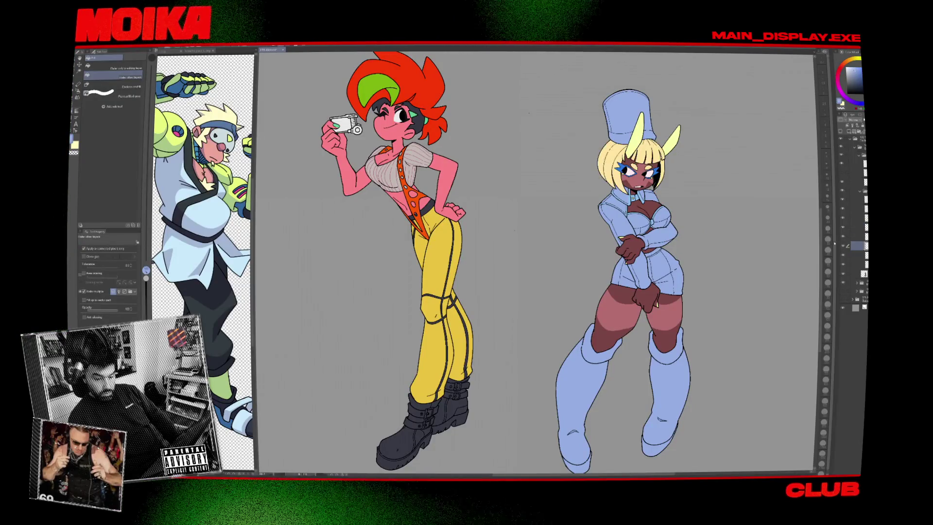
key(alt+e)
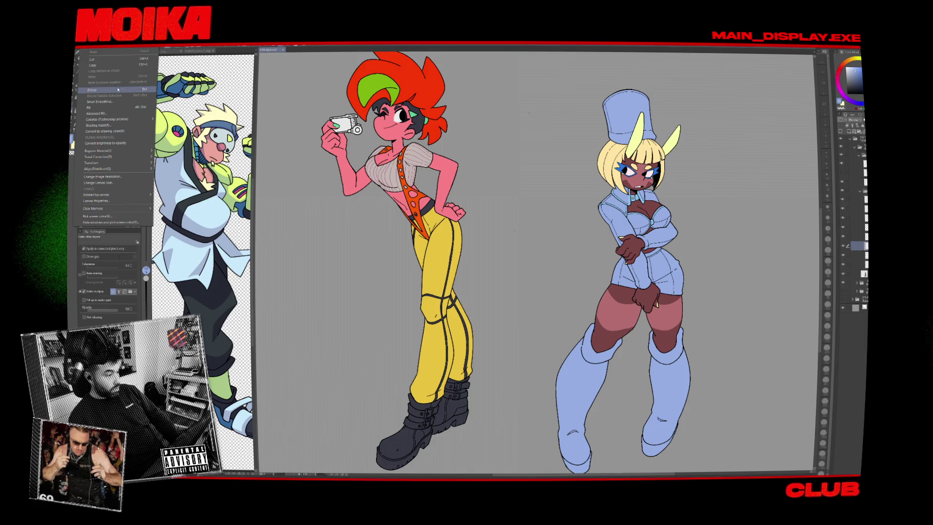
mouse_move(119, 153)
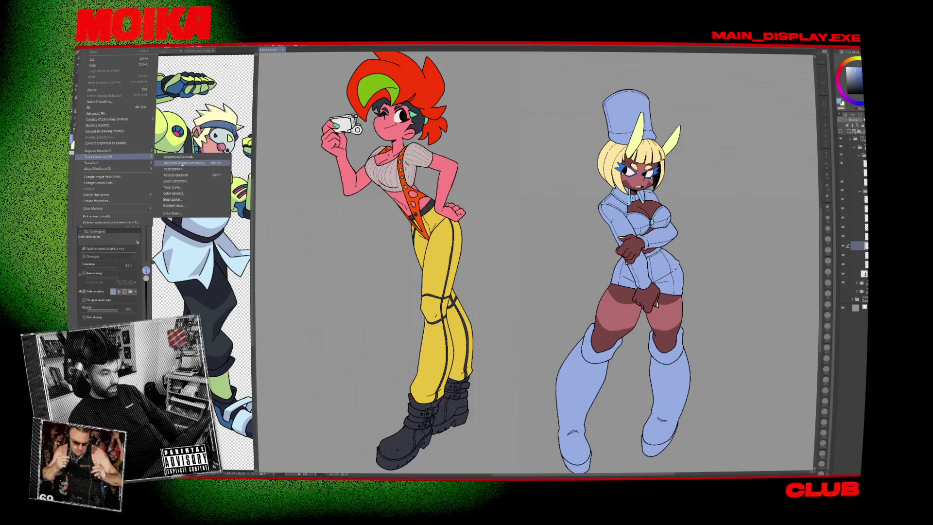
click(182, 163)
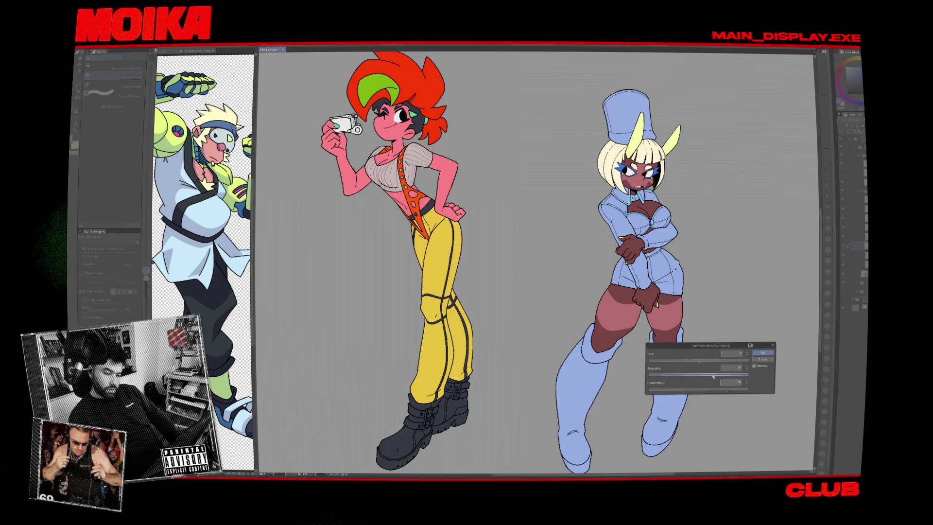
click(762, 352)
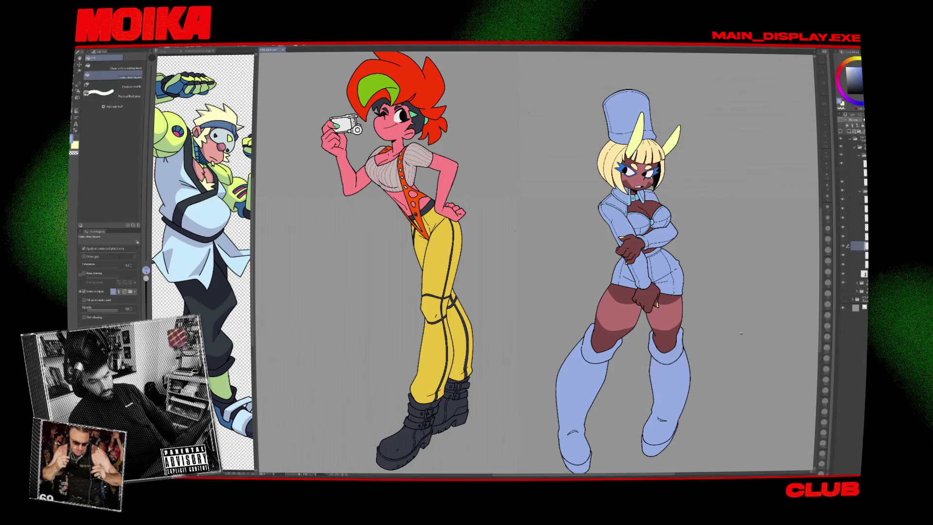
scroll(684, 282, down, 1)
key(ctrl+0)
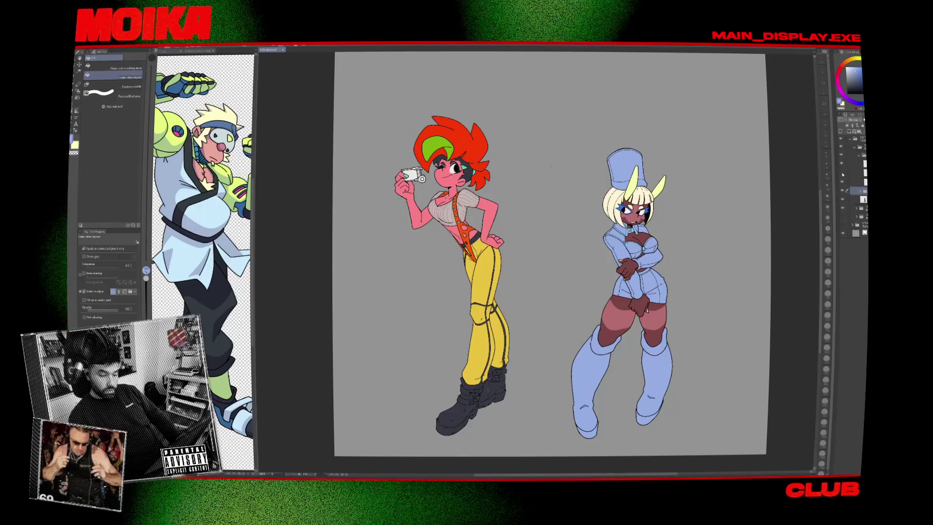
On another bunny girl layer, cancel a transform and close the blending mode list unchanged.
click(855, 173)
key(ctrl+t)
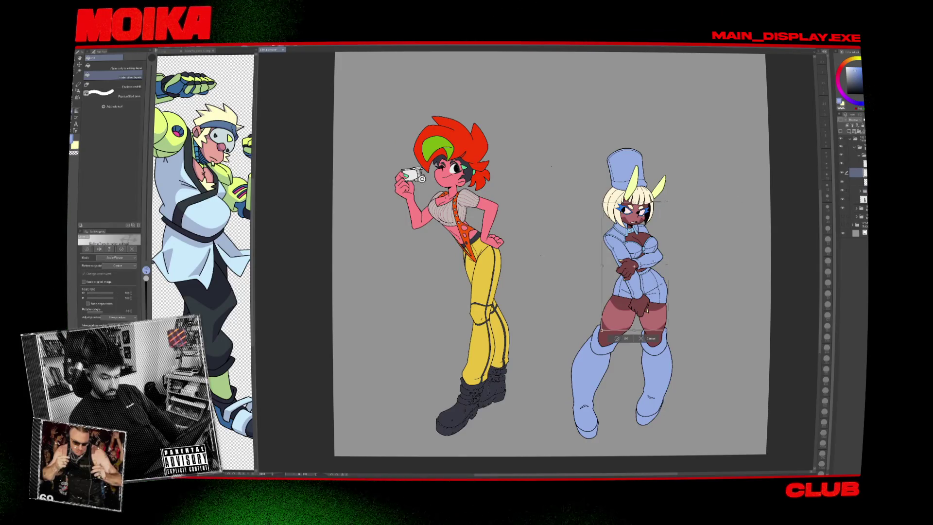
key(Escape)
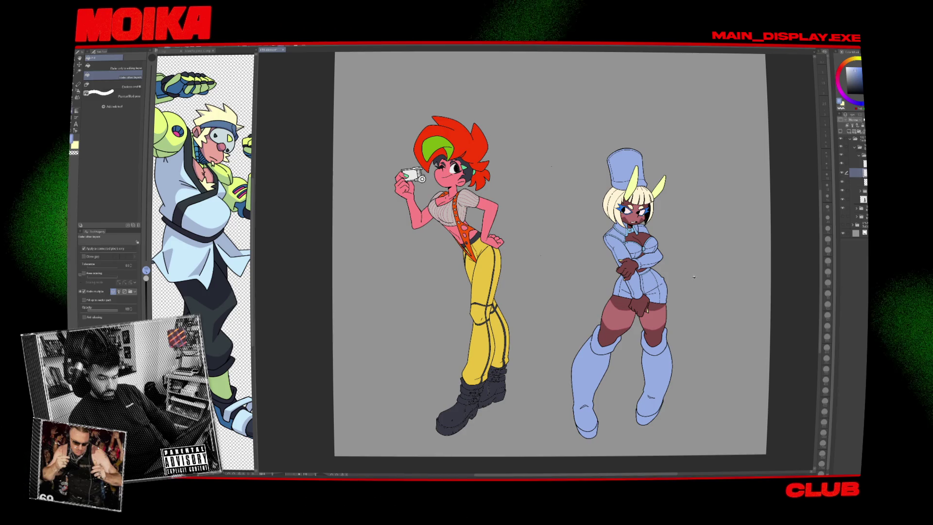
scroll(684, 257, up, 5)
click(855, 120)
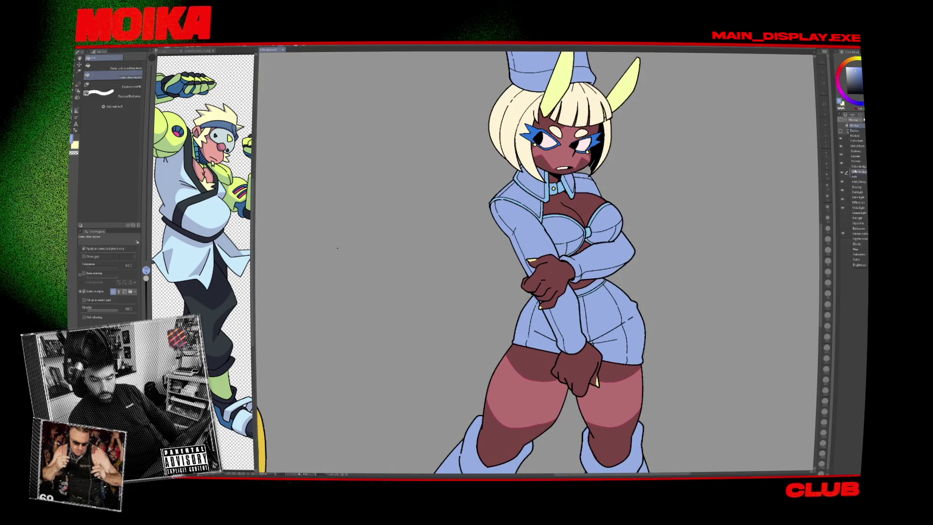
click(859, 189)
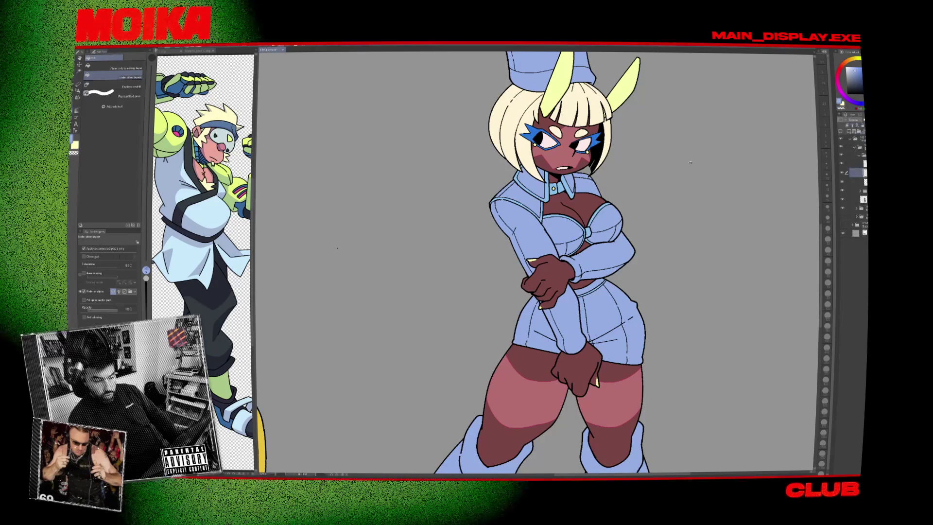
Expand the layer folder holding the grey leopard-print robed figure with his staff.
scroll(525, 140, up, 2)
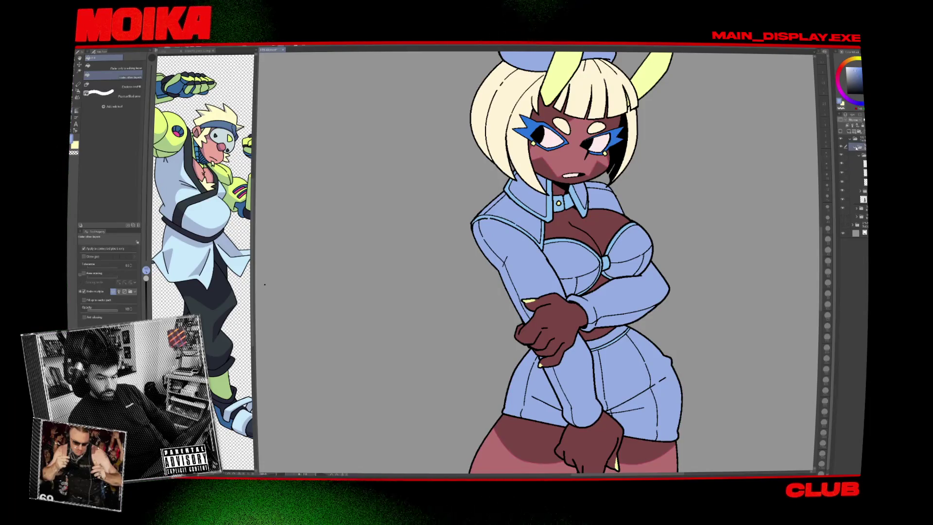
scroll(728, 211, down, 5)
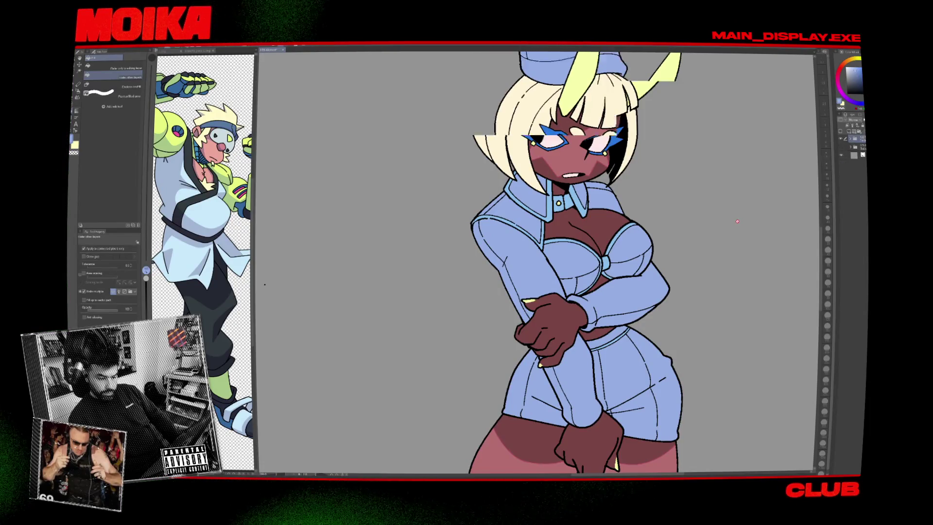
scroll(728, 209, down, 3)
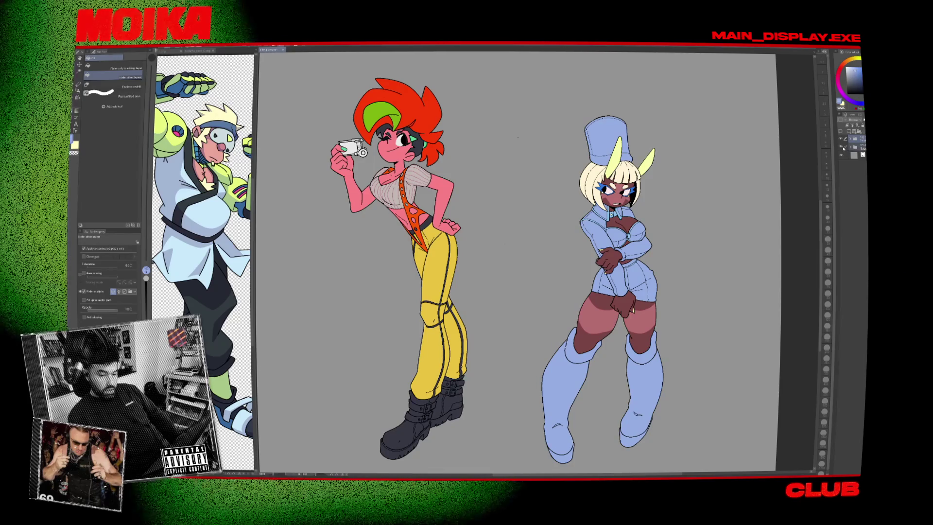
click(846, 173)
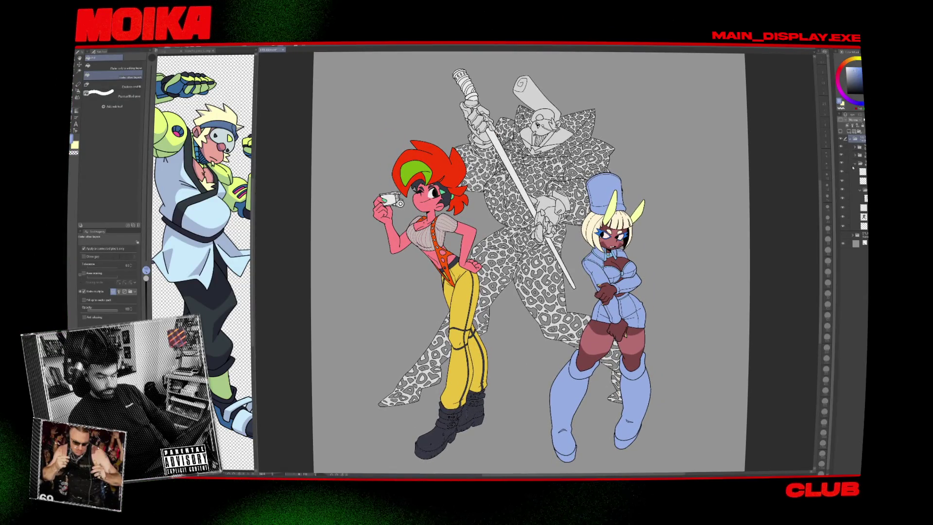
Toggle the white staff layer off and on, then hide the leopard-spot fill layer.
click(843, 225)
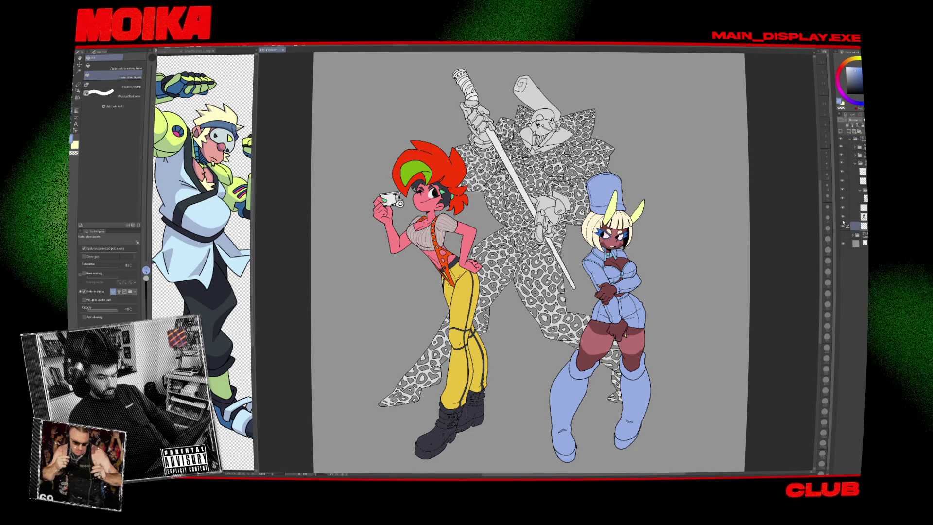
click(848, 216)
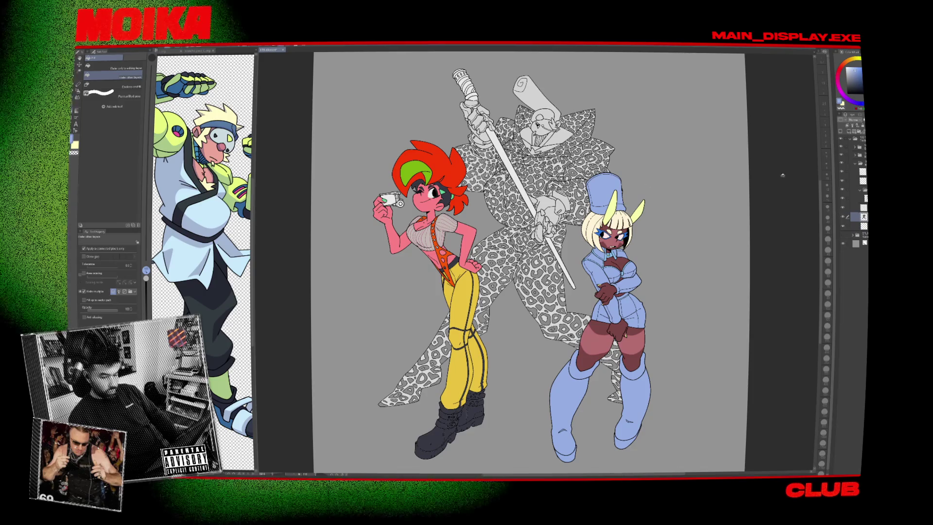
click(842, 185)
click(841, 184)
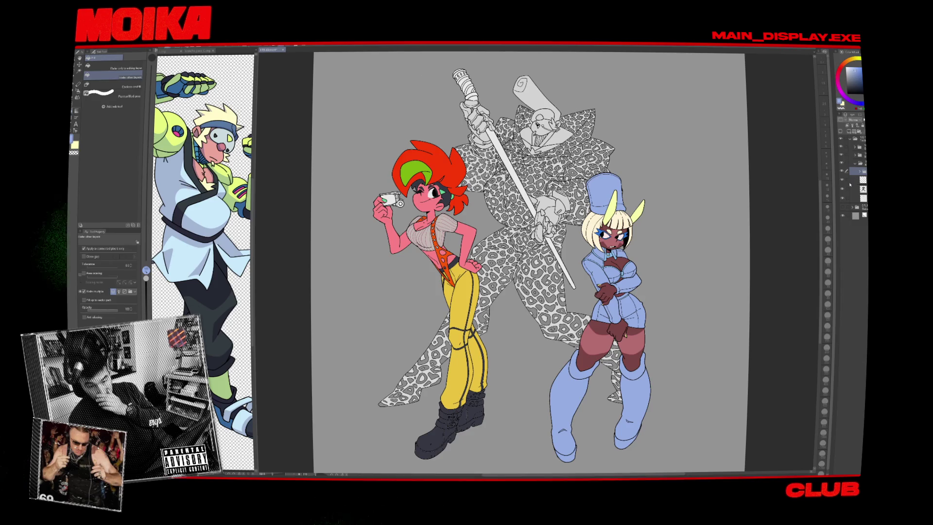
click(842, 180)
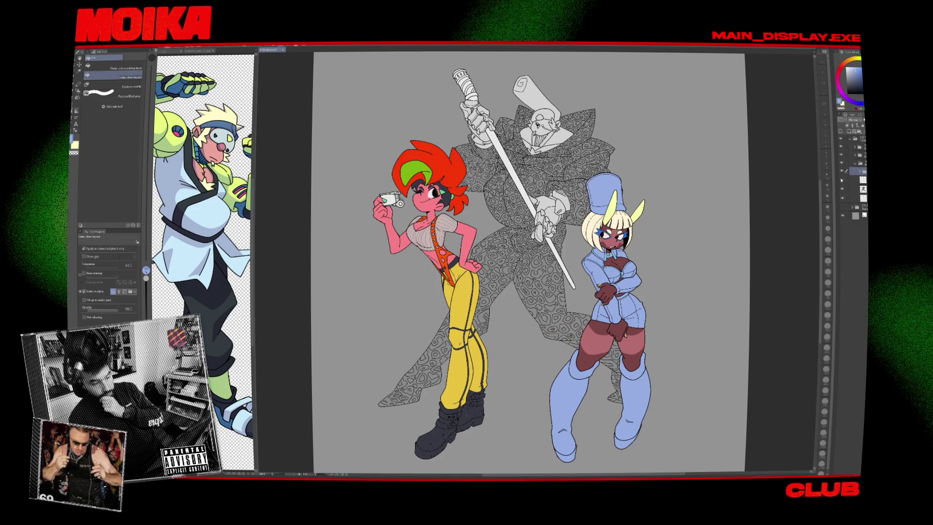
Toggle the leopard-spot and hat/face layers off and on, leaving both visible.
click(842, 179)
click(841, 179)
click(841, 179)
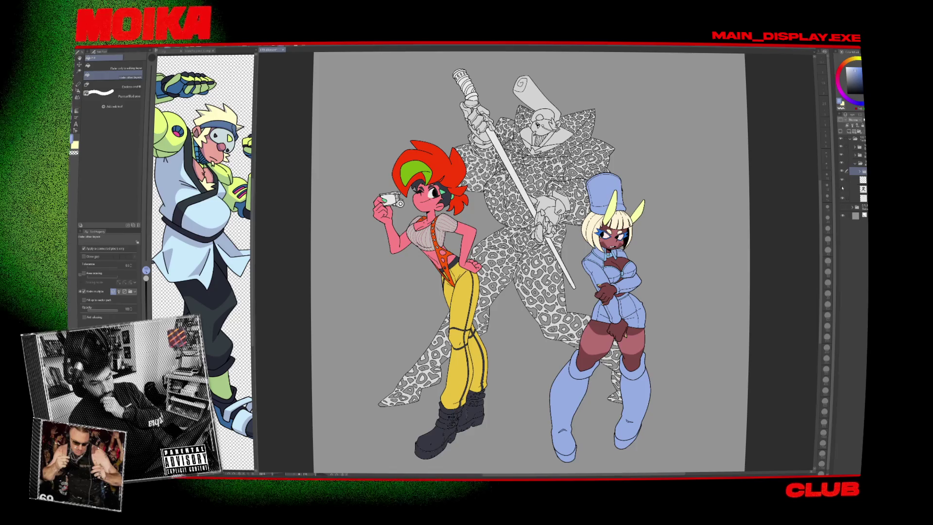
click(842, 198)
click(842, 199)
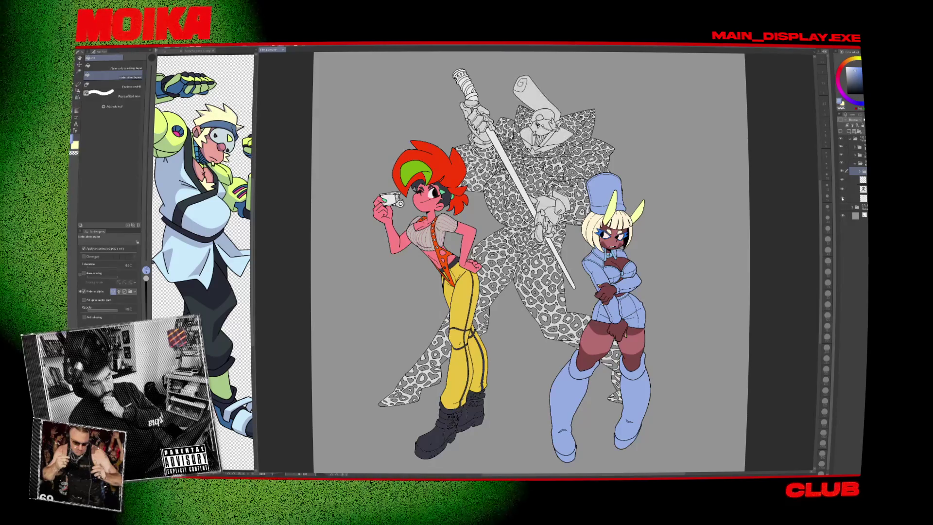
click(842, 198)
click(842, 198)
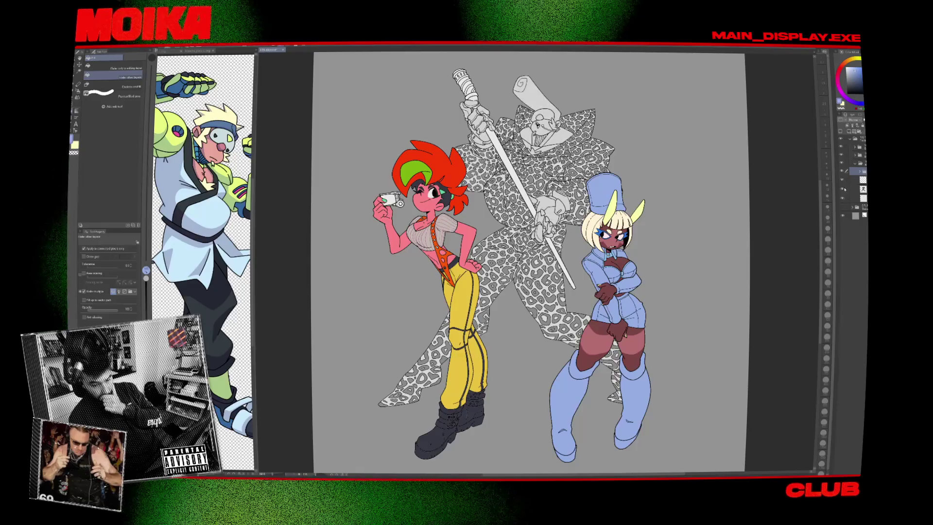
Add a new layer to the robed figure's group and select a lower layer.
click(857, 198)
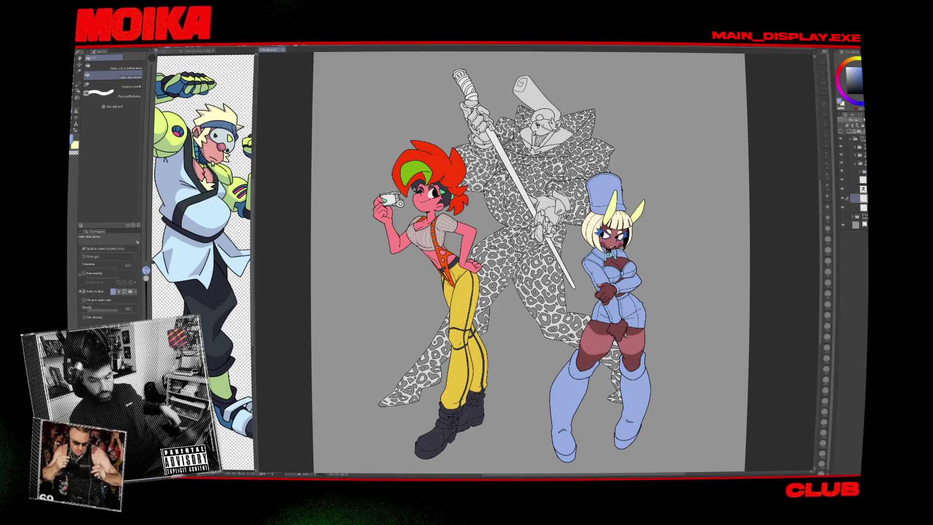
key(ctrl+shift+n)
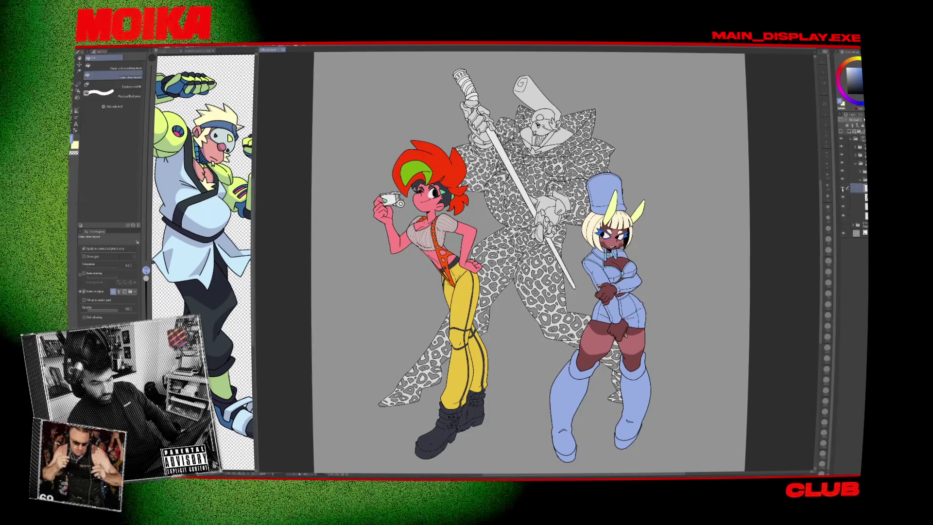
click(858, 215)
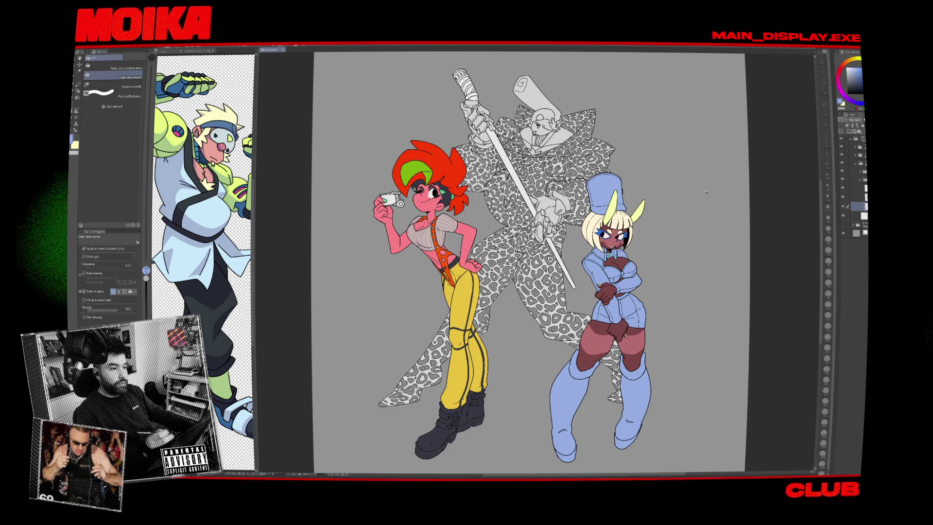
Fill the robed figure's collar and face pink, then undo, keeping only the lower collar strip.
scroll(536, 199, up, 3)
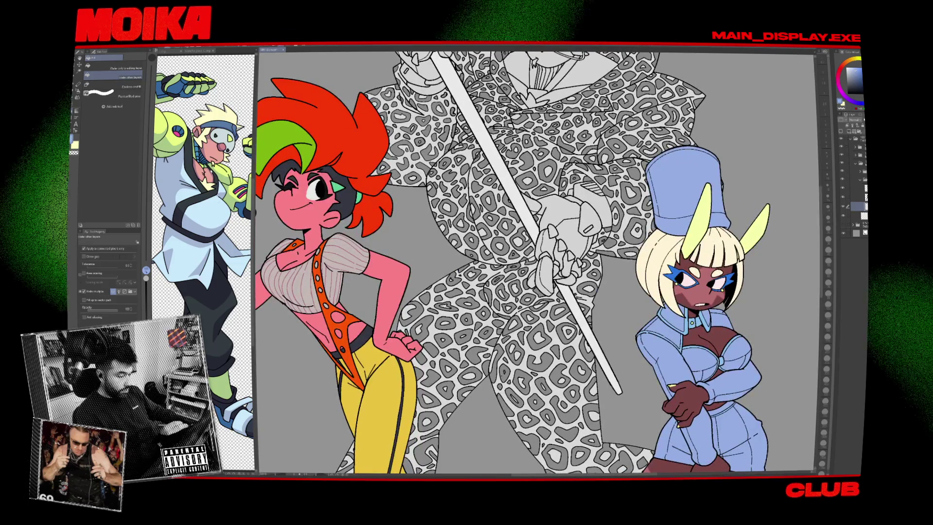
alt+click(292, 209)
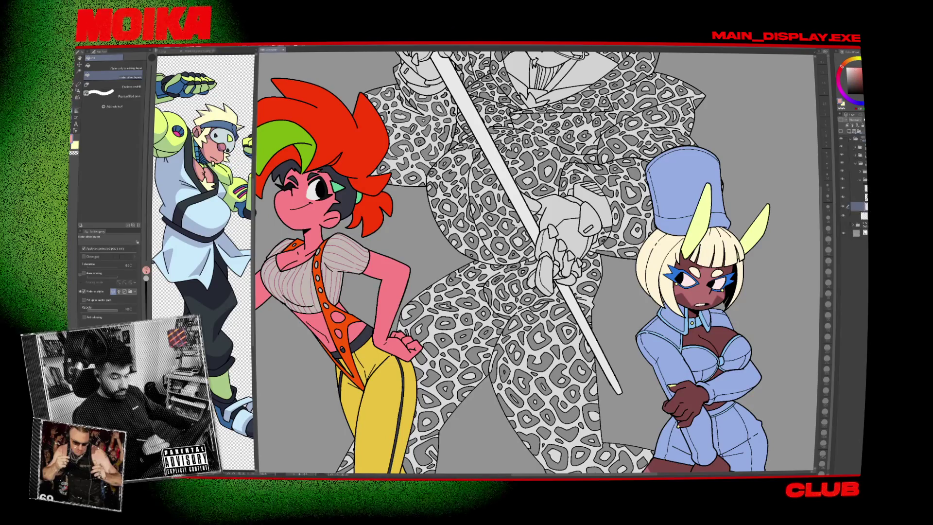
key(ctrl+Tab)
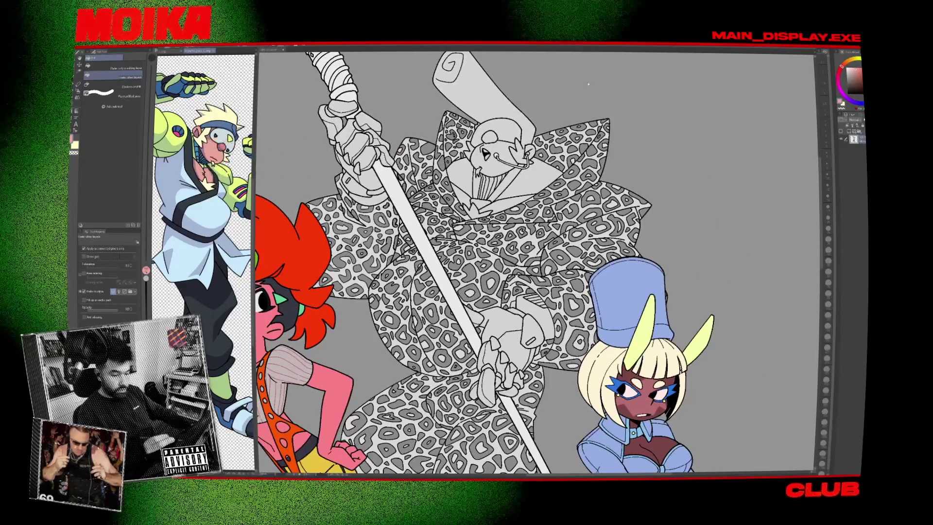
click(523, 183)
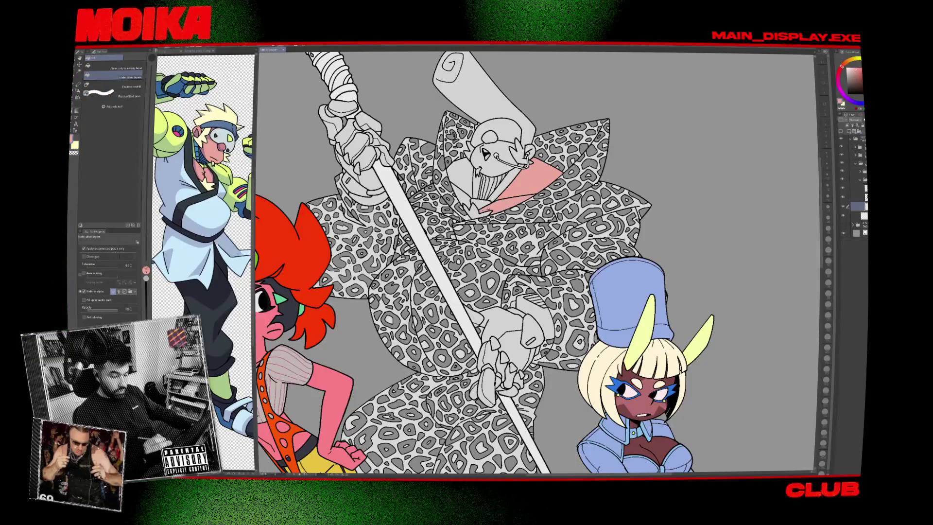
click(467, 182)
scroll(467, 194, up, 3)
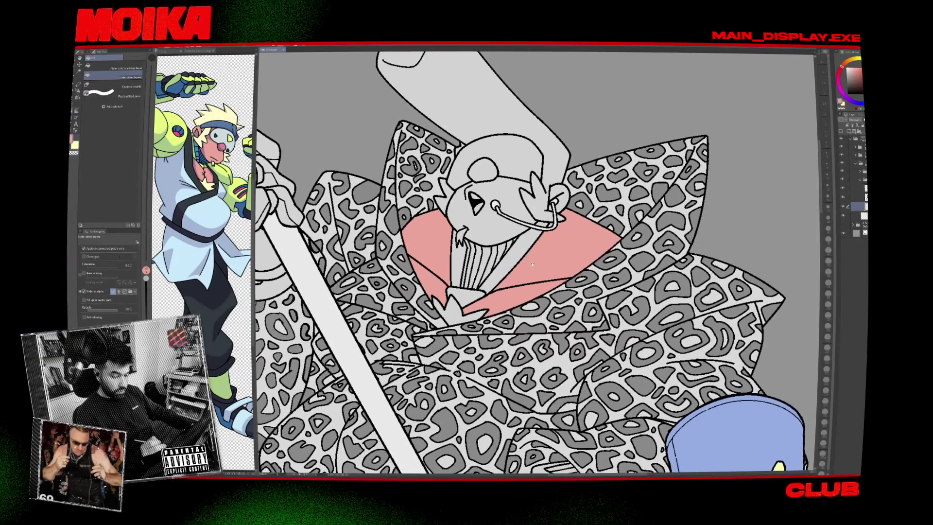
click(467, 200)
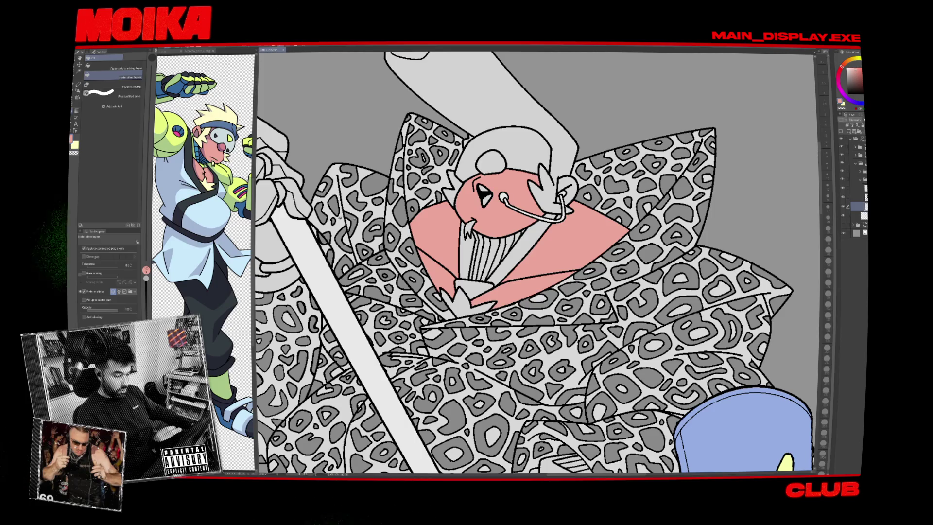
key(ctrl+z)
key(ctrl+z)
key(ctrl+z)
click(507, 290)
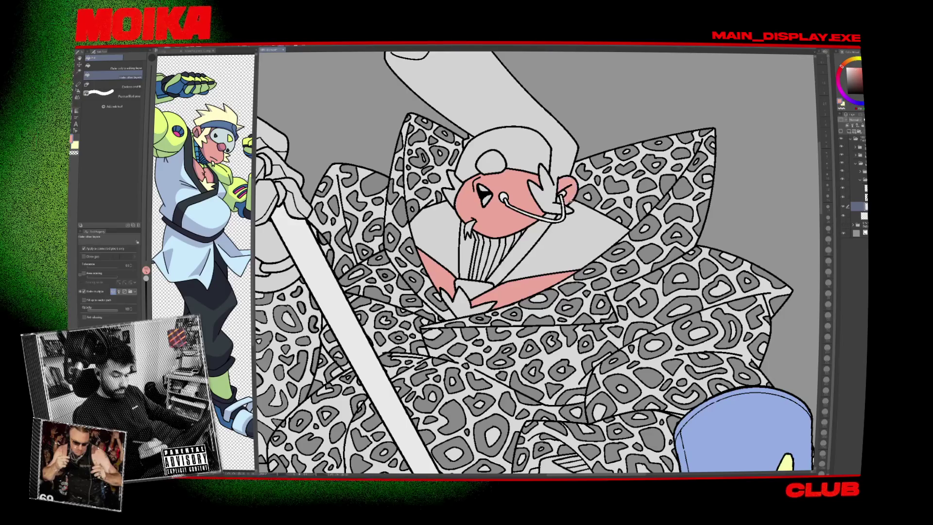
Fill the collar under the beard light blue-grey, sampling colour from the reference image.
scroll(559, 199, up, 3)
drag(563, 185, 612, 236)
scroll(505, 214, down, 5)
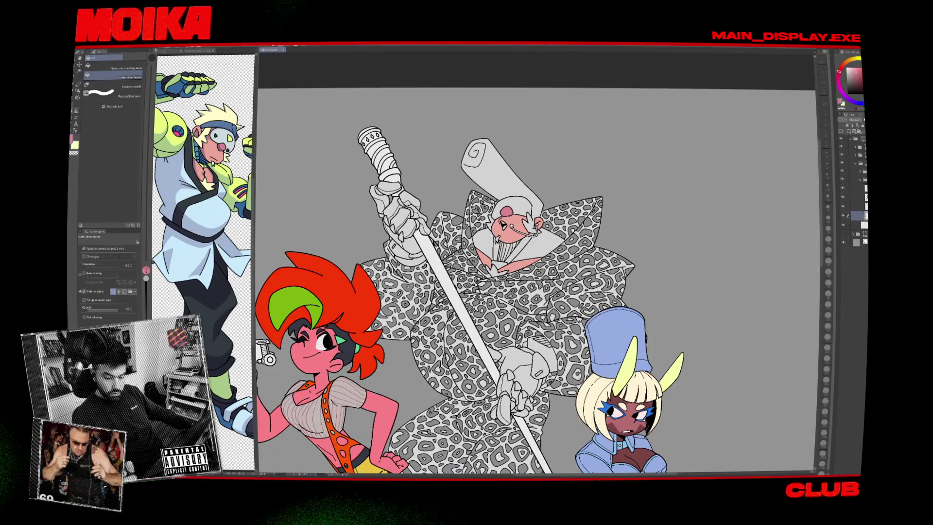
alt+click(476, 170)
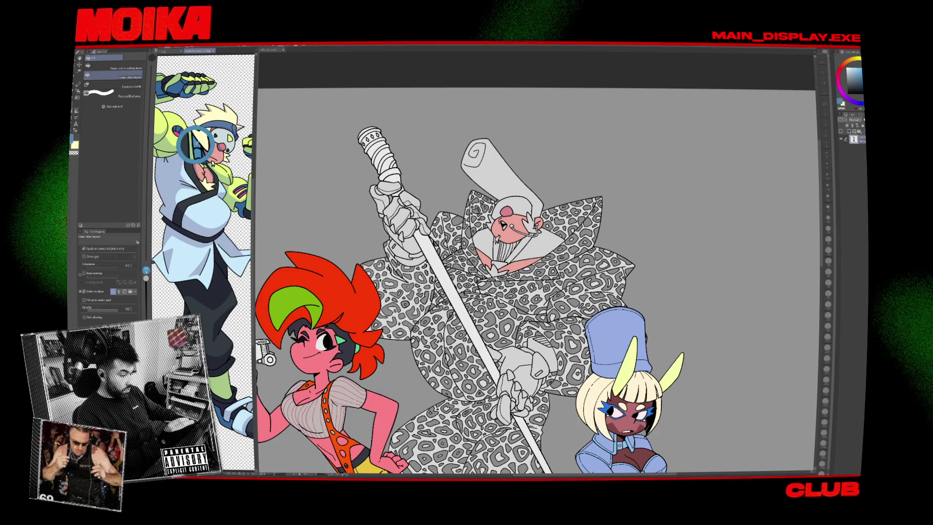
click(495, 250)
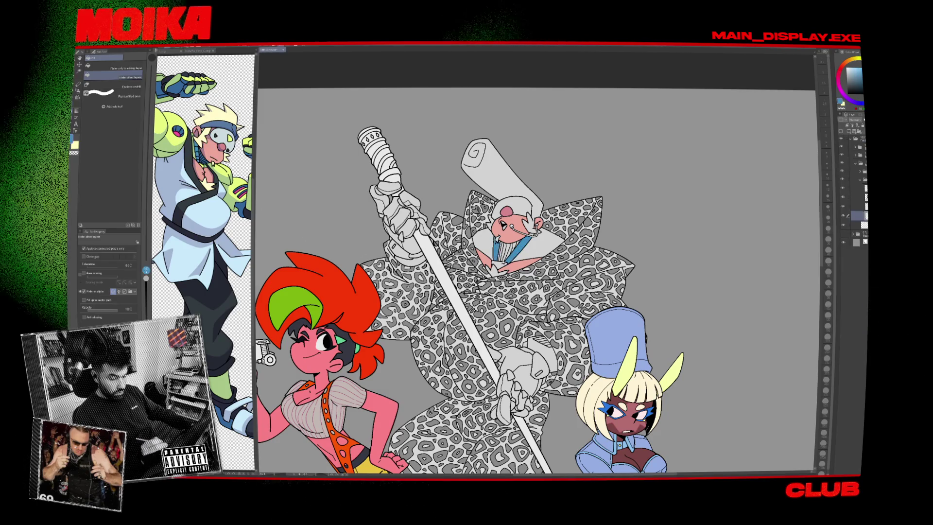
alt+click(203, 158)
alt+click(202, 157)
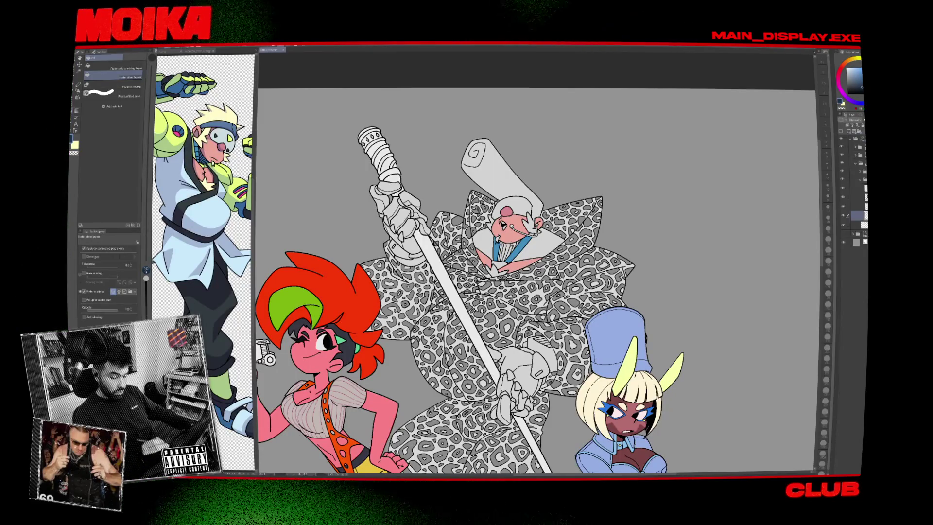
Undo and restore the face's pink fill, then add a new layer.
scroll(513, 246, up, 5)
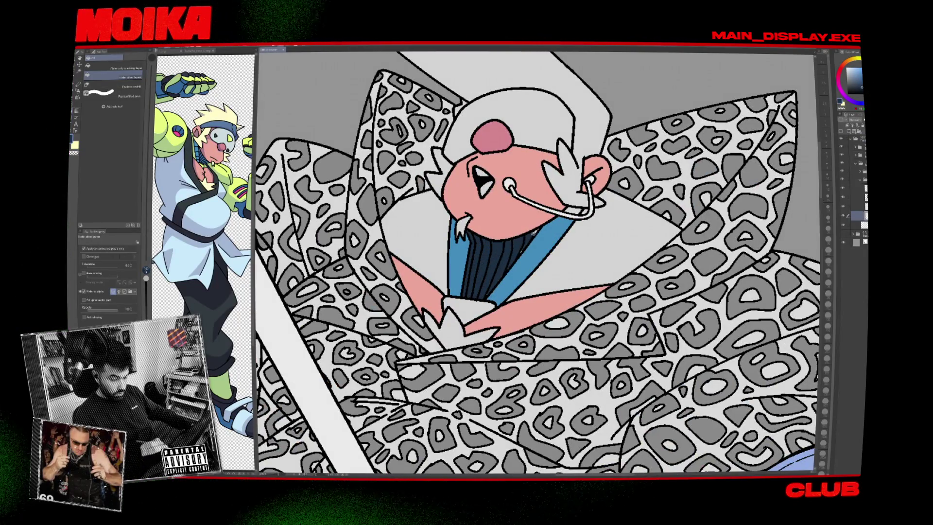
scroll(536, 229, up, 2)
key(p)
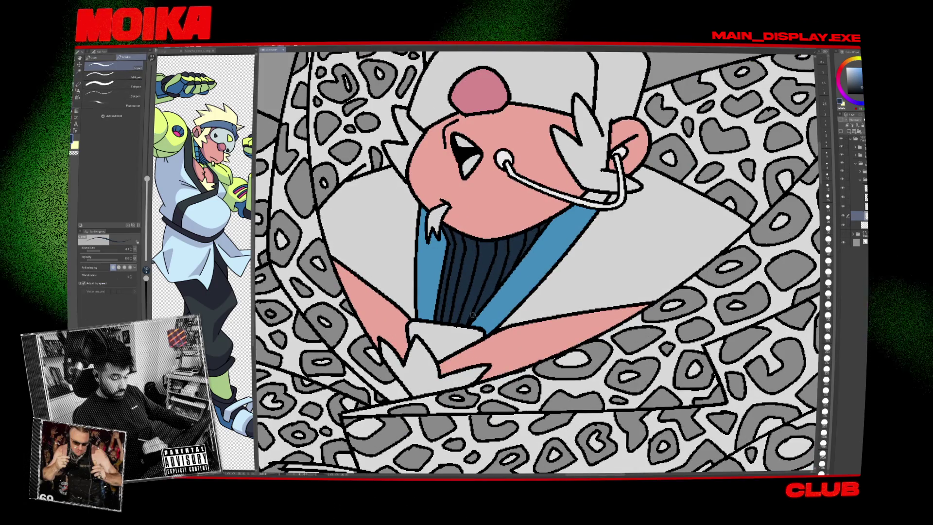
scroll(484, 258, down, 7)
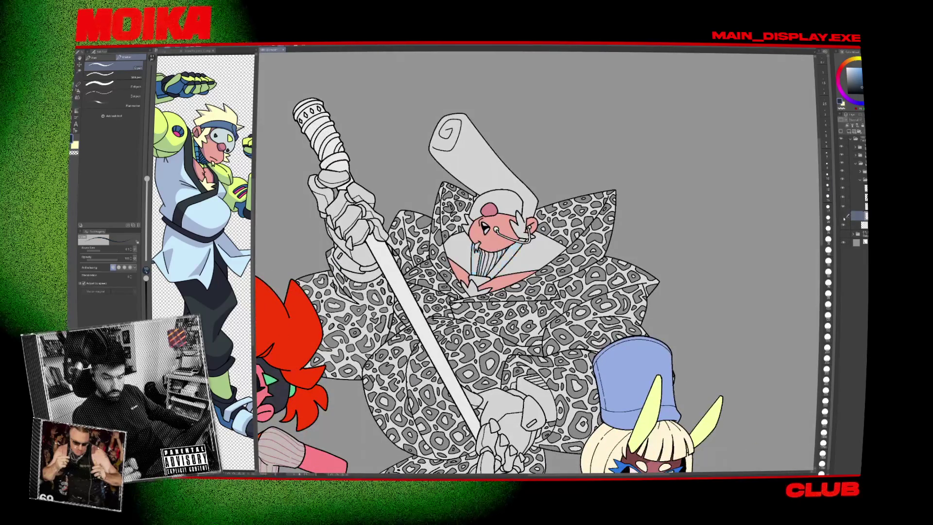
key(ctrl+z)
key(ctrl+y)
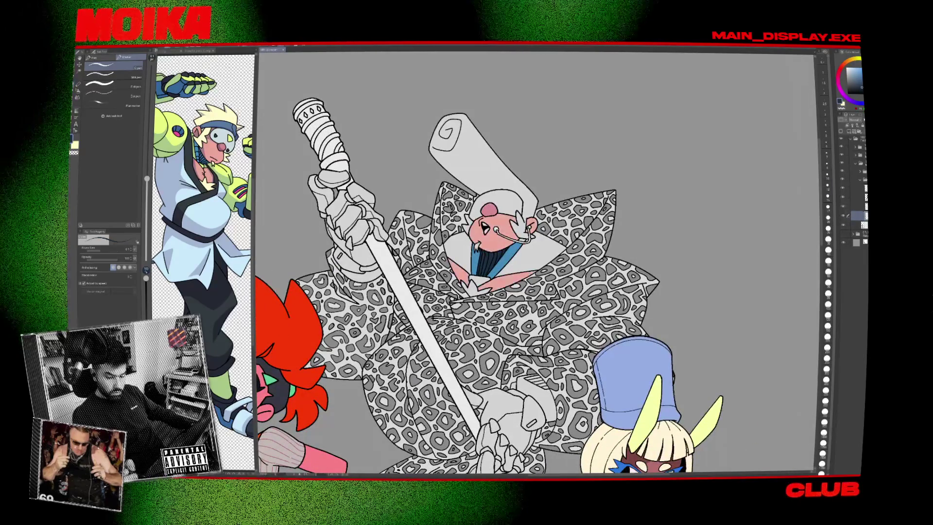
key(ctrl+shift+n)
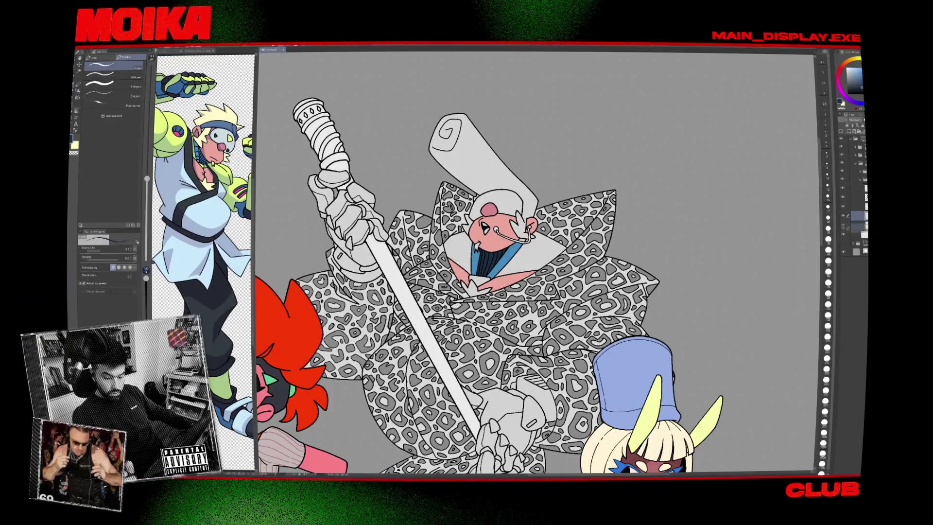
key(g)
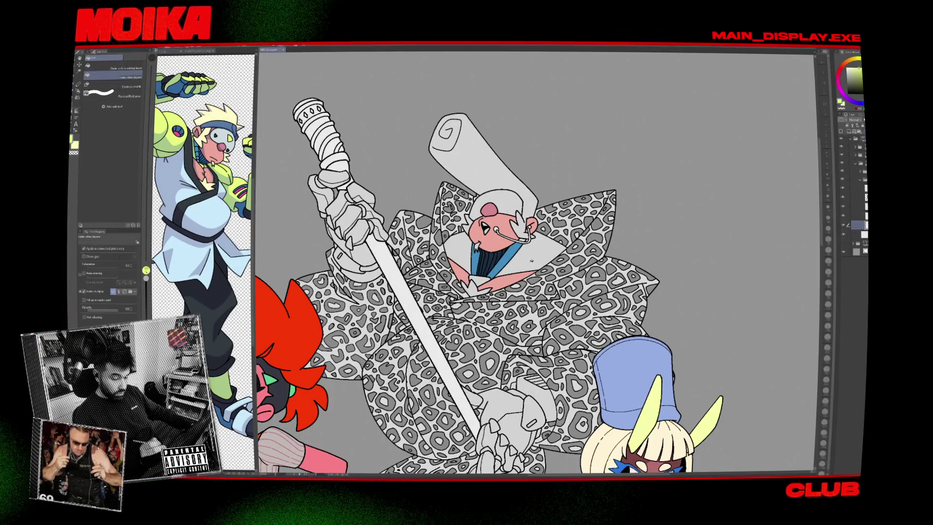
scroll(527, 265, up, 5)
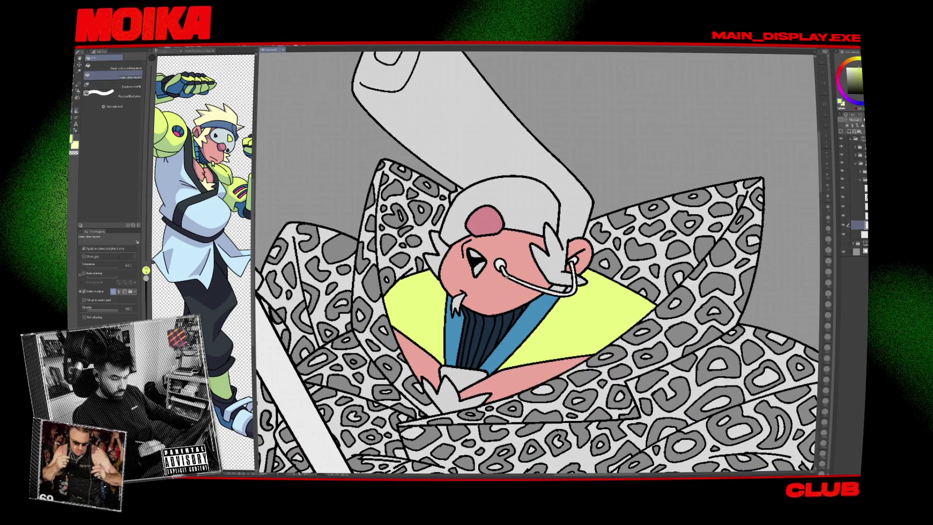
Fill the robed figure's tall scroll-shaped hat pale yellow.
scroll(564, 290, up, 3)
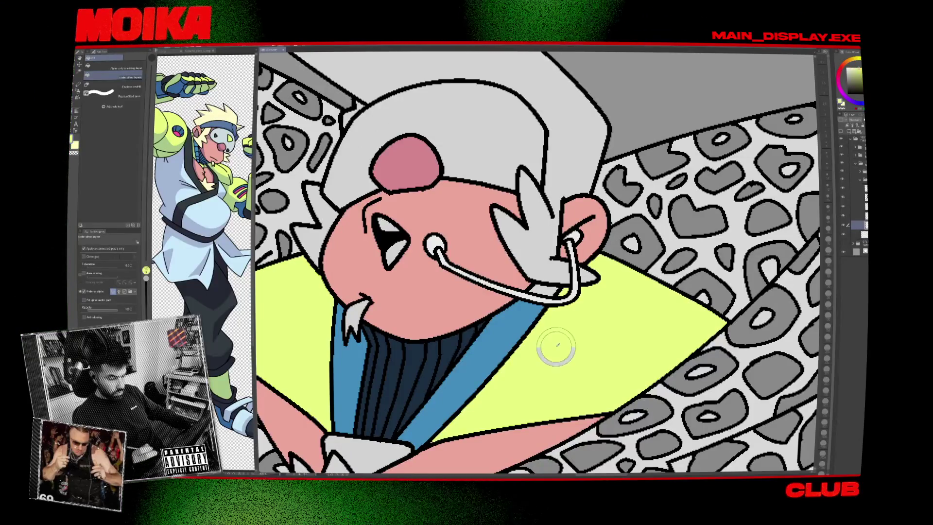
drag(551, 343, 592, 275)
key(g)
key(g)
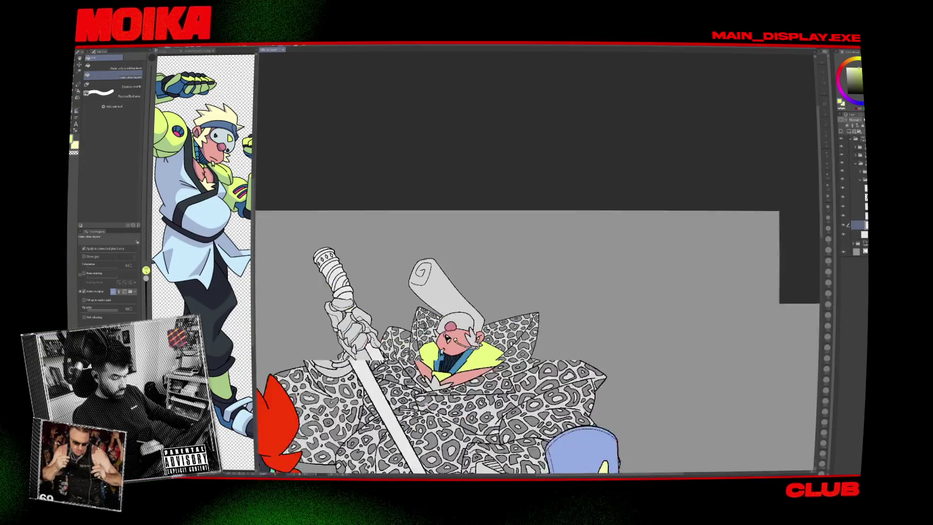
key(ctrl+0)
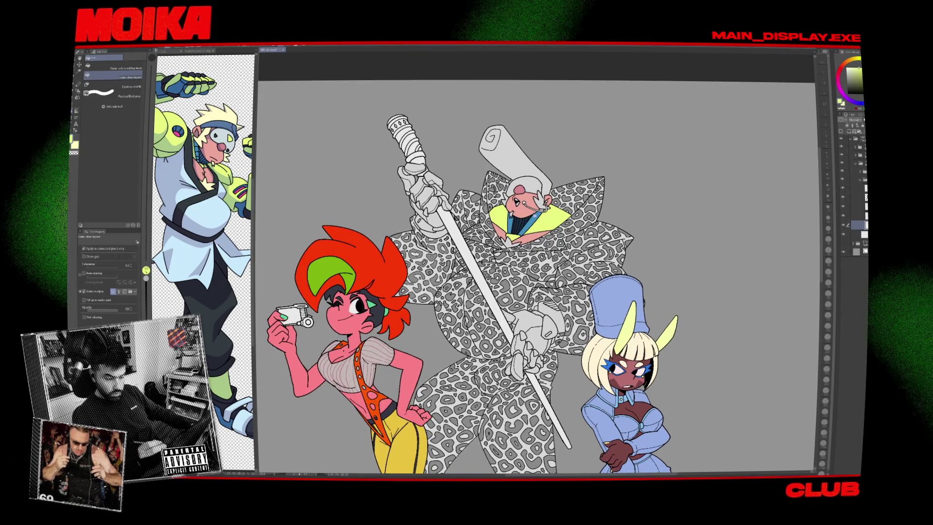
scroll(528, 214, up, 5)
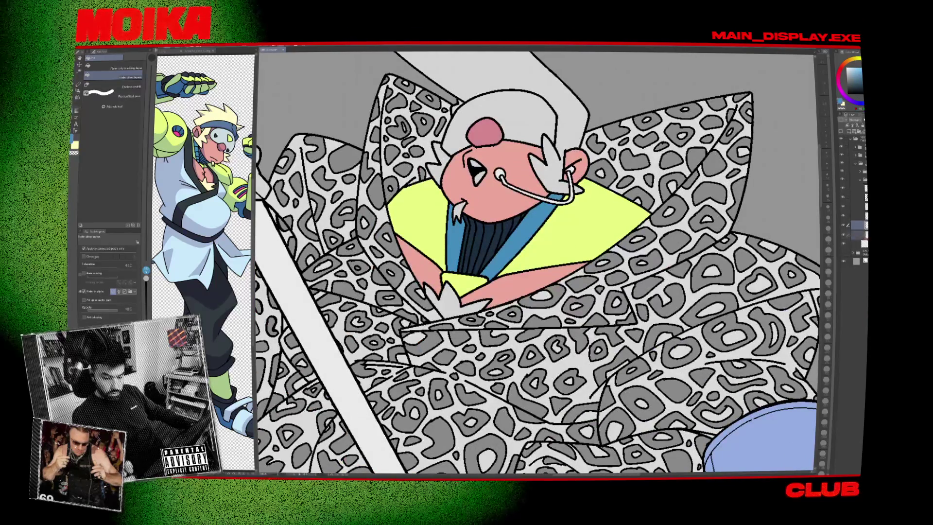
click(476, 81)
drag(476, 81, 482, 247)
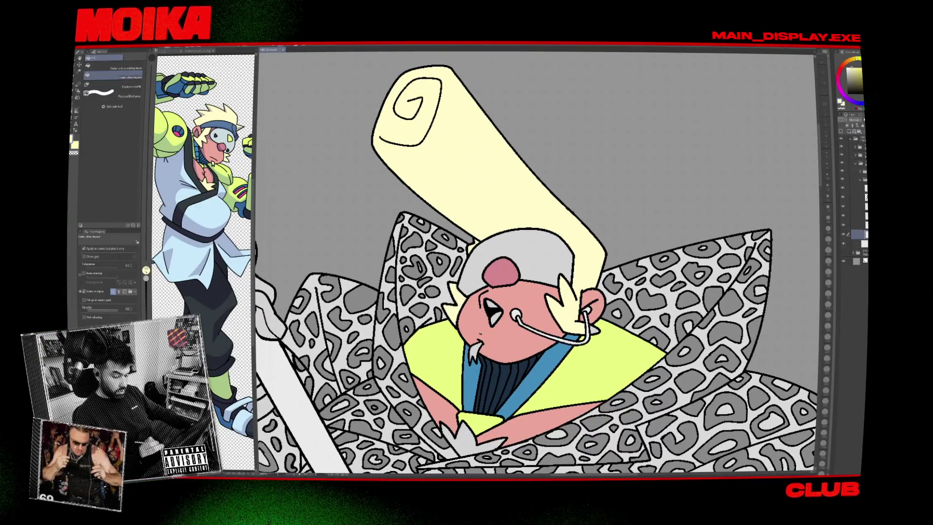
Fill the skullcap and the old man's hair dark blue.
key(ctrl+minus)
key(ctrl+minus)
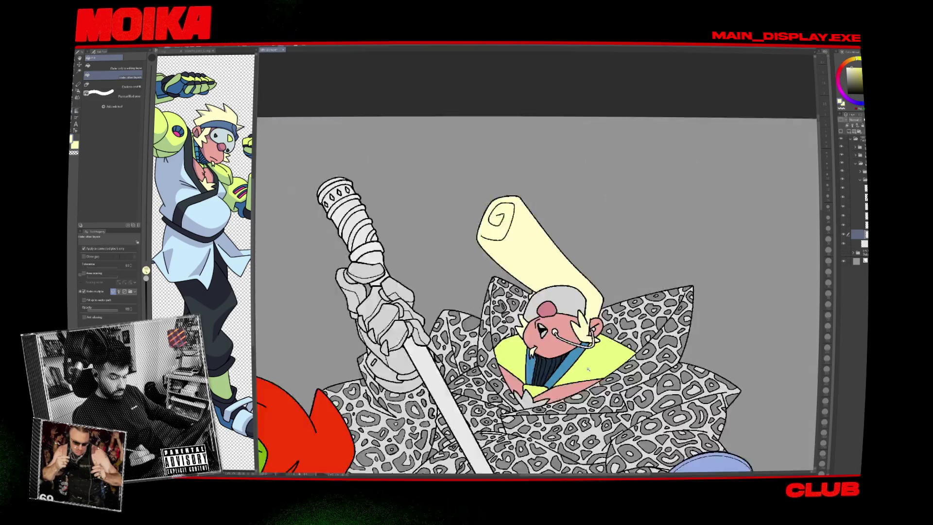
key(ctrl+plus)
key(ctrl+plus)
key(ctrl+minus)
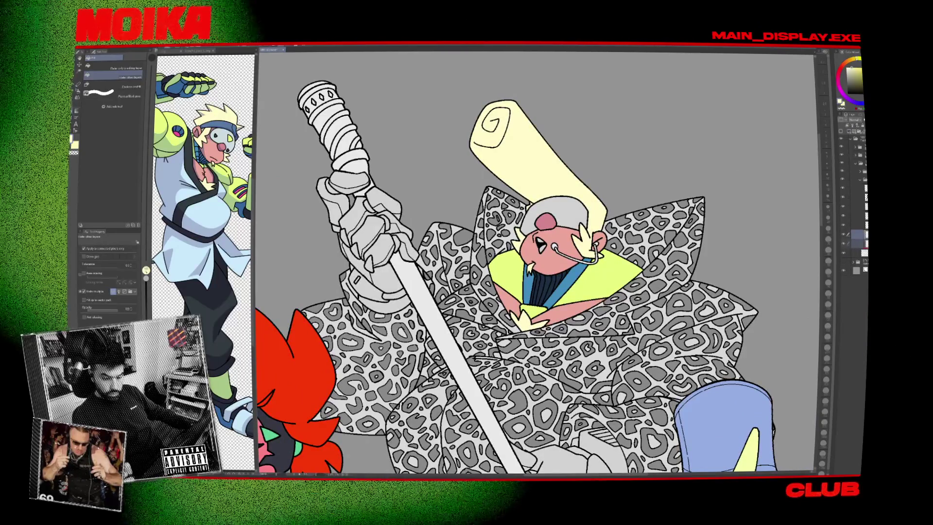
click(554, 214)
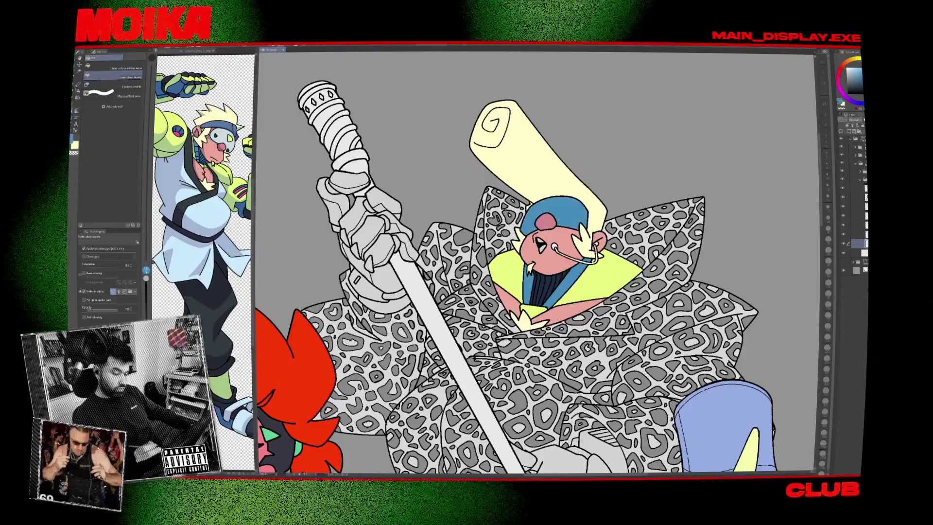
scroll(539, 262, down, 5)
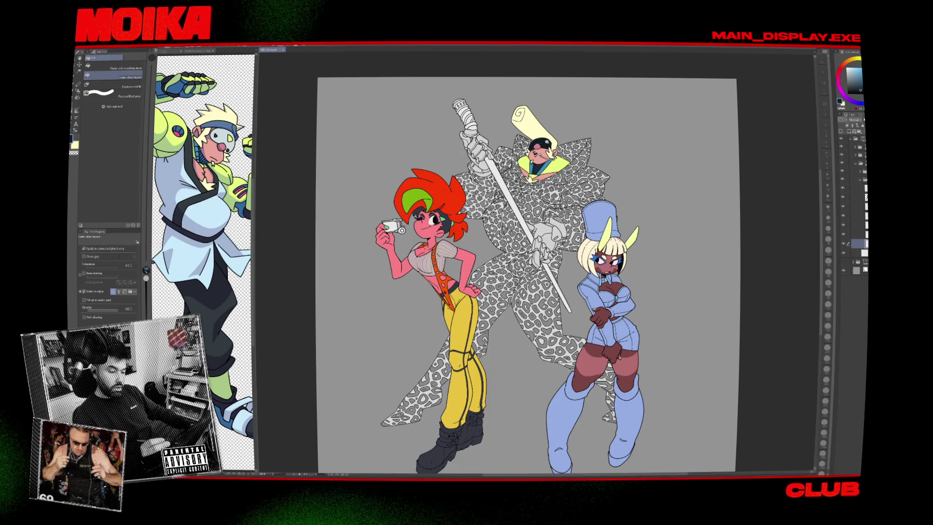
scroll(541, 143, up, 5)
scroll(534, 262, down, 5)
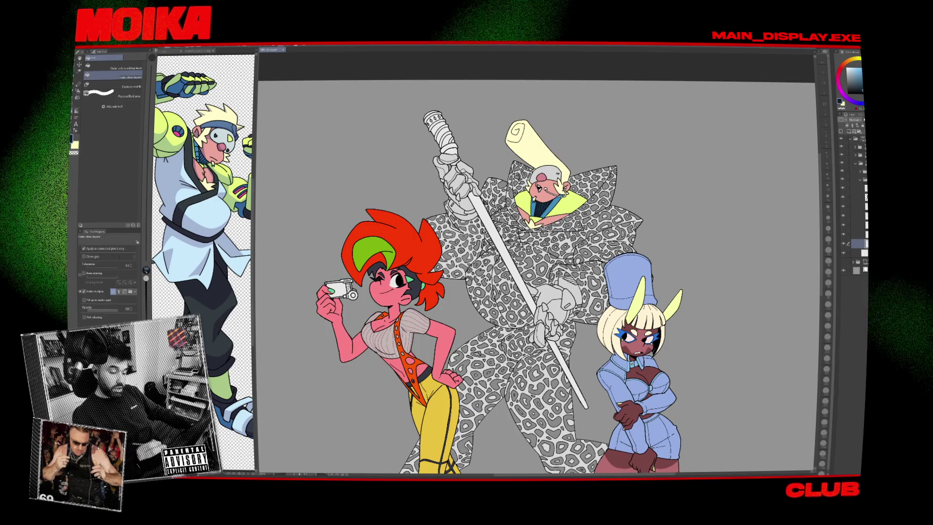
scroll(535, 262, down, 2)
click(527, 119)
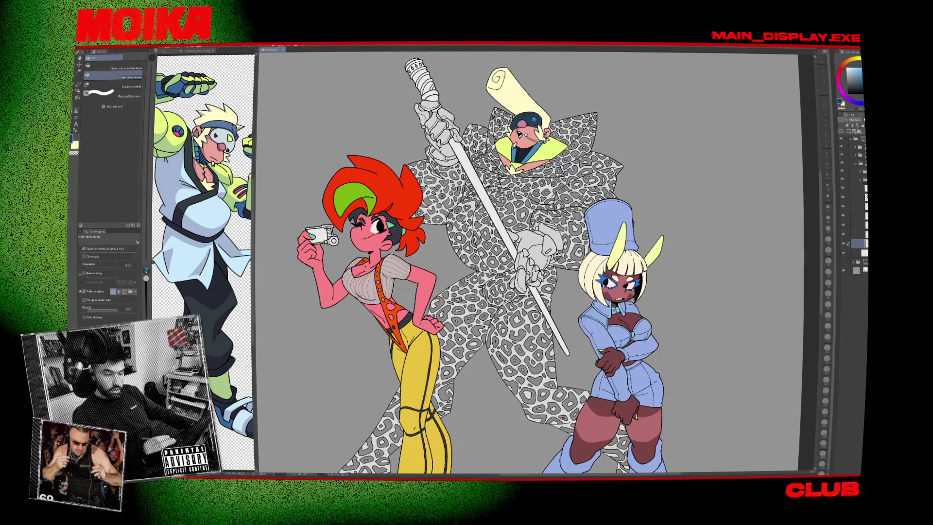
scroll(534, 262, down, 3)
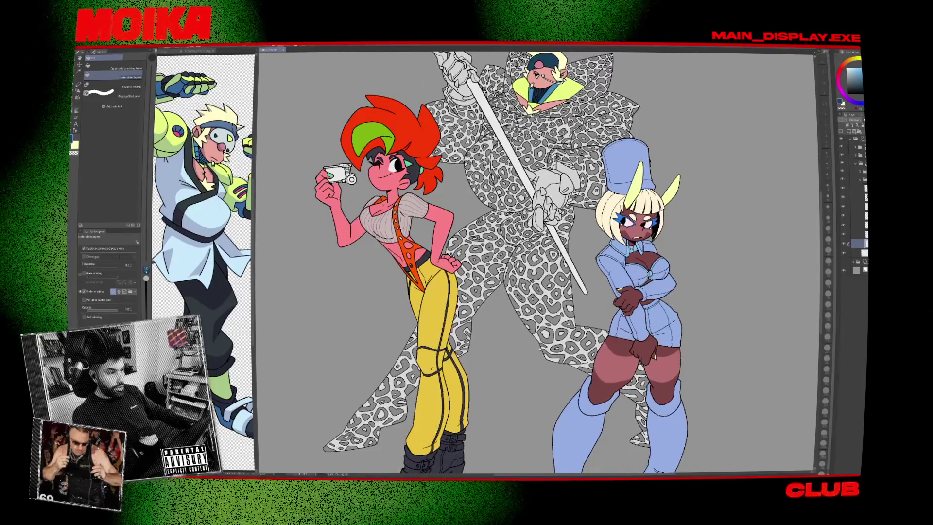
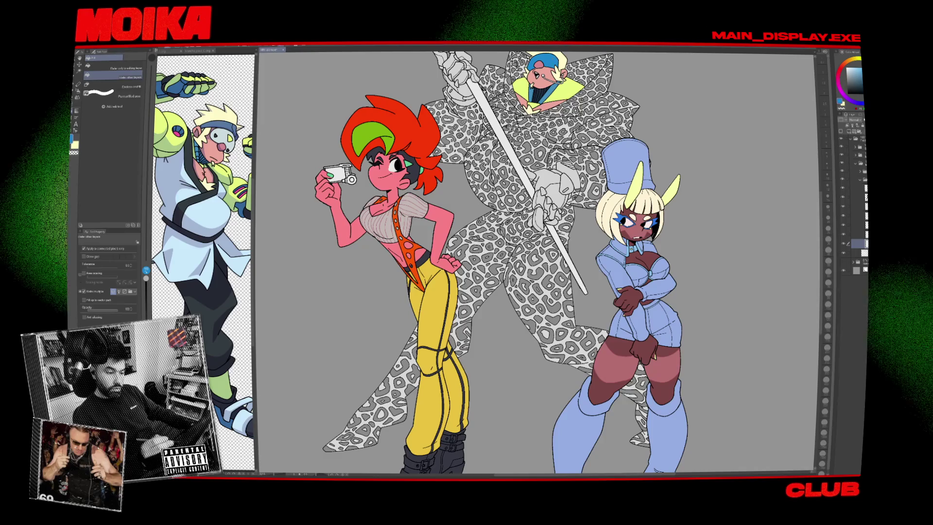
Isolate the leopard-patterned figure and toggle its colour and tint layers to compare fills.
mouse_move(589, 254)
mouse_down()
mouse_move(566, 269)
mouse_move(575, 286)
mouse_up()
scroll(567, 268, down, 3)
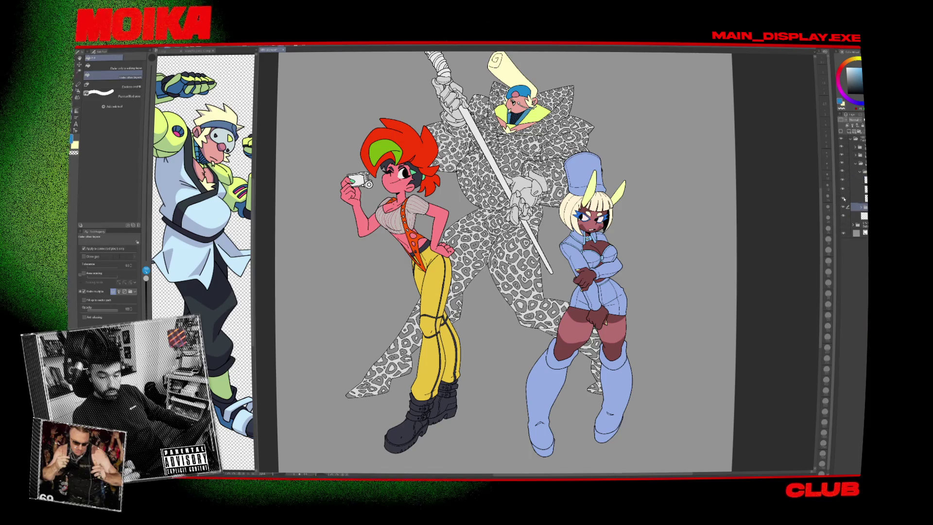
alt+click(842, 200)
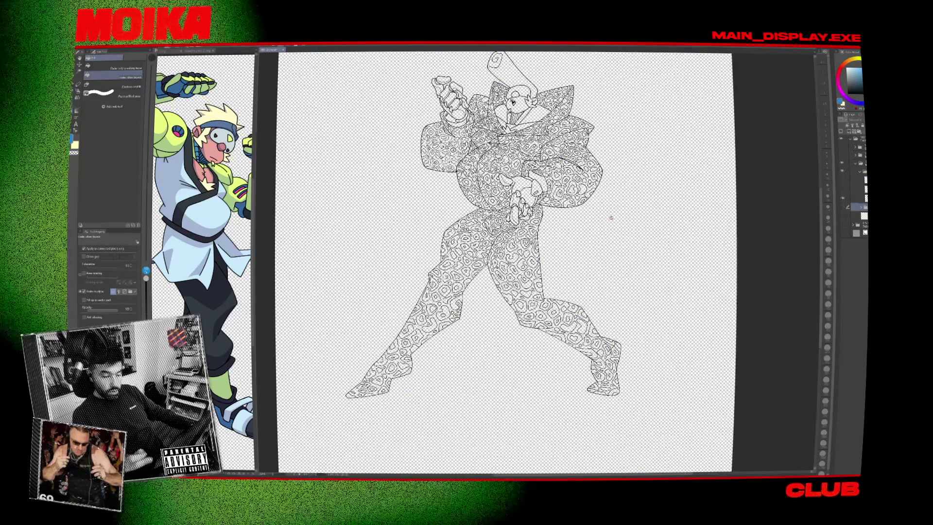
scroll(515, 194, up, 5)
scroll(534, 262, down, 3)
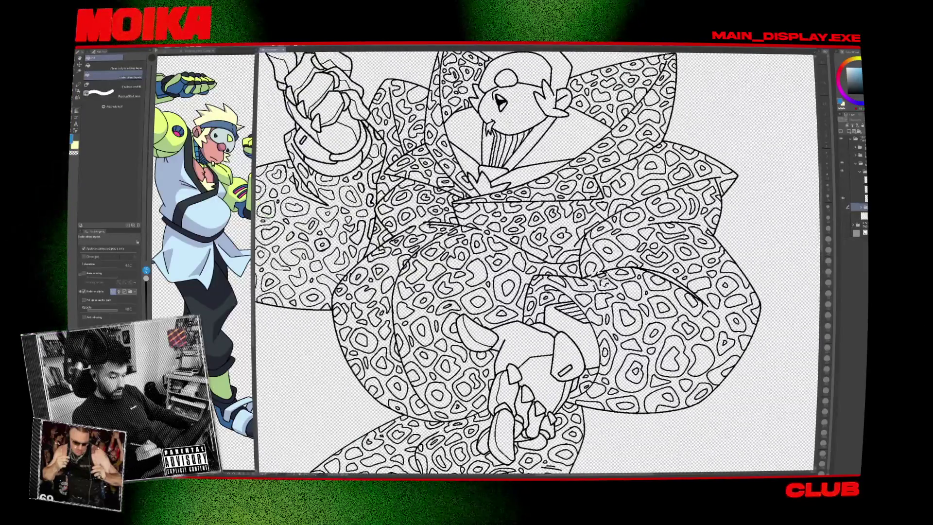
scroll(534, 262, down, 3)
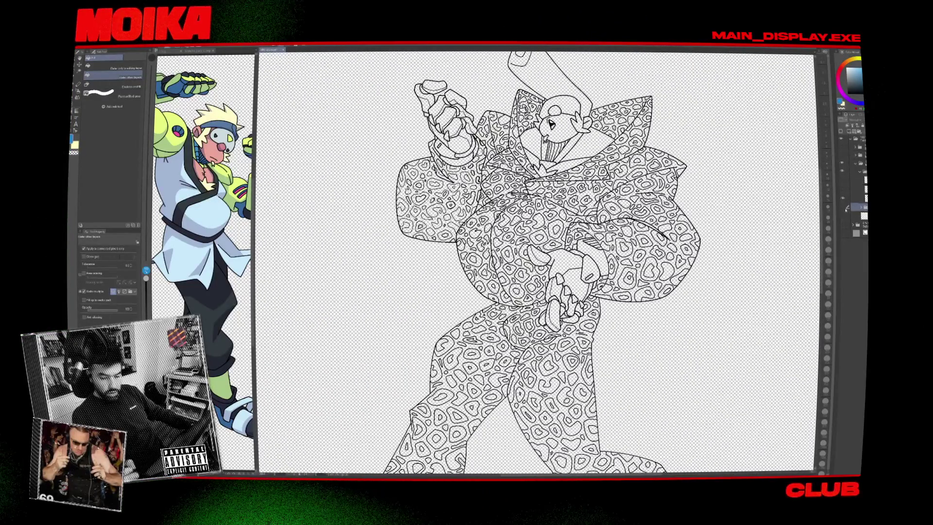
click(843, 207)
click(844, 210)
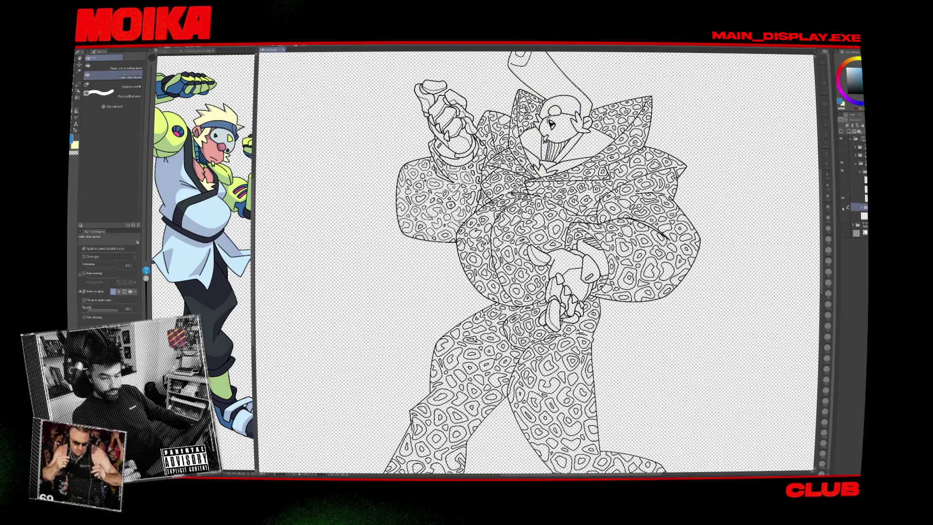
click(844, 208)
click(844, 212)
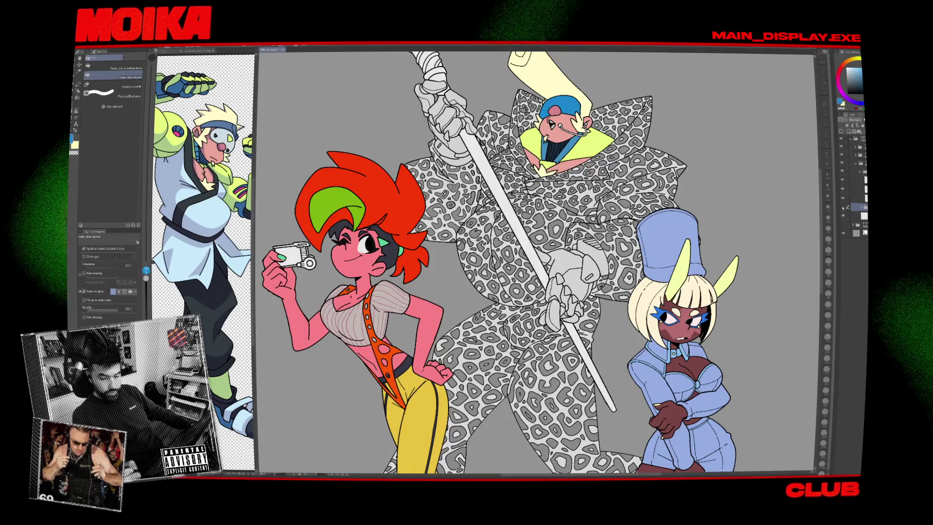
click(843, 207)
click(843, 208)
Check the sword, cap and body layers, then fill the leopard body pale yellow.
click(848, 207)
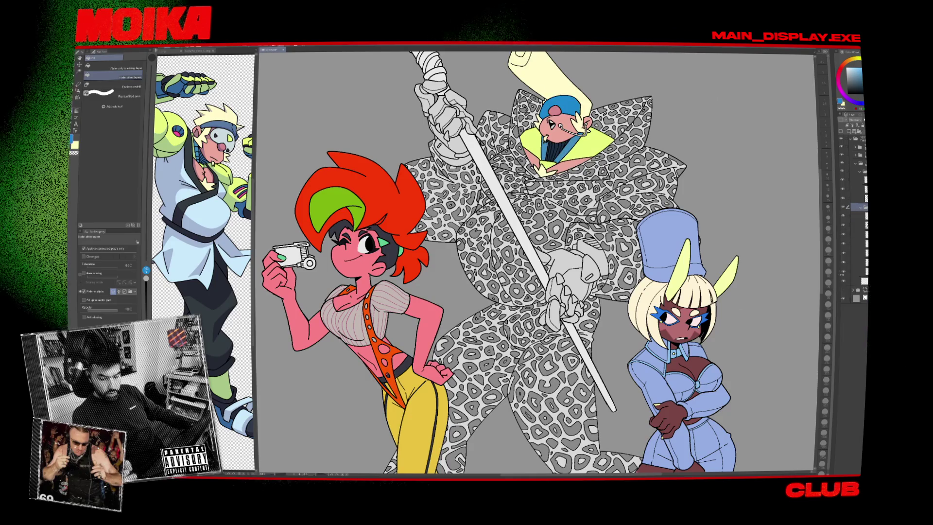
click(843, 208)
click(843, 208)
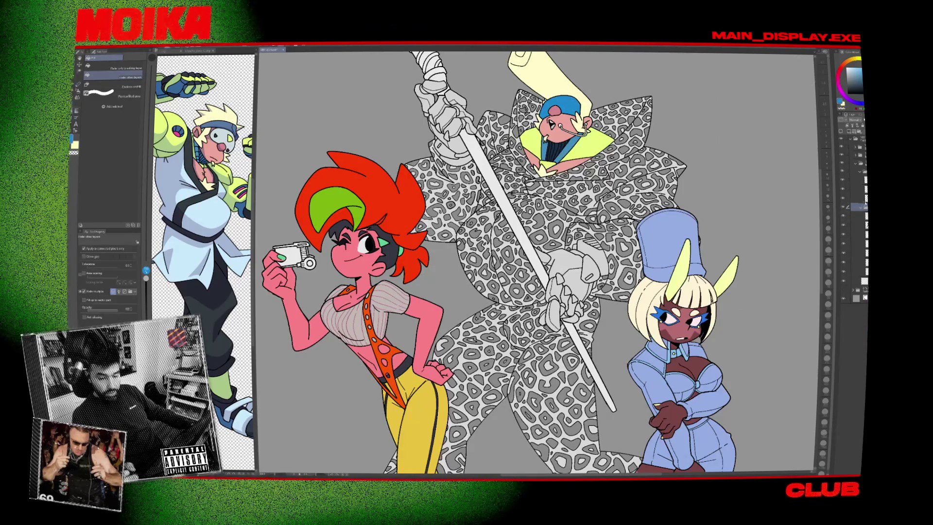
click(843, 208)
click(843, 208)
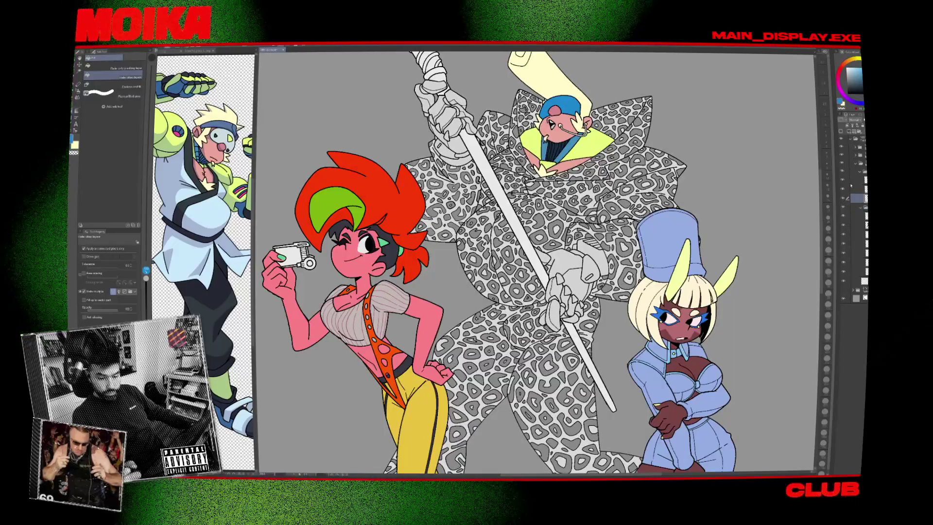
click(848, 198)
click(848, 199)
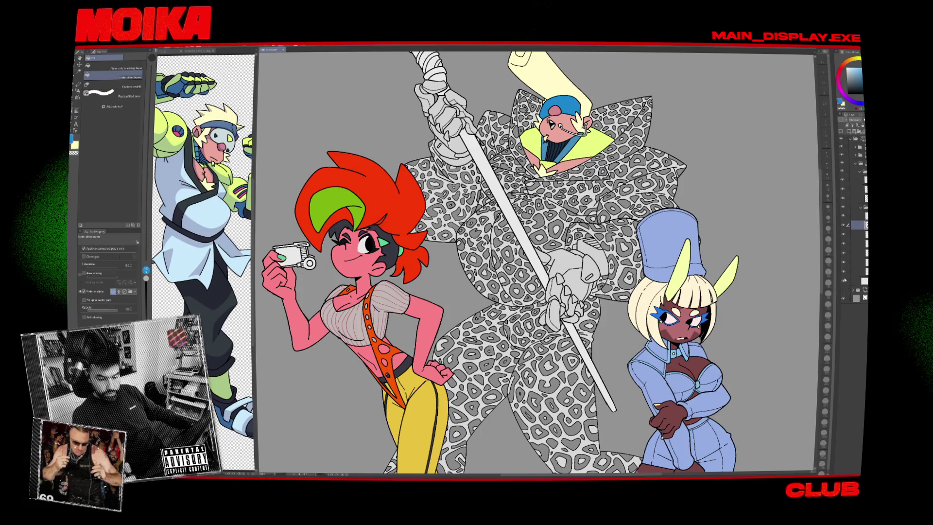
click(843, 243)
click(844, 243)
click(843, 266)
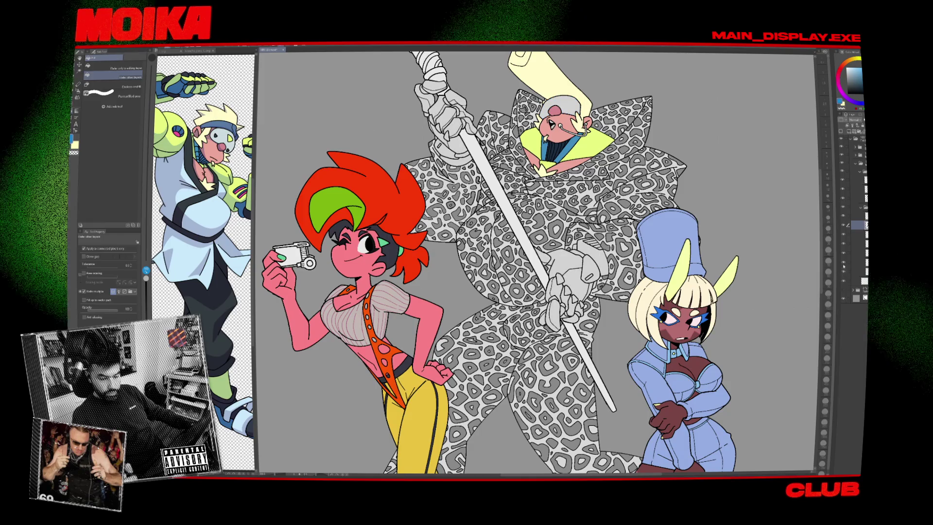
click(843, 267)
click(844, 220)
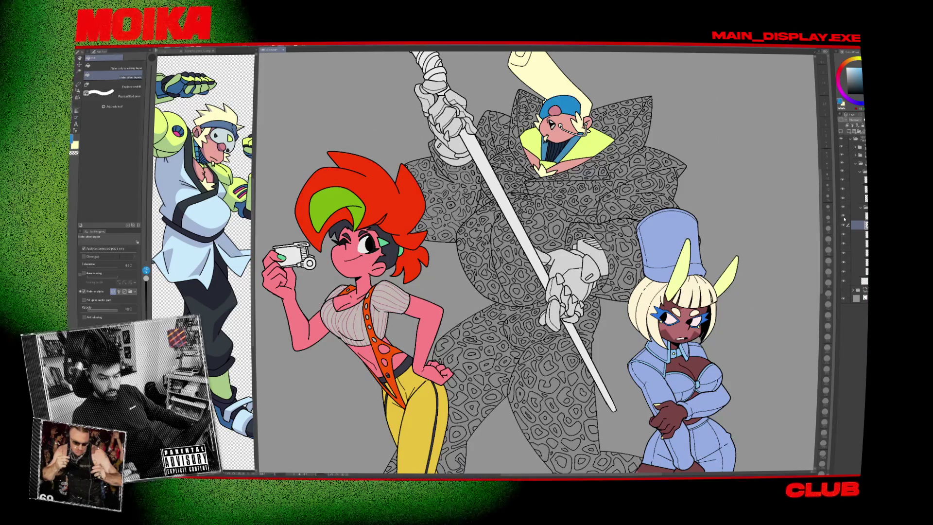
click(843, 219)
drag(787, 217, 729, 182)
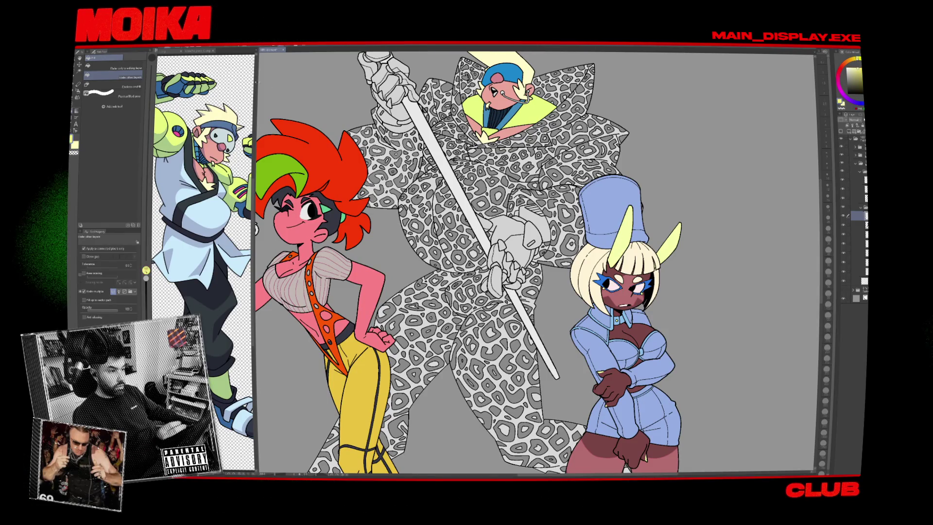
click(486, 389)
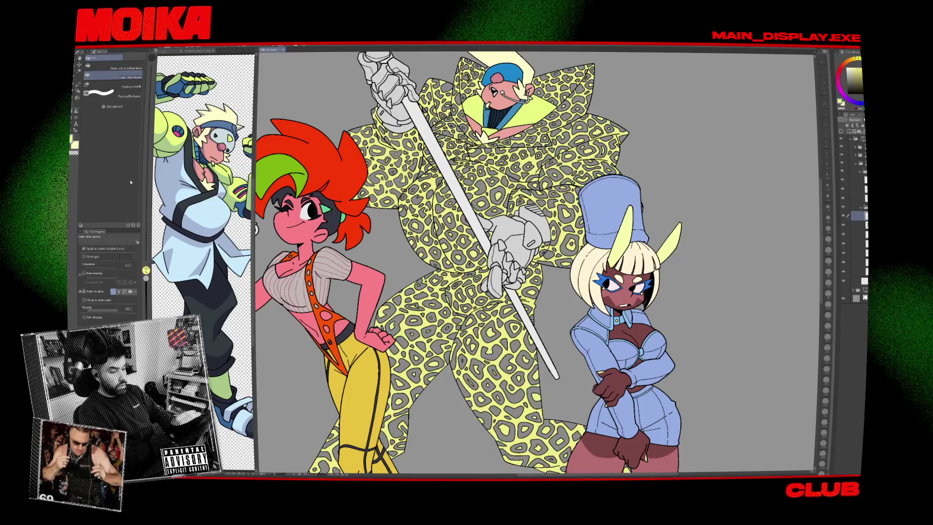
Zoom on the collar, try Pen and Eraser, and toggle the shirt and strap fills.
scroll(529, 262, down, 5)
scroll(530, 262, up, 3)
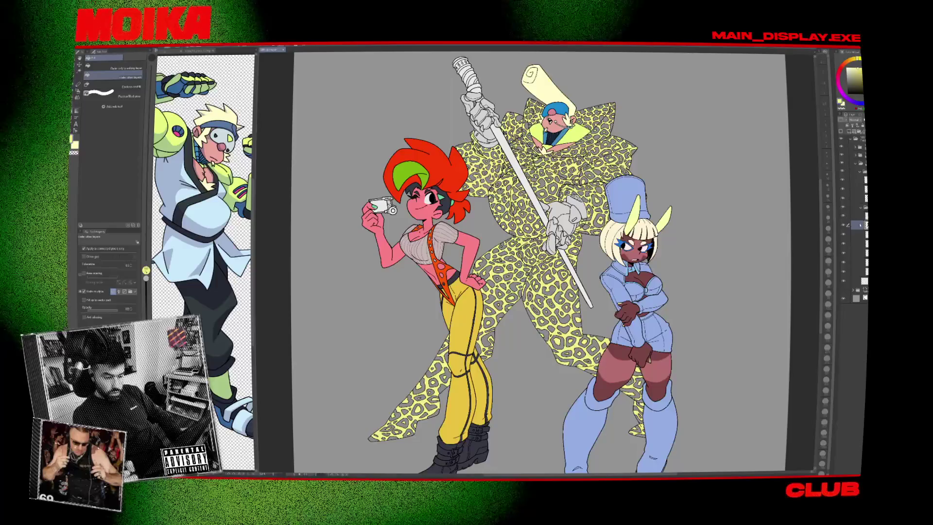
key(p)
scroll(525, 212, up, 10)
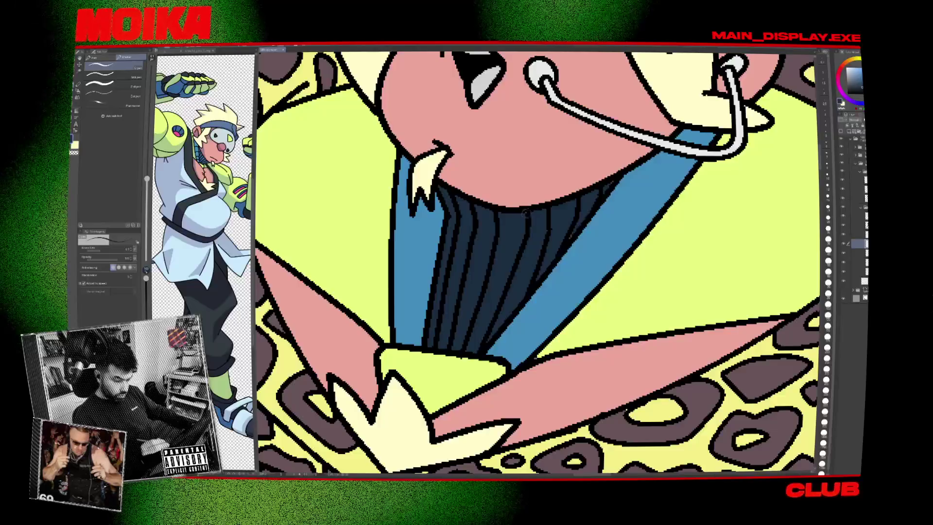
key(e)
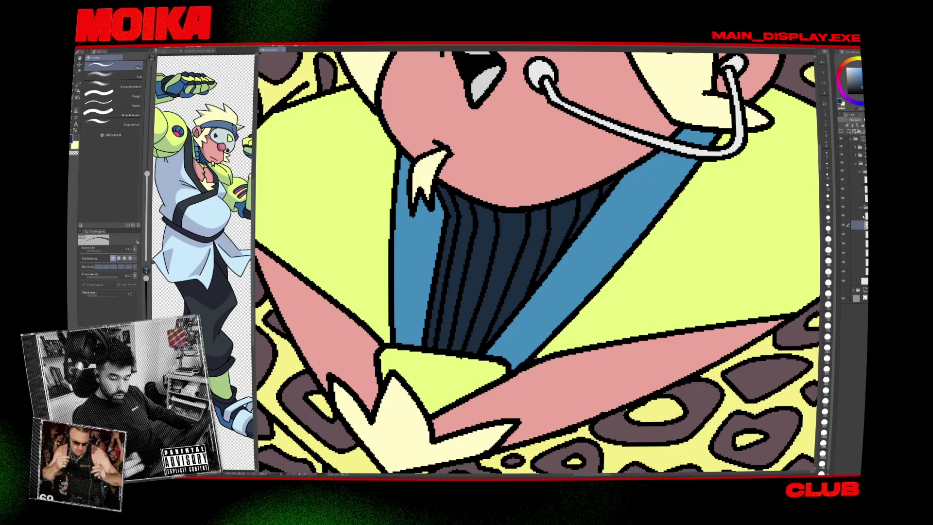
click(857, 243)
click(843, 243)
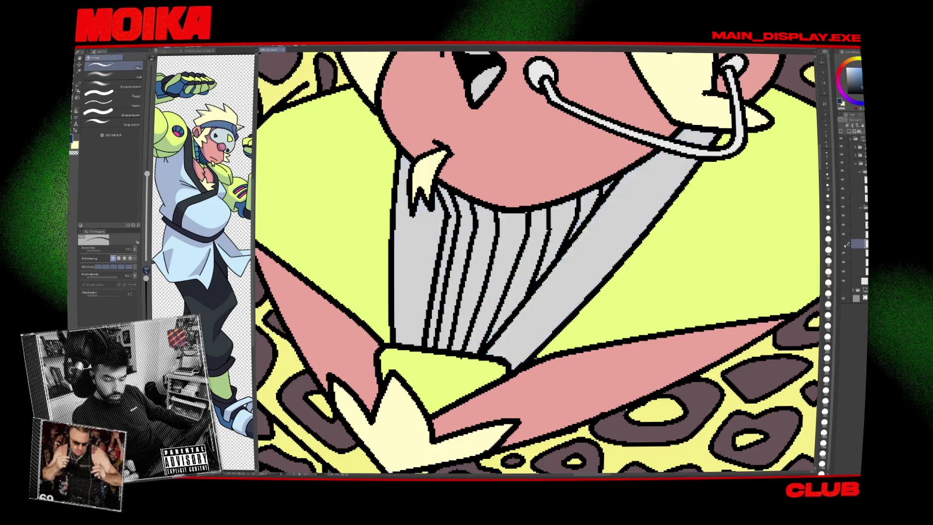
click(843, 243)
scroll(591, 215, down, 10)
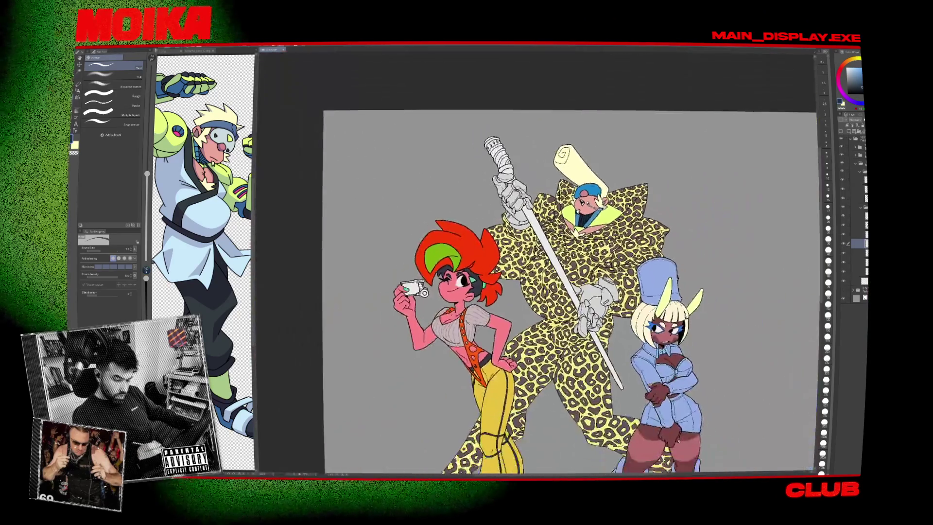
scroll(552, 262, up, 2)
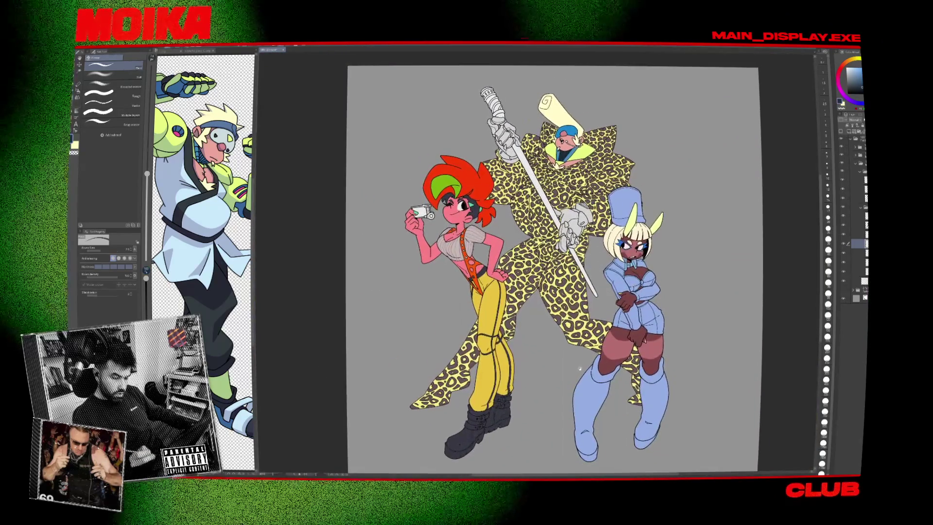
drag(579, 368, 578, 400)
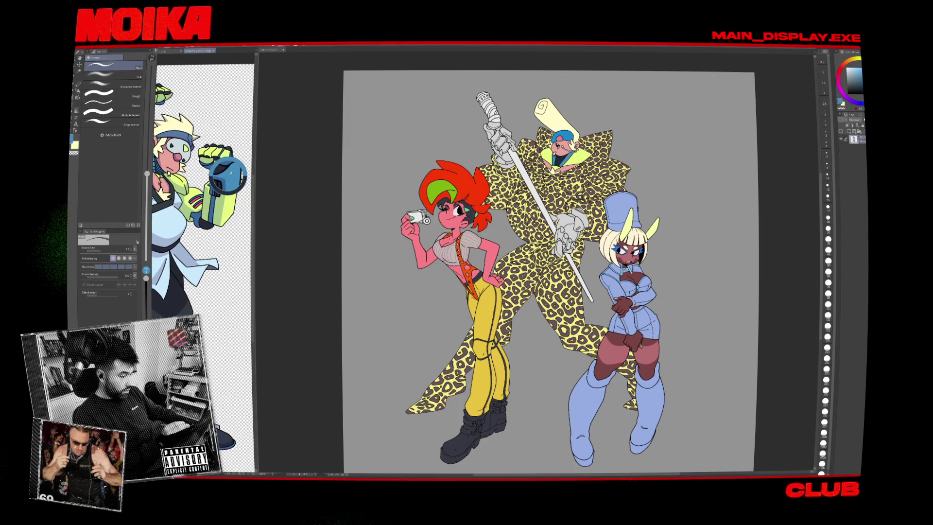
Switch to the main illustration's document, select the Fill tool, and zoom onto the glove.
click(701, 205)
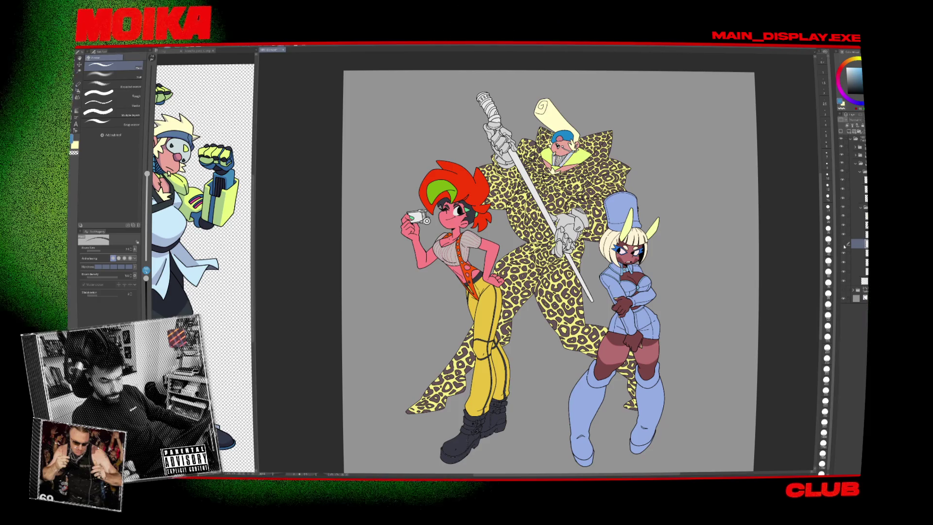
scroll(568, 229, up, 5)
key(g)
scroll(558, 291, up, 1)
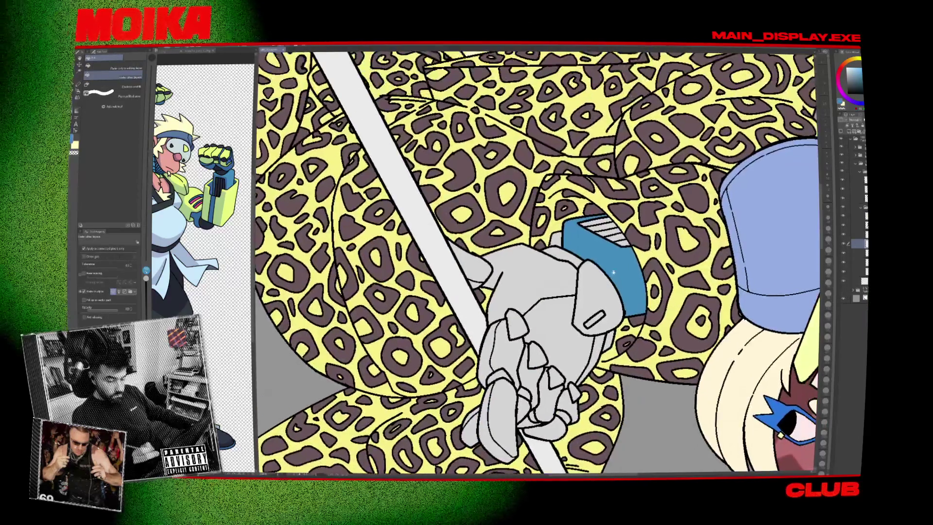
Pan and zoom over the staff top, headdress and gloved hand.
scroll(568, 292, down, 4)
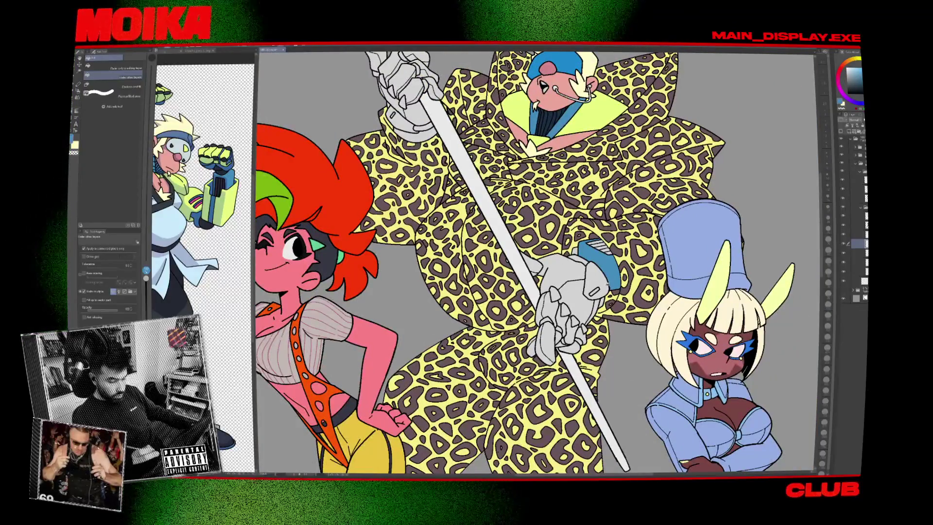
drag(415, 123, 457, 220)
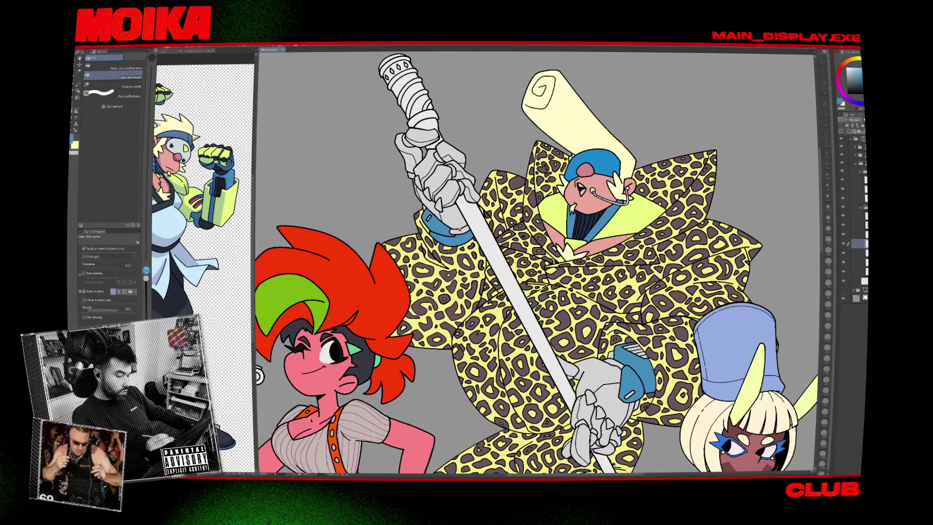
scroll(539, 275, up, 3)
scroll(539, 274, down, 8)
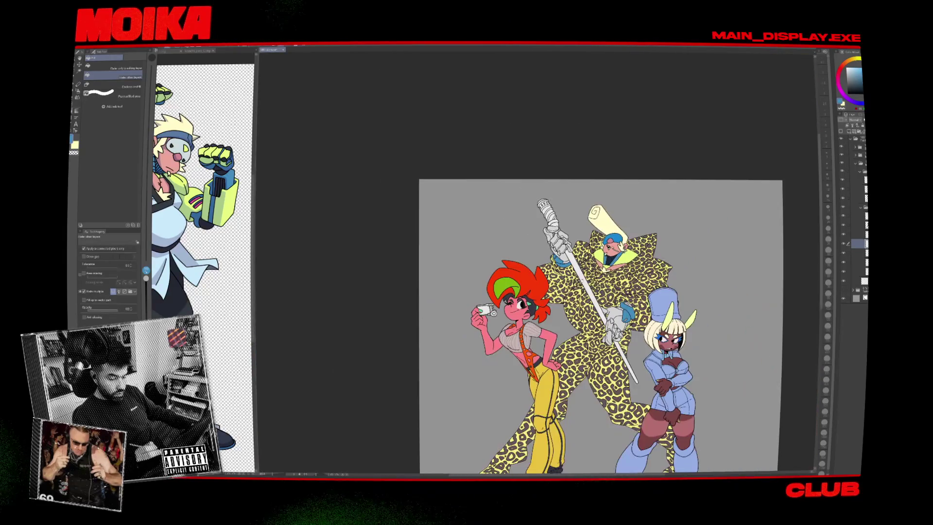
scroll(602, 291, up, 5)
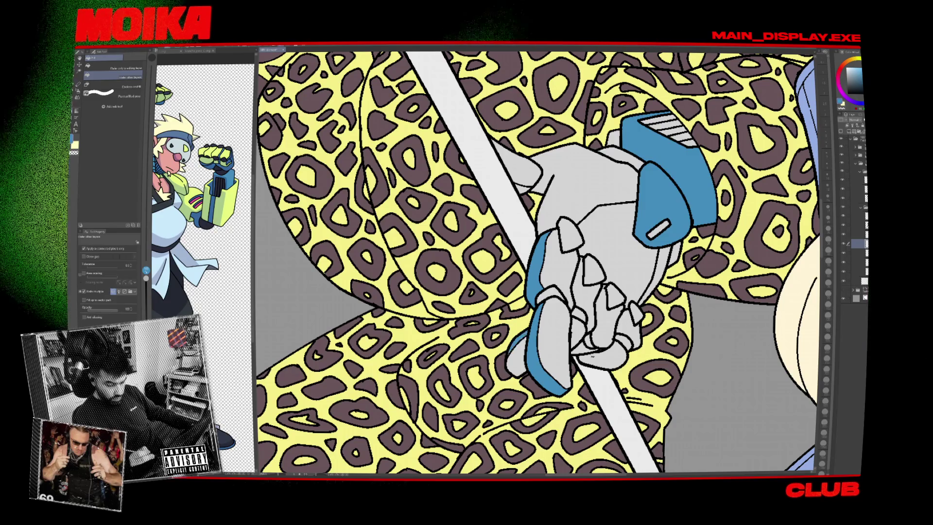
mouse_move(538, 262)
mouse_down()
mouse_move(539, 277)
mouse_move(518, 230)
mouse_up()
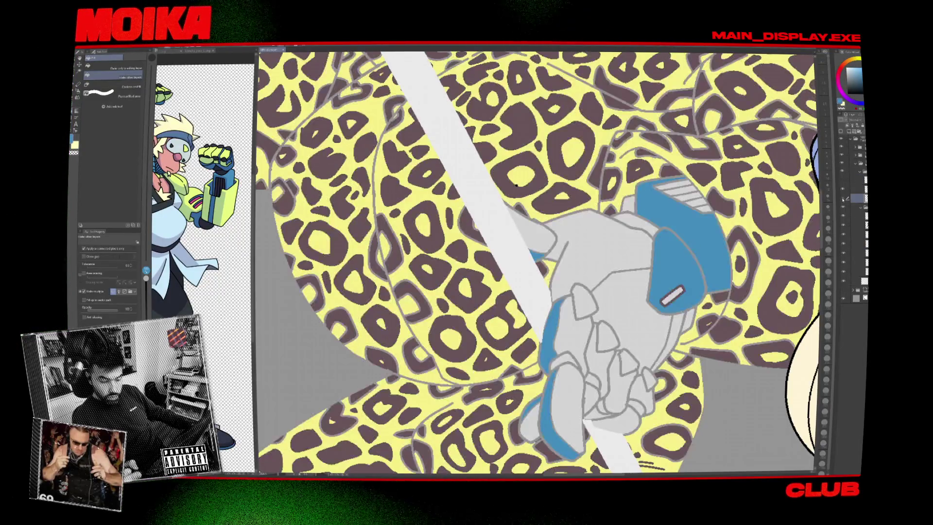
Pick a pen preset and reduce the brush to 35, checking the hand mirrored and unmirrored.
key(p)
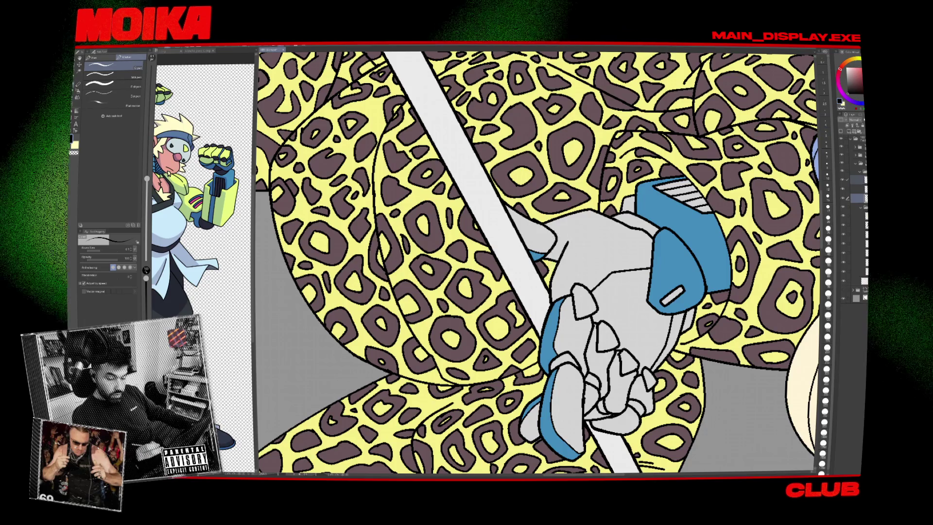
key(bracketright)
click(111, 76)
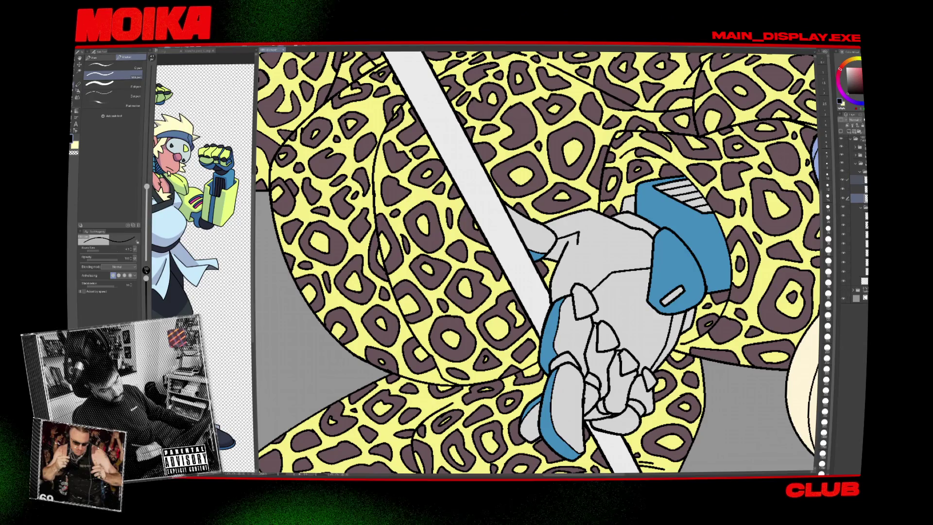
key(h)
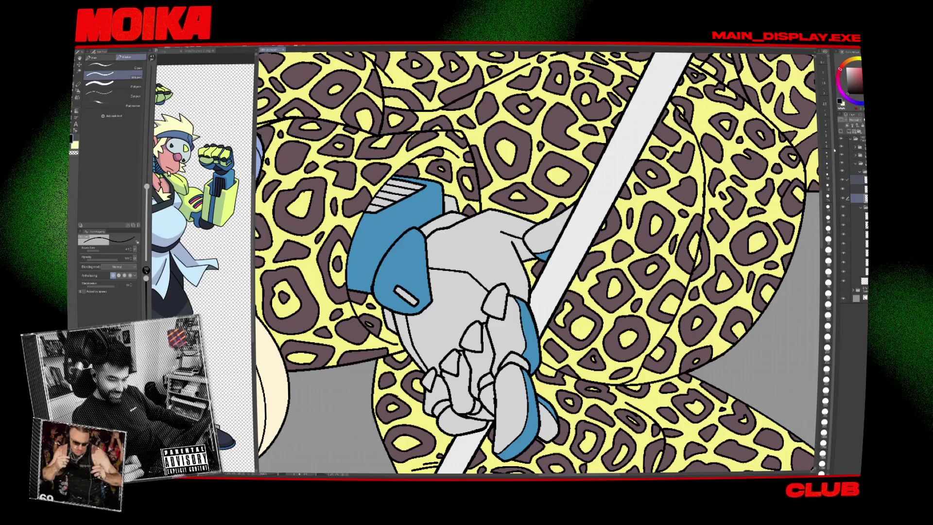
key(bracketleft)
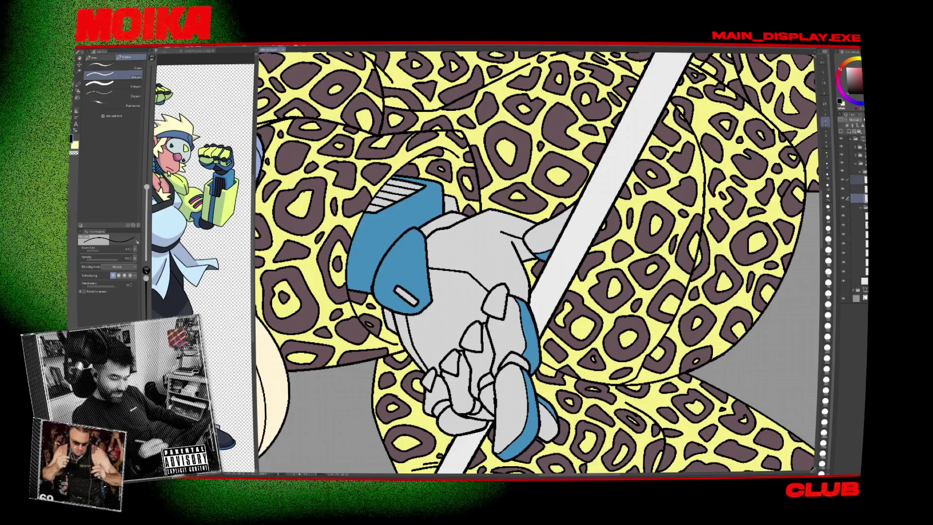
key(bracketleft)
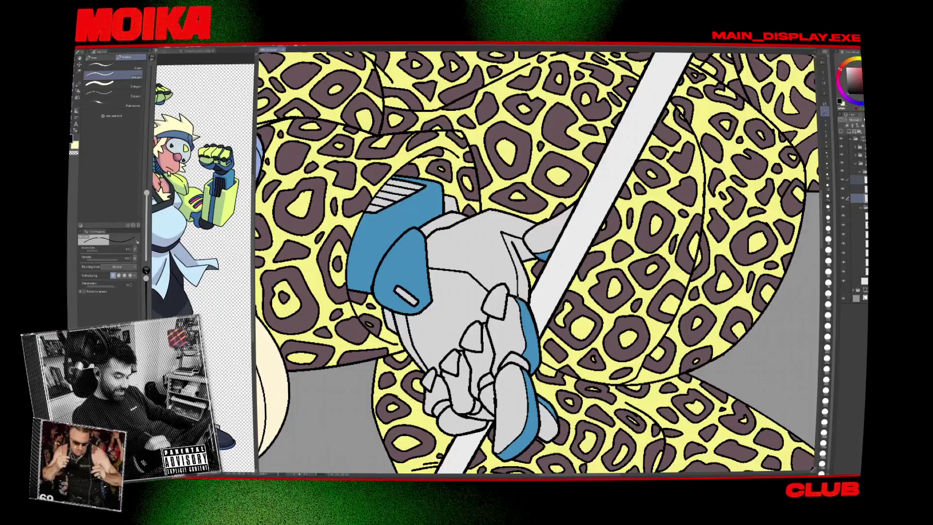
key(h)
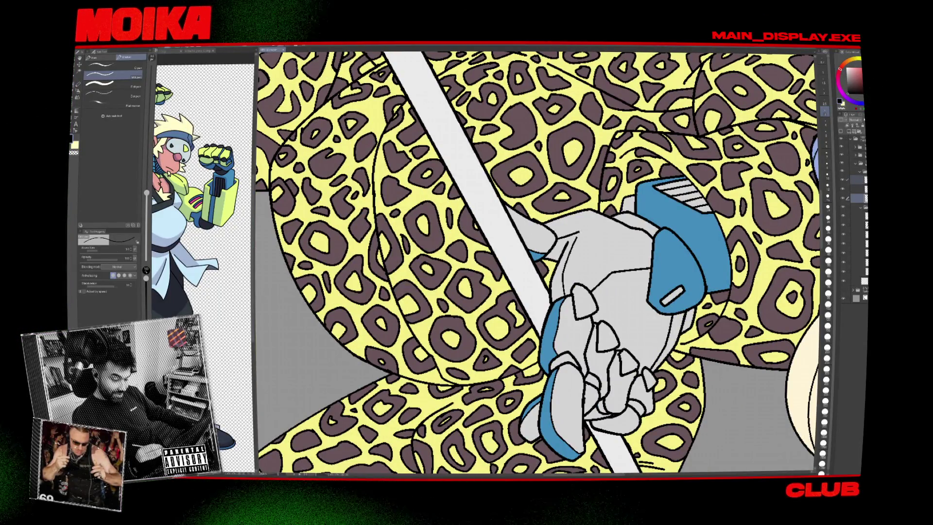
drag(540, 263, 568, 168)
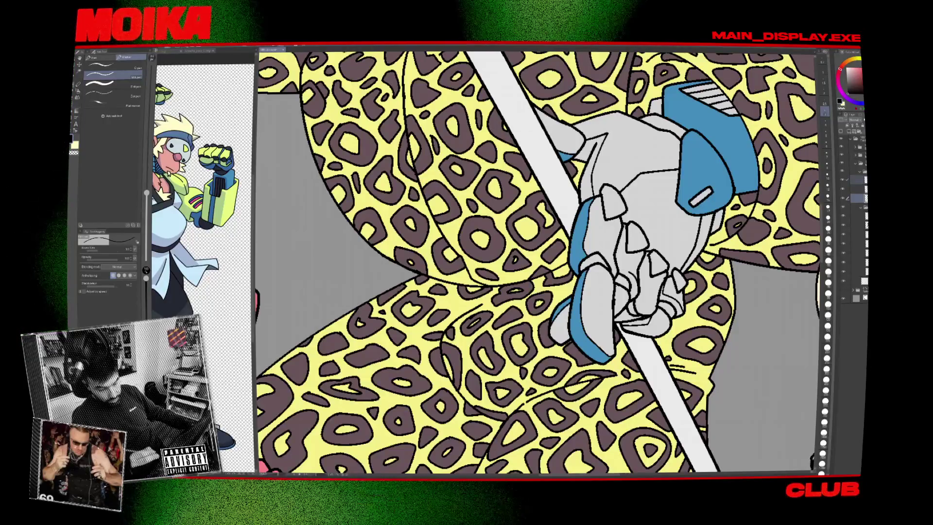
scroll(539, 262, down, 5)
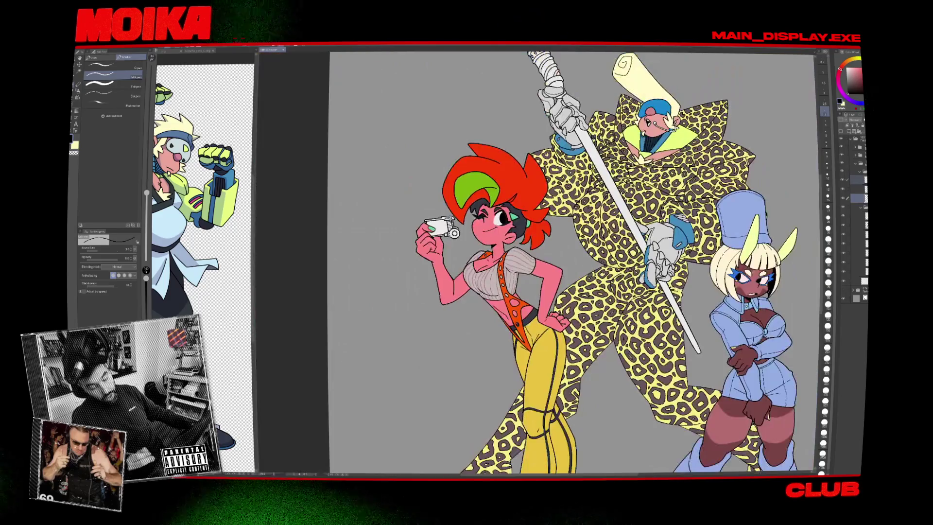
Zoom into the raised glove and fill its first two grey knuckle patches blue.
scroll(539, 263, up, 6)
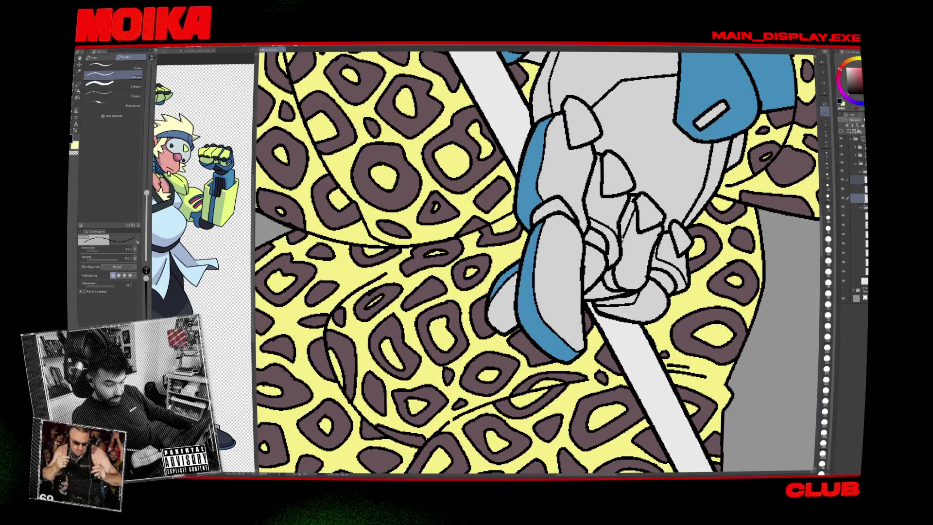
scroll(539, 262, down, 5)
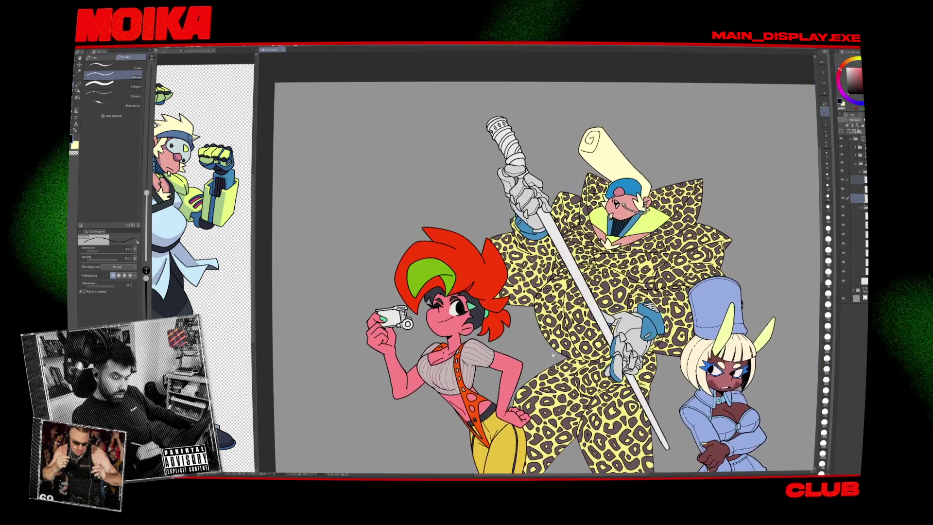
scroll(554, 228, up, 5)
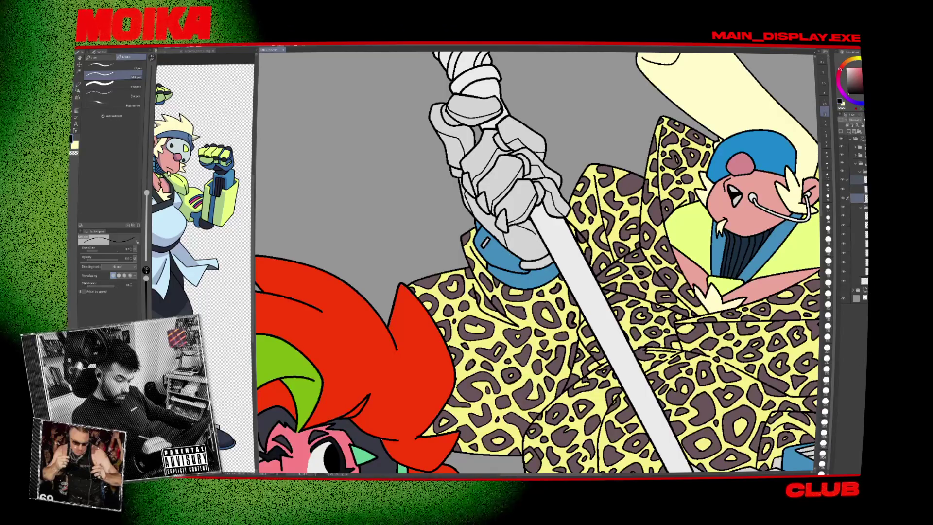
scroll(508, 165, down, 5)
scroll(508, 165, up, 6)
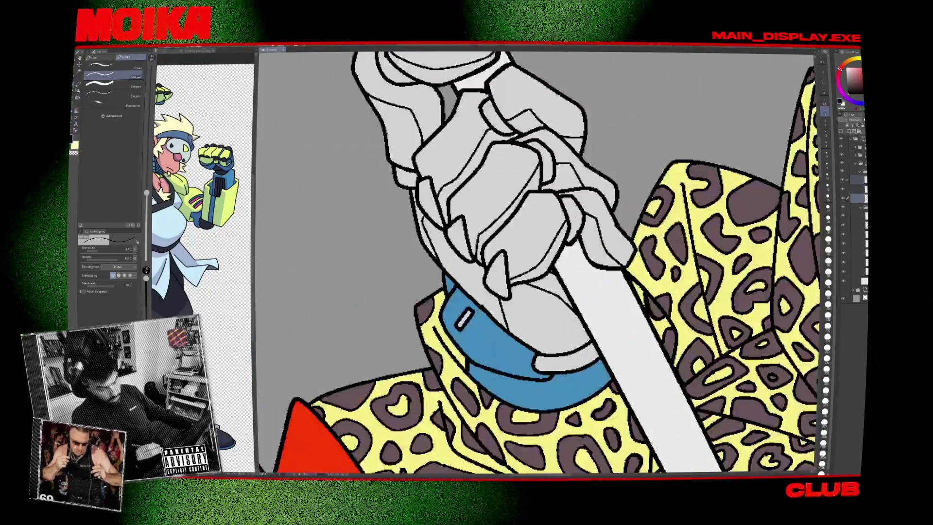
scroll(576, 240, down, 5)
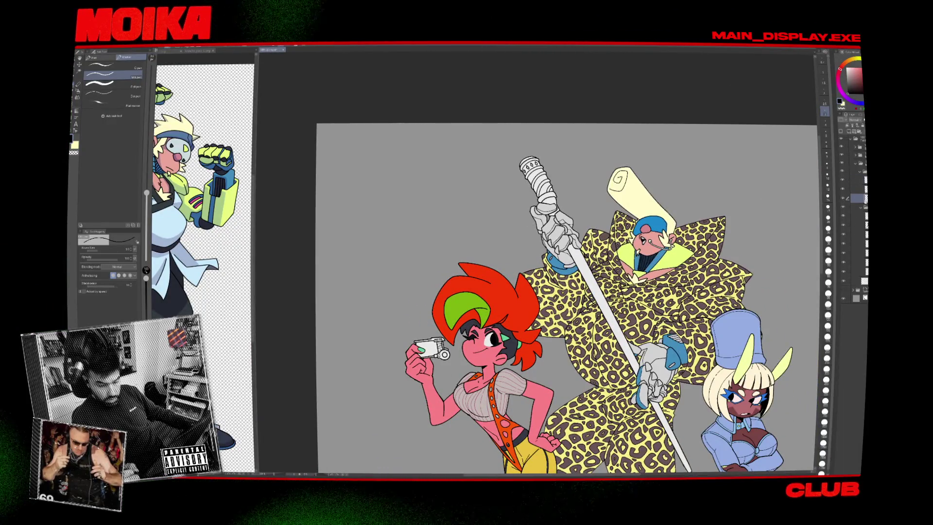
scroll(576, 268, up, 5)
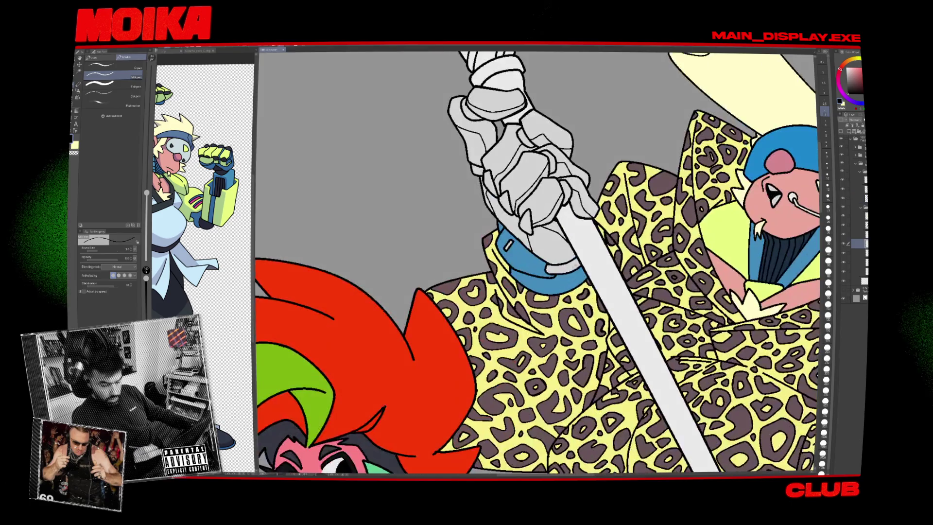
key(g)
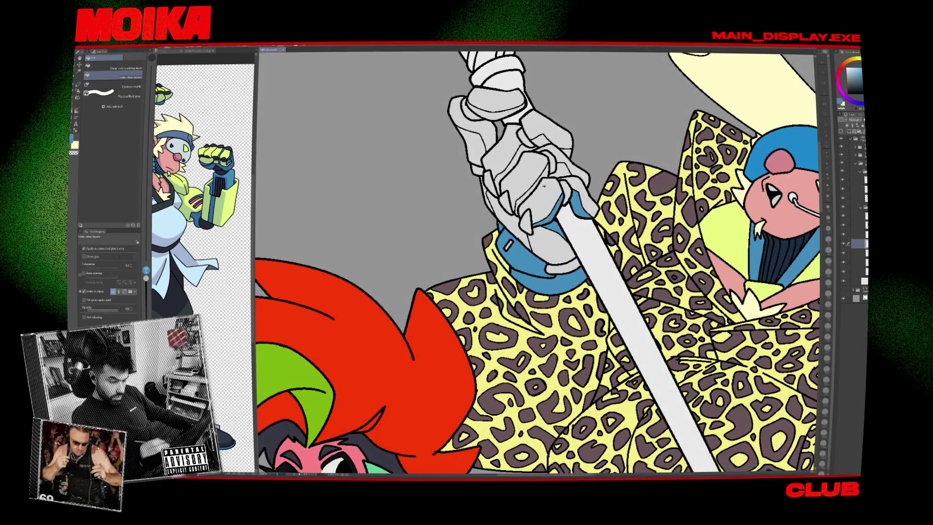
click(515, 180)
click(539, 140)
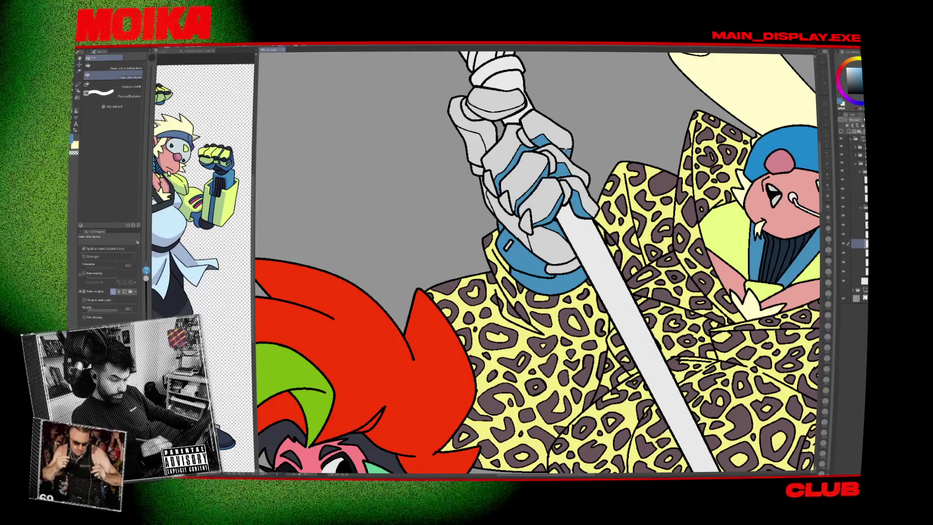
Fill the glove's upper knuckle band blue and recentre the view on the glove.
scroll(538, 262, up, 3)
click(486, 194)
scroll(538, 262, down, 2)
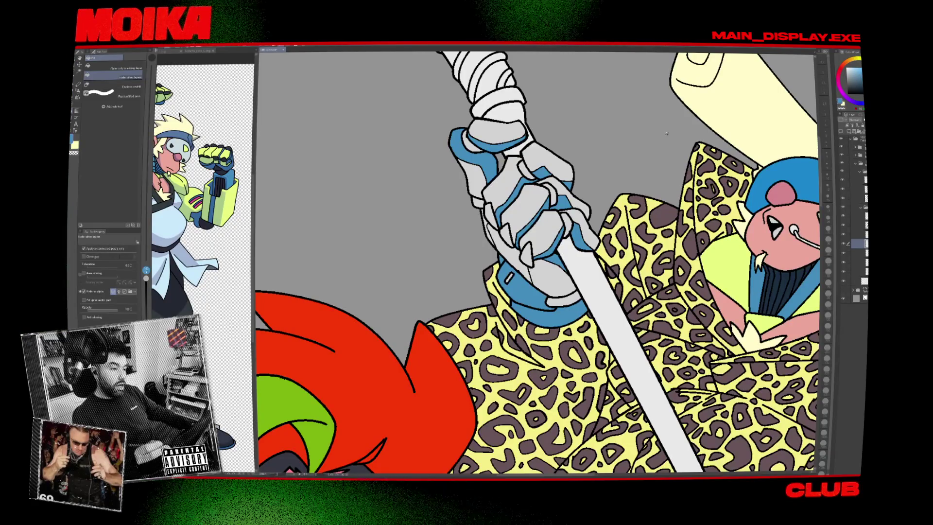
scroll(666, 133, down, 6)
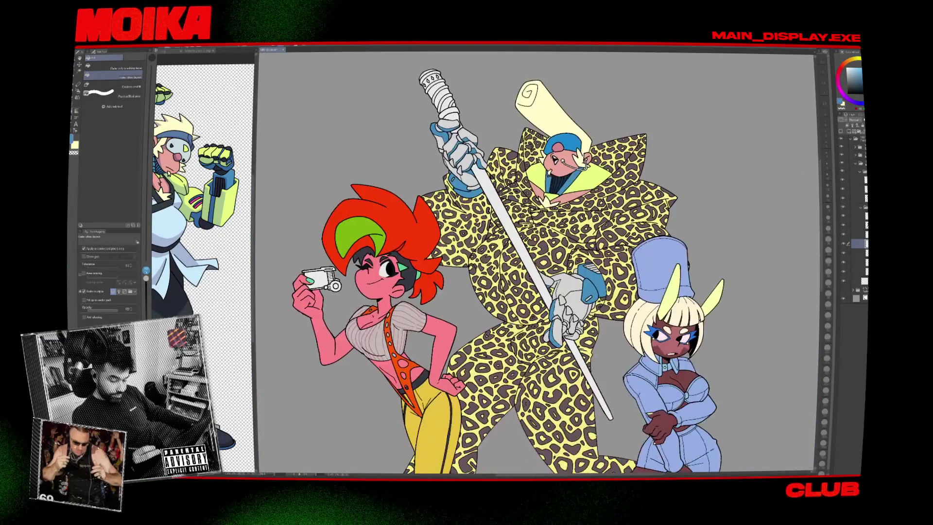
scroll(568, 297, up, 6)
drag(589, 308, 609, 240)
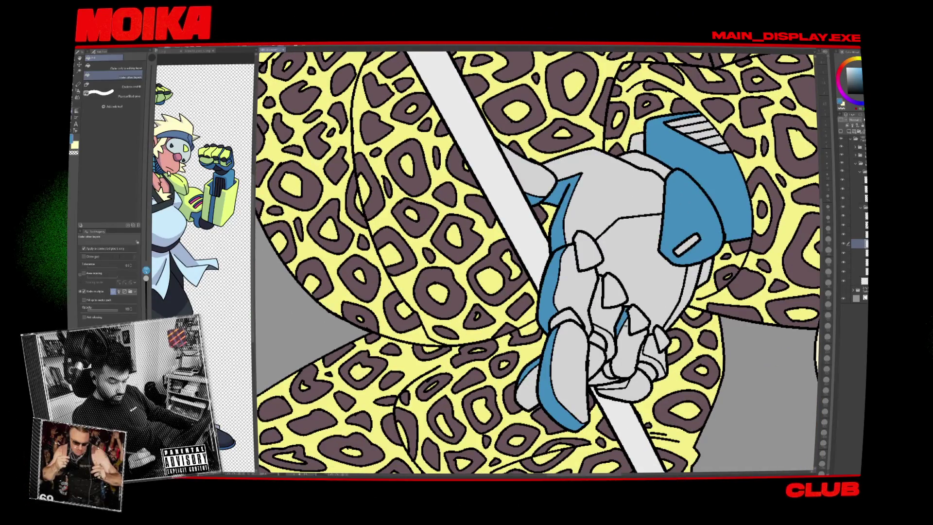
scroll(612, 272, down, 4)
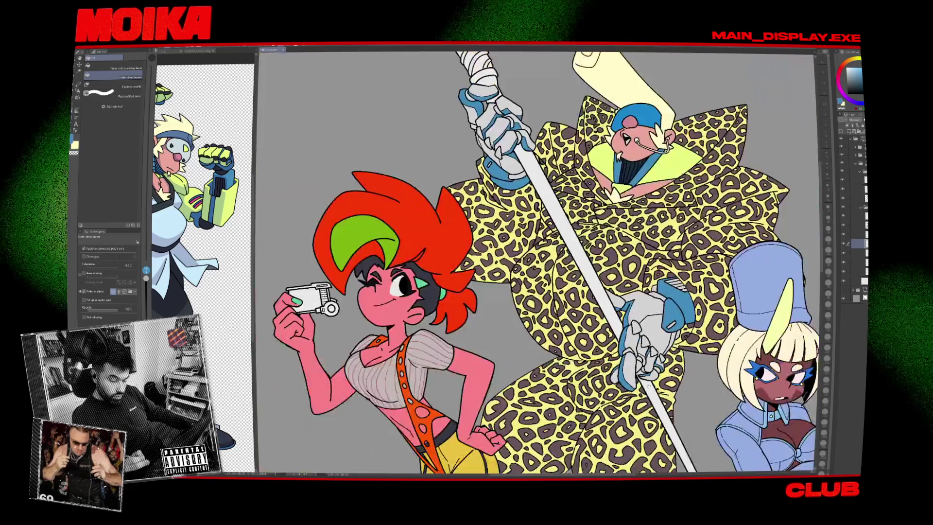
Fill the raised glove's upper segment lime green, fit the view, and select the layer above.
scroll(442, 255, down, 5)
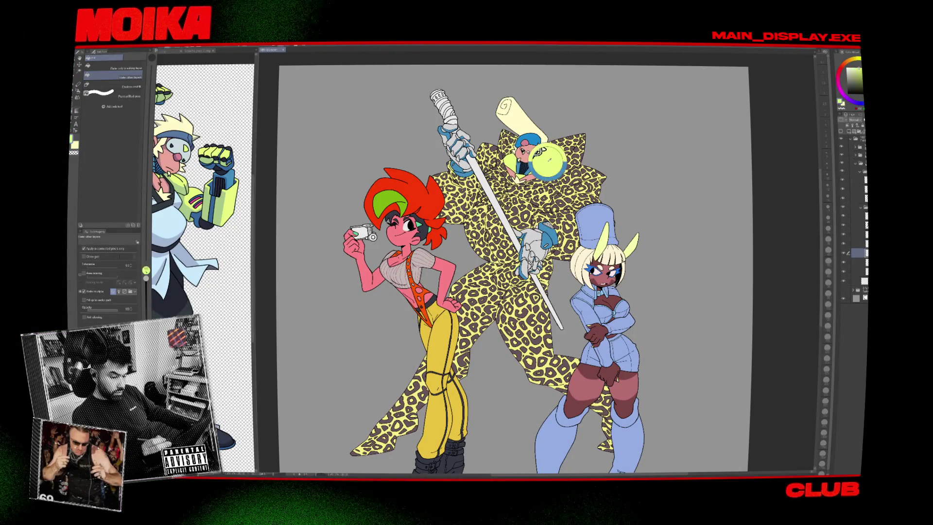
scroll(535, 255, up, 3)
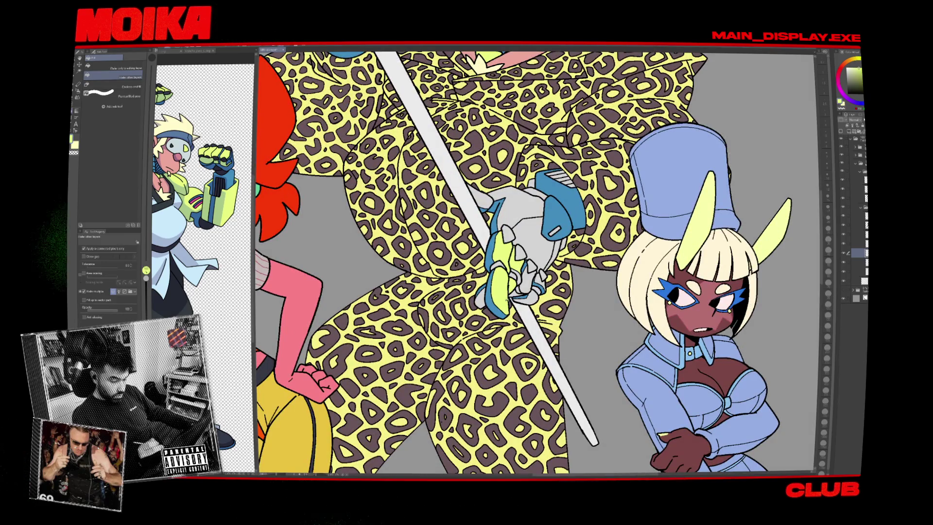
scroll(534, 263, up, 2)
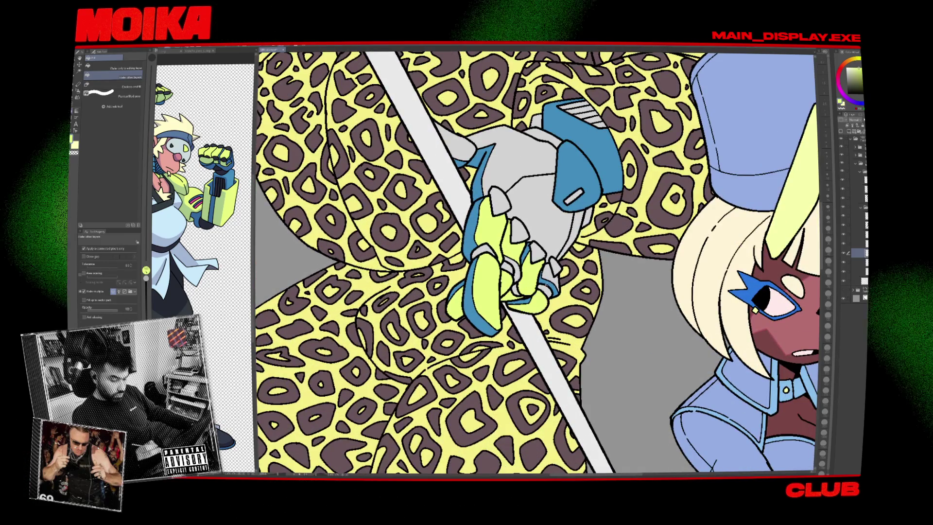
scroll(539, 262, up, 2)
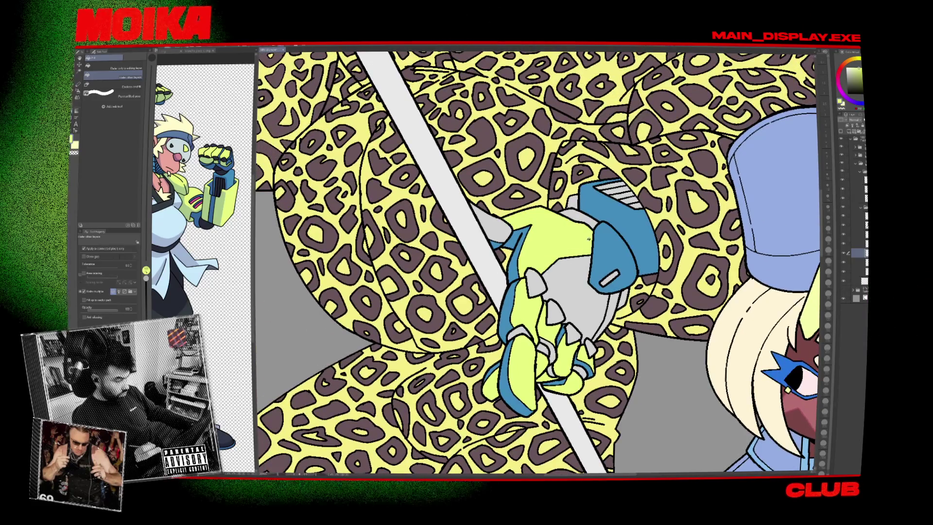
scroll(539, 262, down, 6)
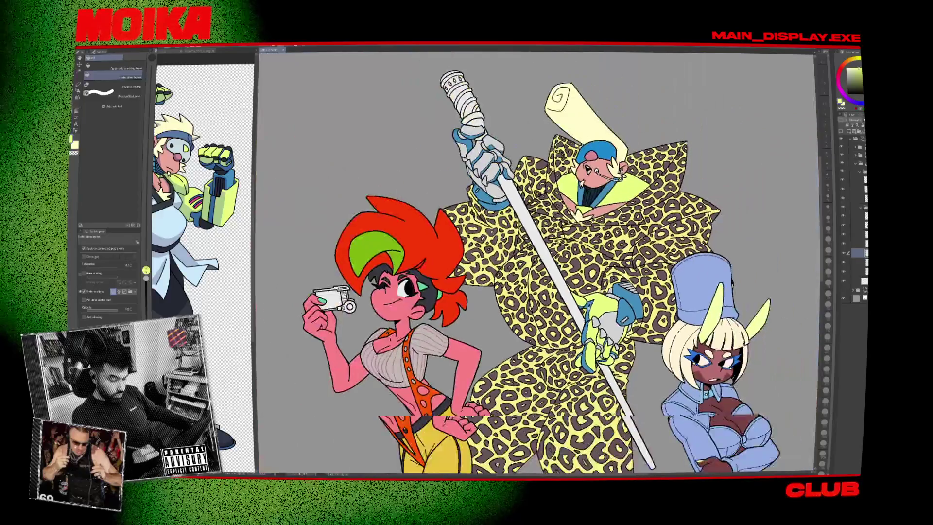
scroll(537, 262, up, 3)
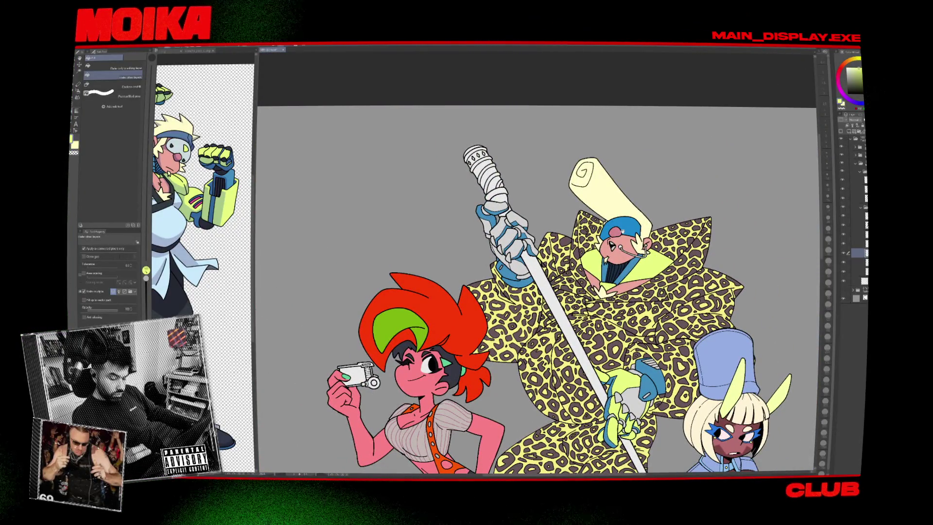
scroll(515, 247, up, 3)
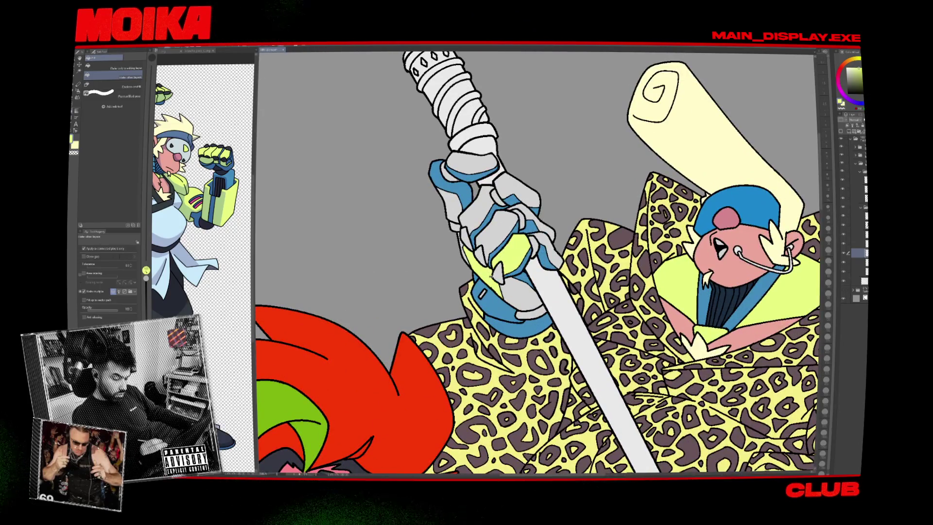
click(528, 200)
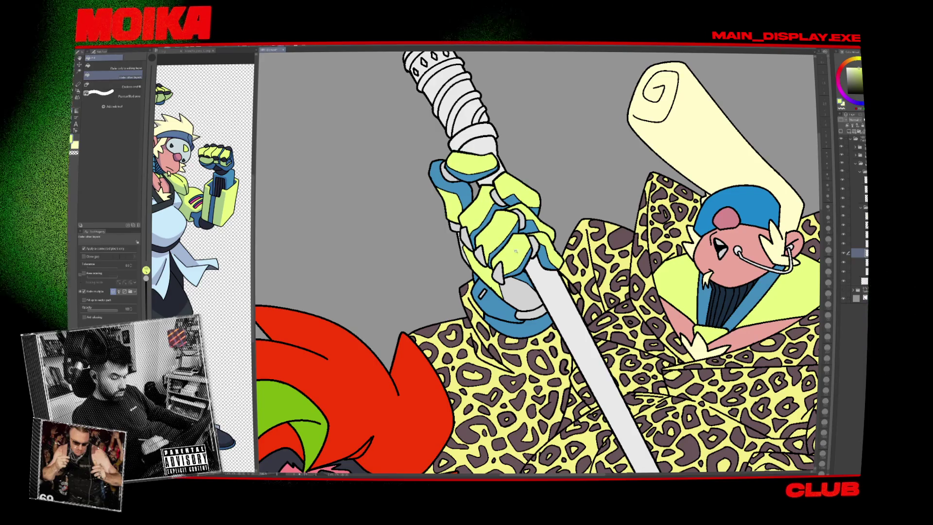
key(ctrl+0)
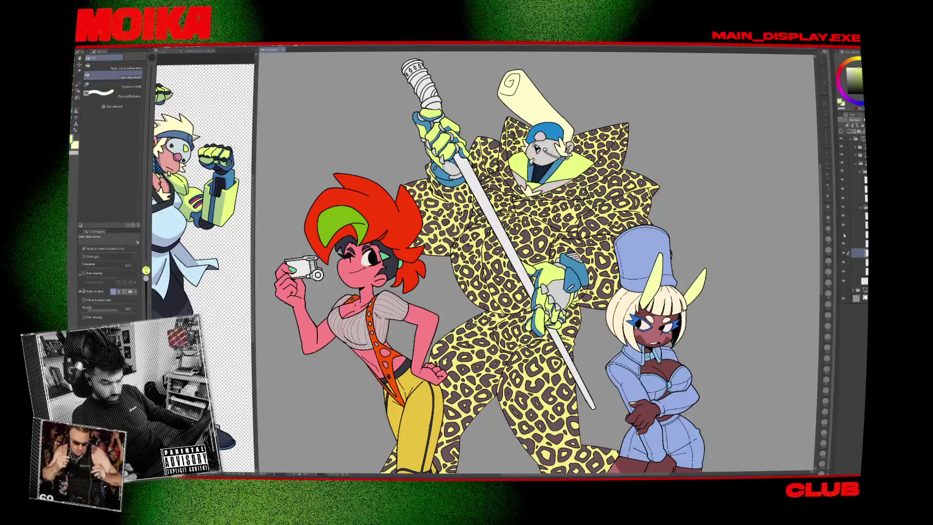
click(848, 243)
scroll(559, 274, up, 4)
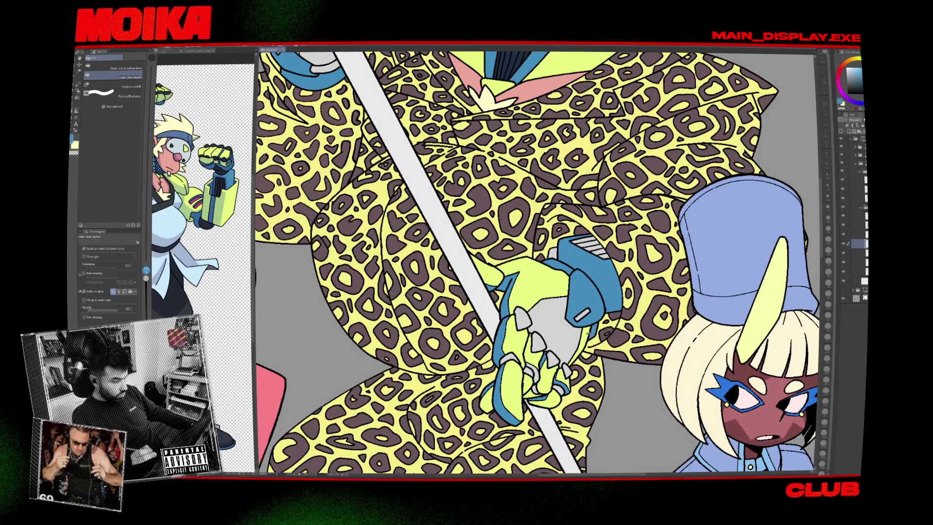
key(ctrl+Tab)
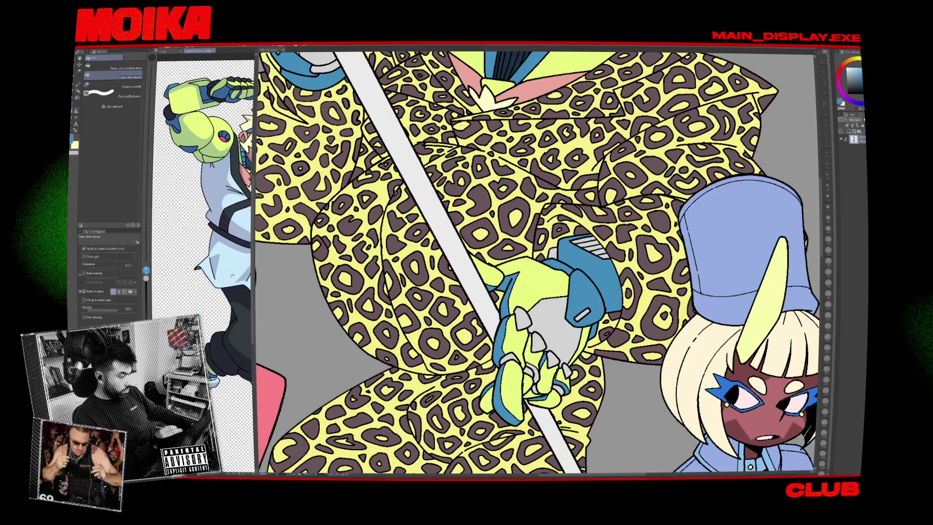
key(ctrl+Tab)
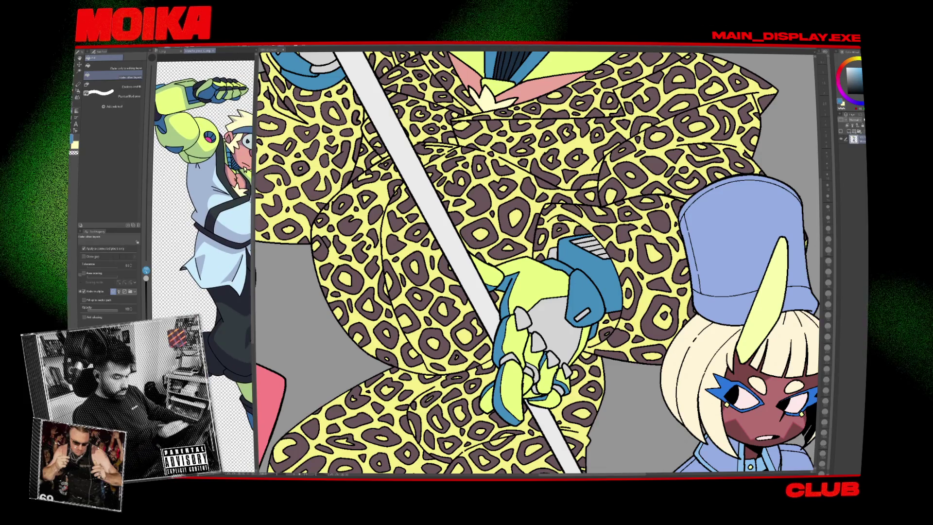
click(581, 296)
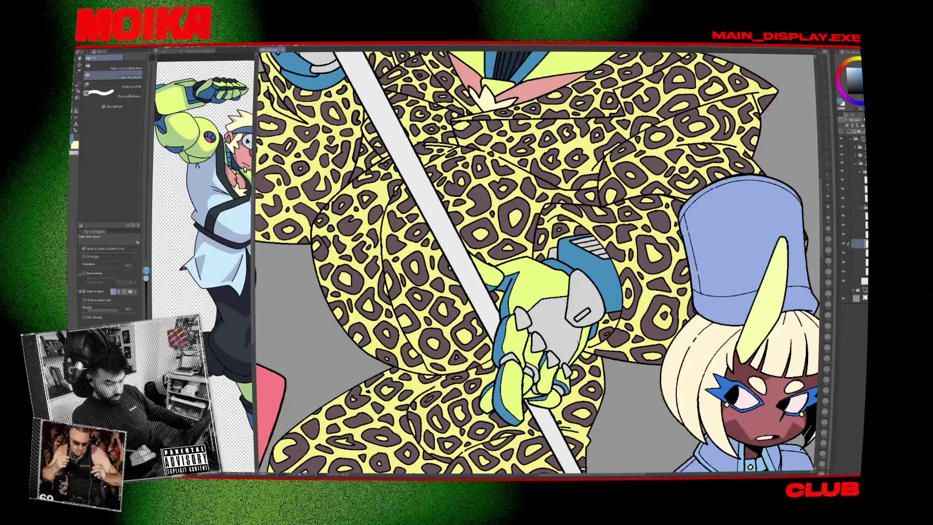
key(ctrl+z)
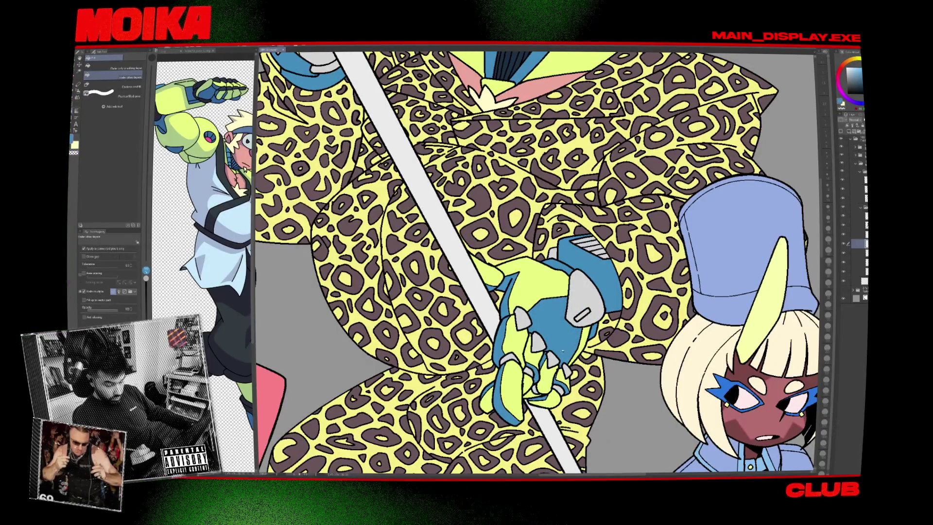
scroll(536, 262, up, 5)
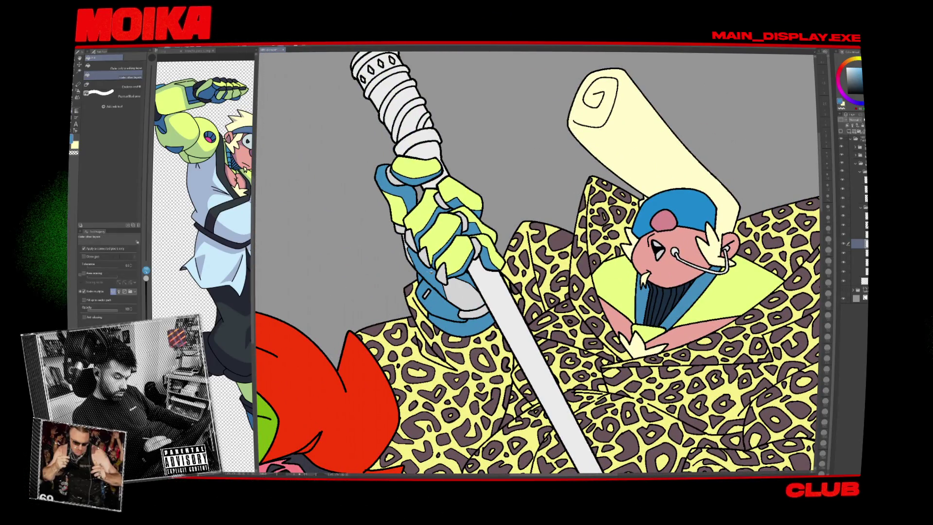
scroll(537, 262, down, 3)
scroll(537, 263, up, 1)
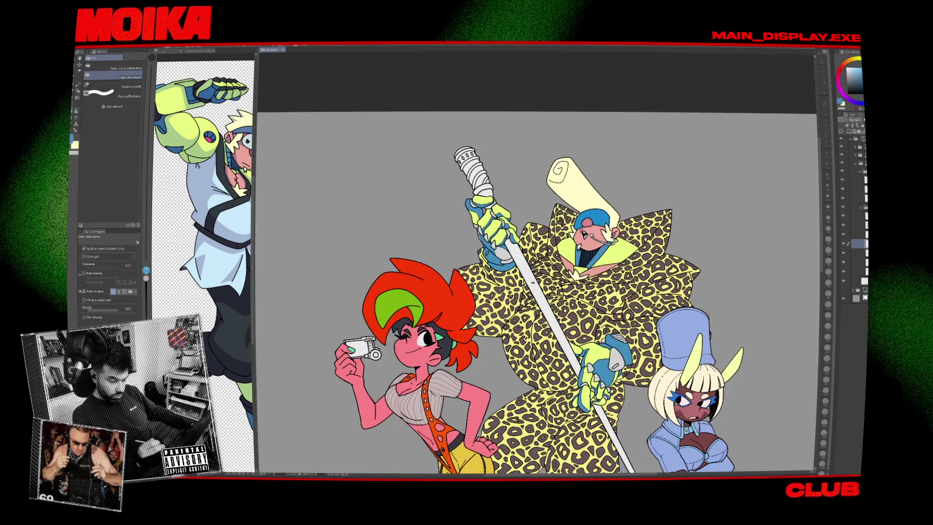
click(590, 377)
key(ctrl+z)
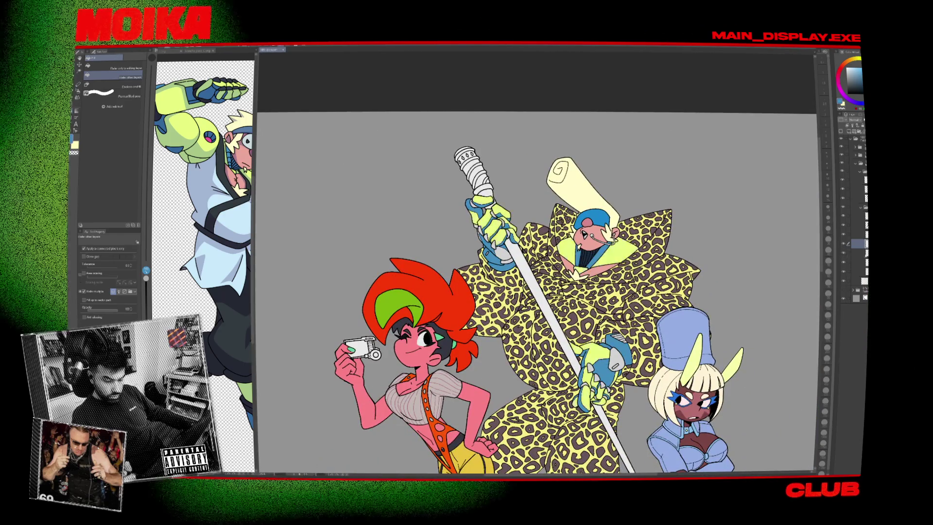
click(858, 252)
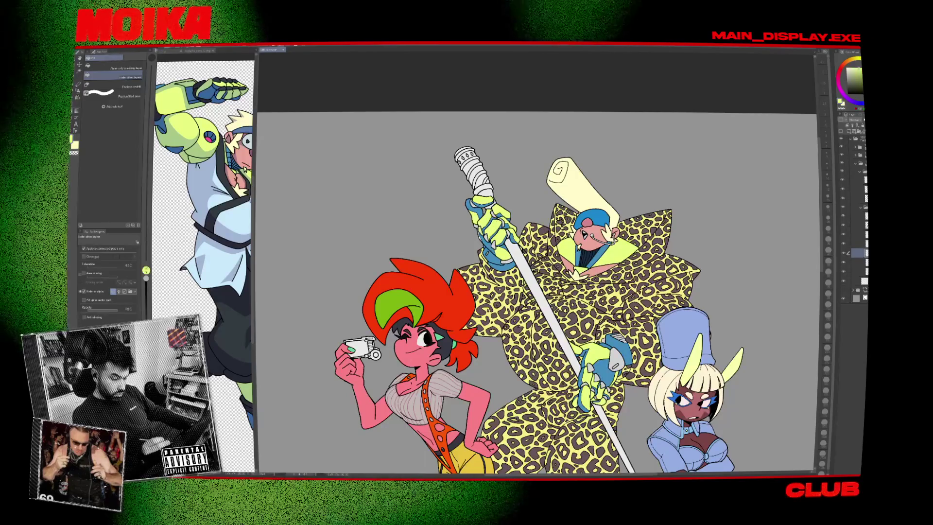
scroll(476, 231, up, 5)
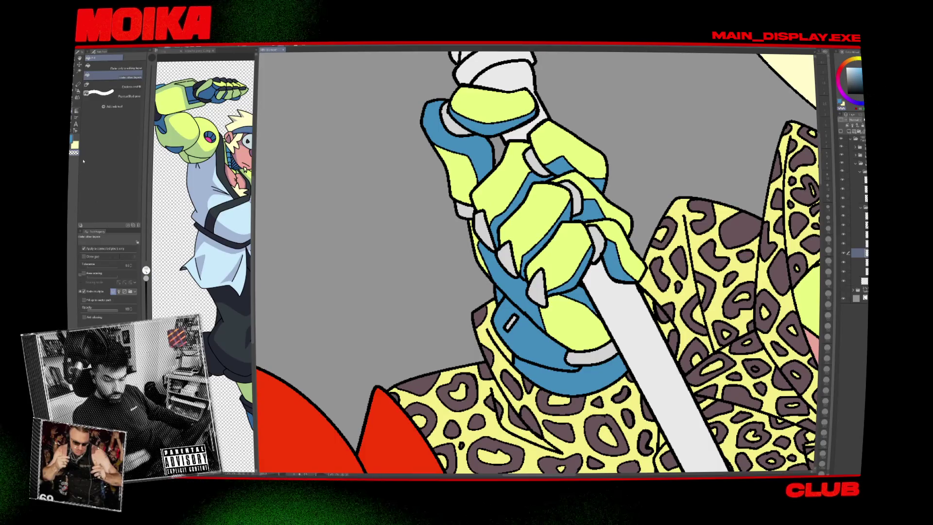
drag(604, 371, 558, 325)
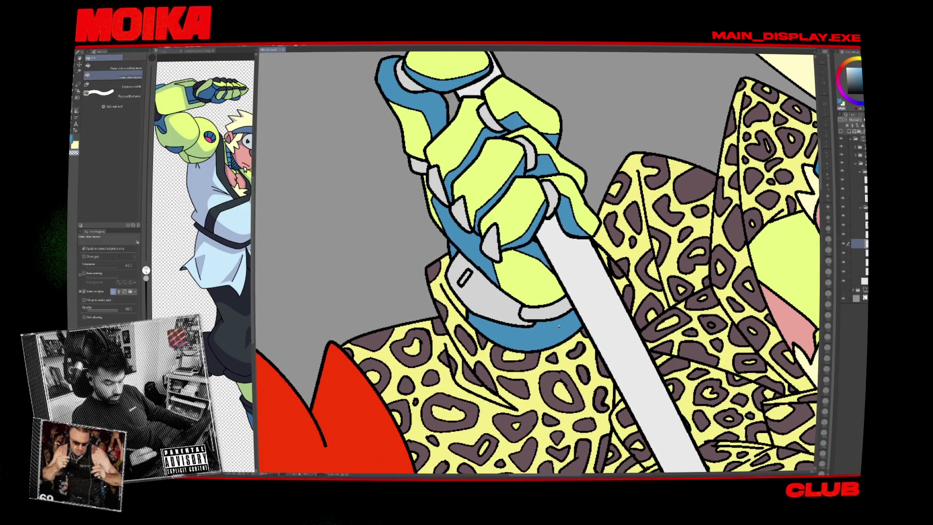
scroll(536, 271, down, 5)
scroll(604, 329, up, 8)
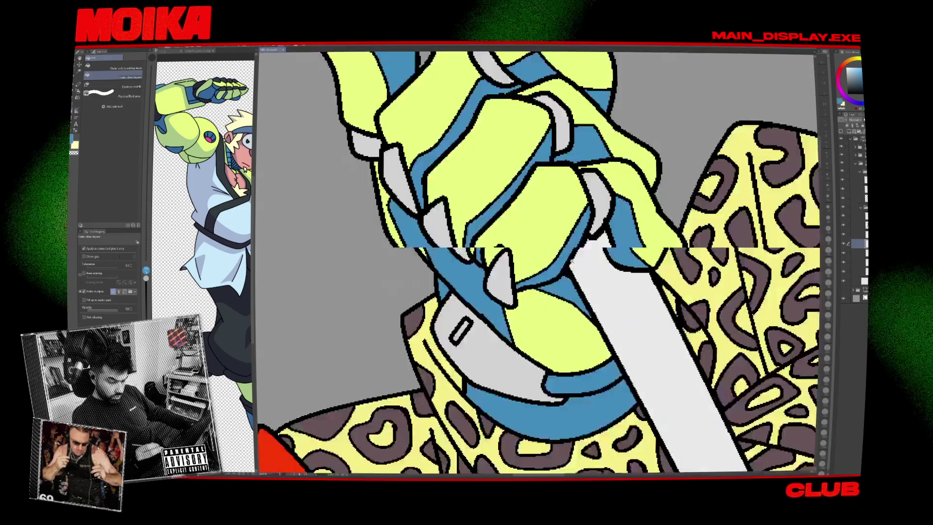
key(p)
drag(605, 329, 575, 423)
scroll(575, 423, down, 5)
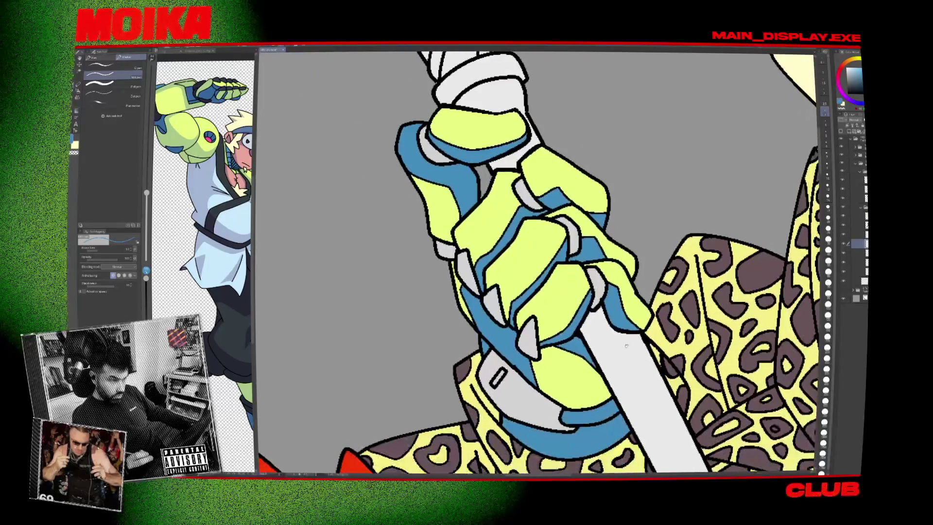
scroll(575, 422, up, 2)
scroll(562, 333, up, 4)
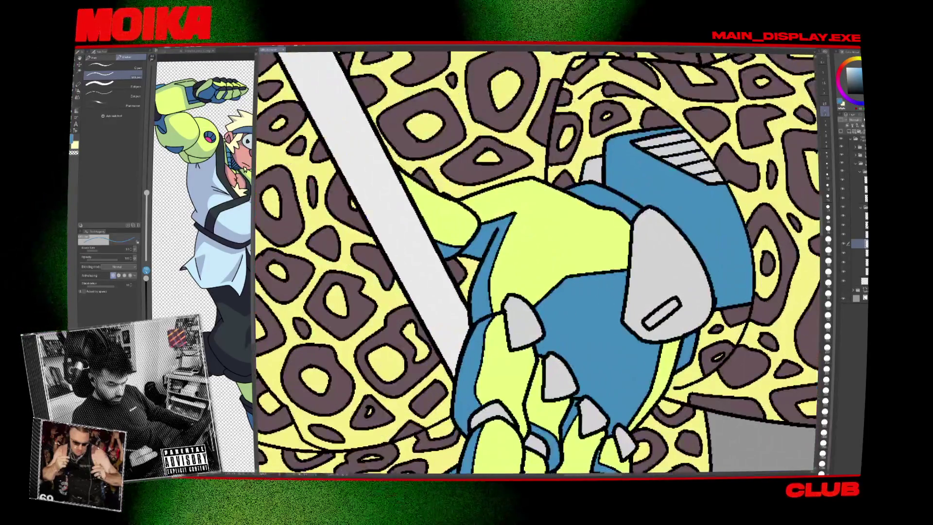
mouse_move(535, 340)
mouse_down()
mouse_move(525, 243)
mouse_move(539, 201)
mouse_up()
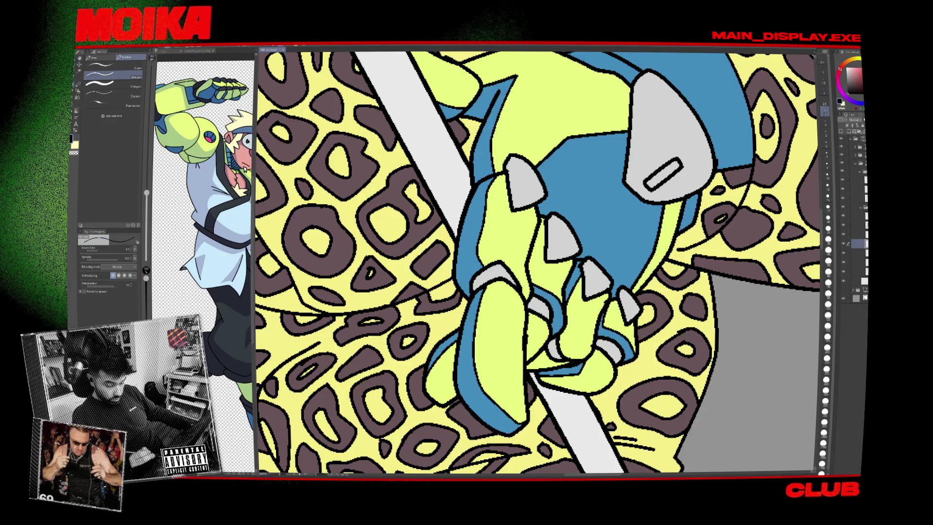
key(ctrl+z)
key(ctrl+y)
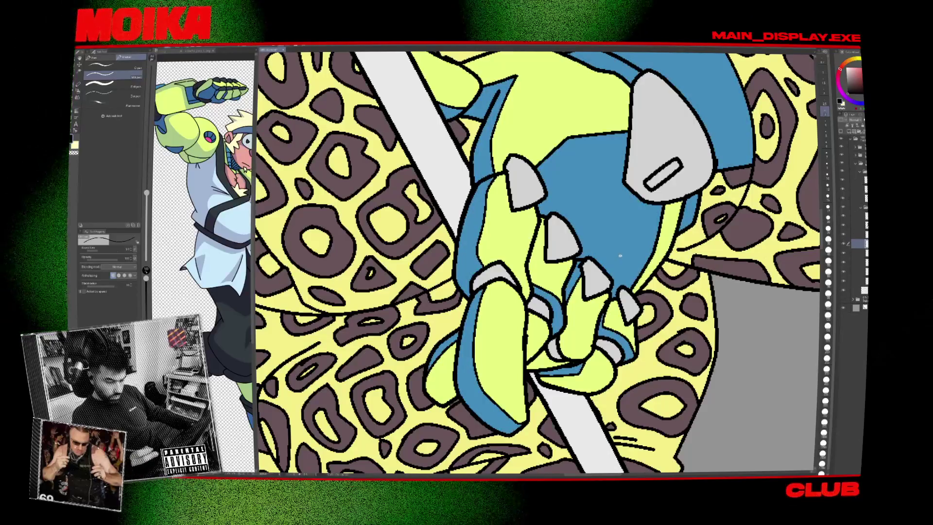
scroll(620, 364, down, 5)
mouse_move(534, 263)
mouse_down()
mouse_move(619, 402)
mouse_move(733, 355)
mouse_up()
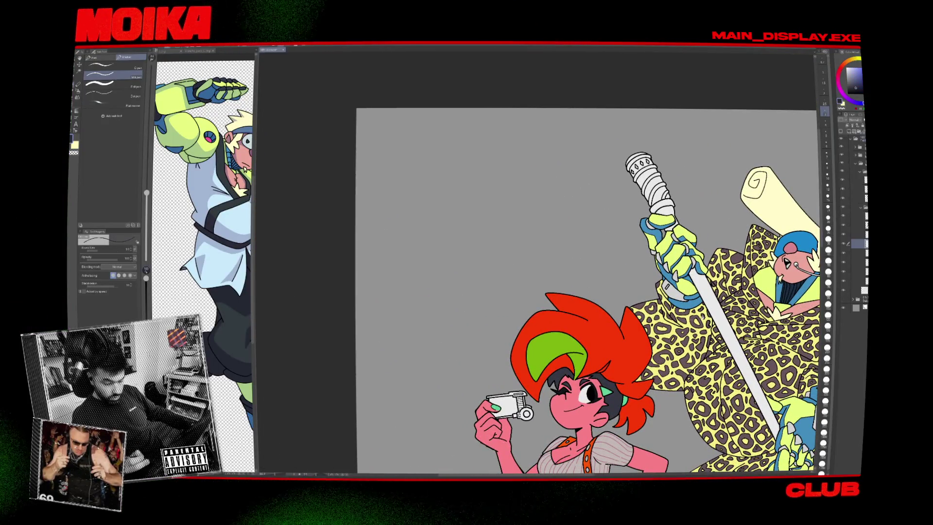
Fill the first two light-grey claw segments on the lower hand dark.
key(g)
scroll(675, 248, up, 5)
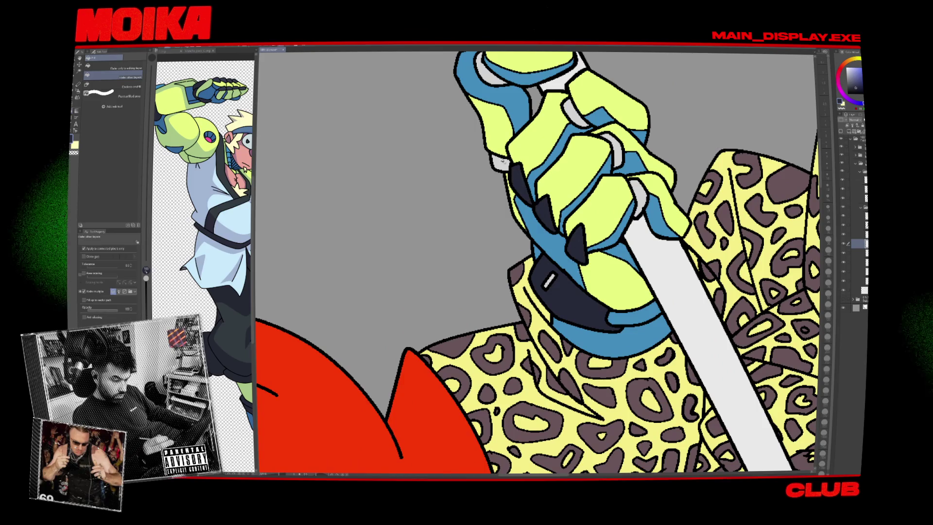
click(568, 117)
click(614, 146)
scroll(537, 262, down, 2)
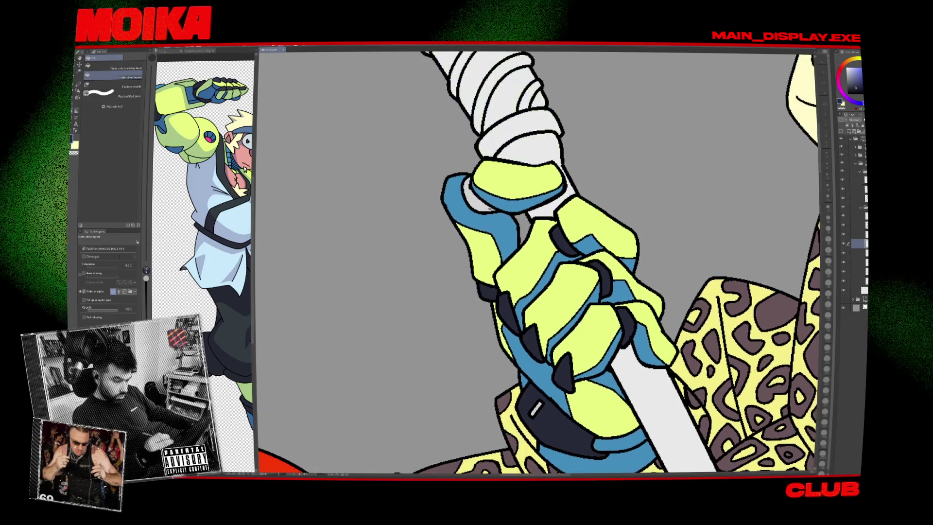
scroll(537, 262, down, 3)
drag(680, 262, 490, 233)
drag(534, 340, 517, 214)
scroll(447, 204, up, 3)
Fill the remaining grey claws and the gauntlet plate dark.
click(527, 292)
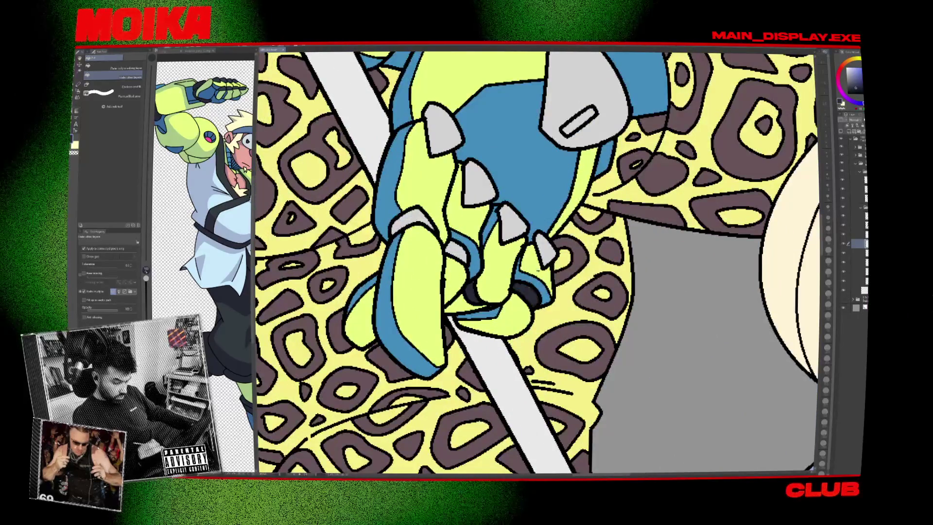
click(544, 250)
click(410, 218)
click(442, 129)
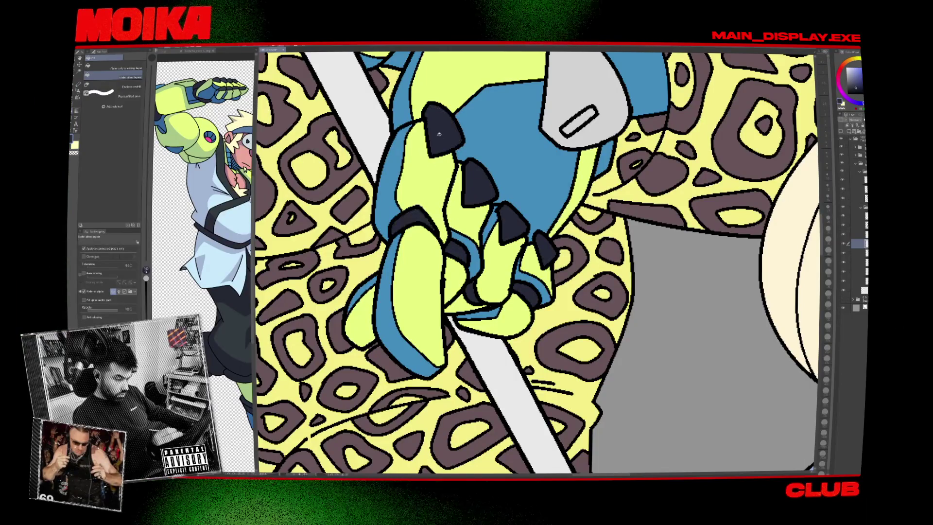
click(578, 117)
drag(525, 259, 597, 264)
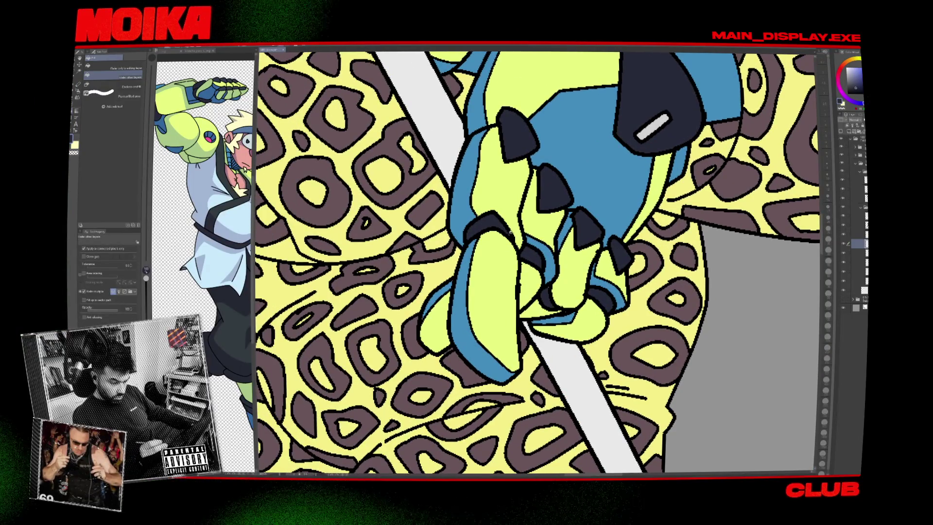
Compare the claw fills with undo and redo, then fit the whole illustration in view.
key(p)
scroll(511, 235, up, 2)
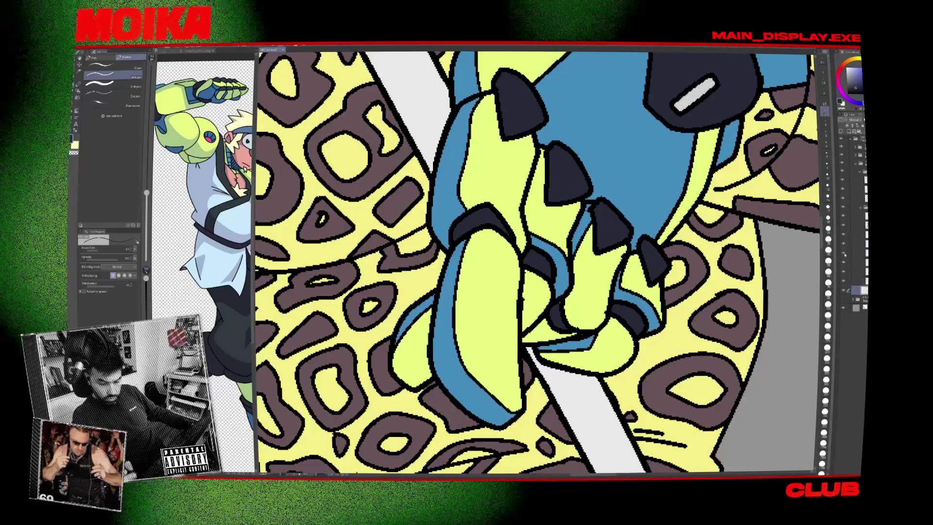
key(ctrl+z)
key(ctrl+y)
key(ctrl+z)
key(ctrl+y)
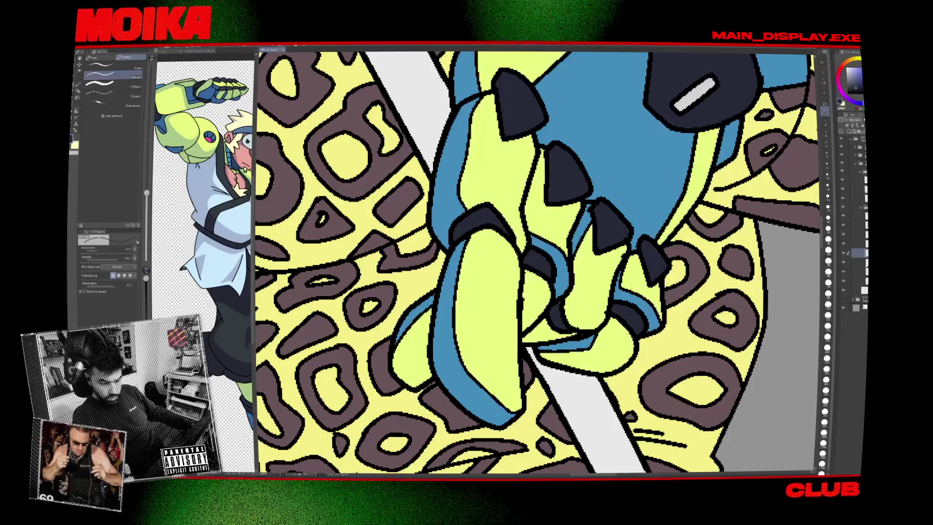
mouse_move(705, 108)
mouse_down()
mouse_move(628, 208)
mouse_move(588, 295)
mouse_up()
key(g)
key(ctrl+0)
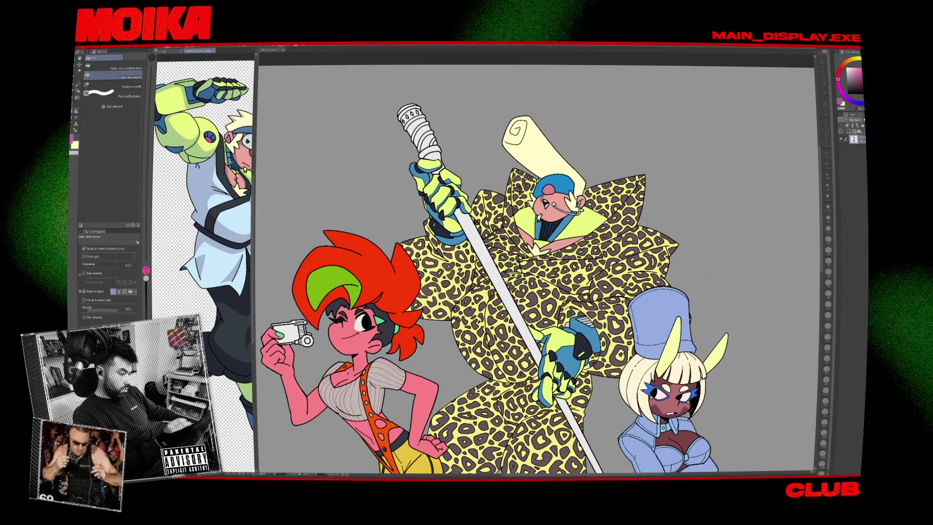
Glance at the reference canvas, return to the trio illustration, and zoom in on the face.
key(ctrl+Tab)
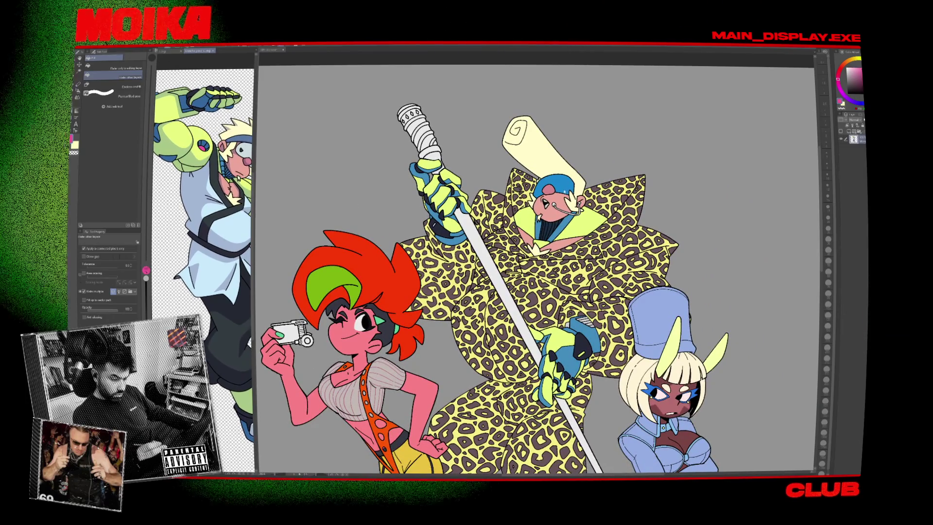
key(ctrl+Tab)
scroll(566, 336, up, 5)
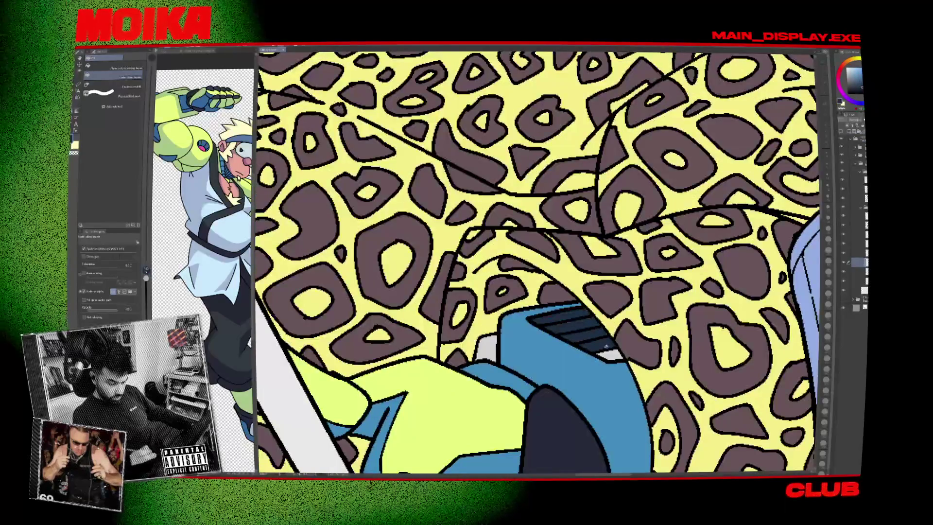
scroll(539, 291, down, 6)
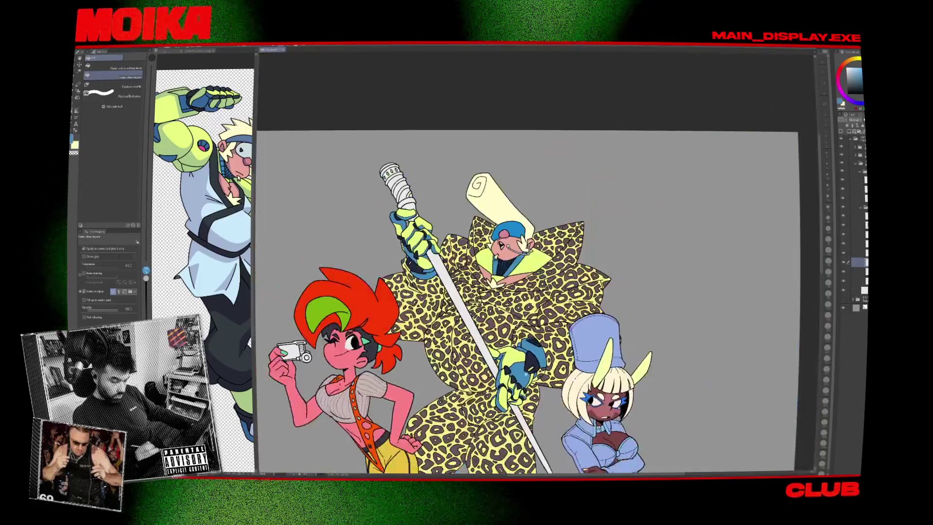
scroll(539, 291, up, 2)
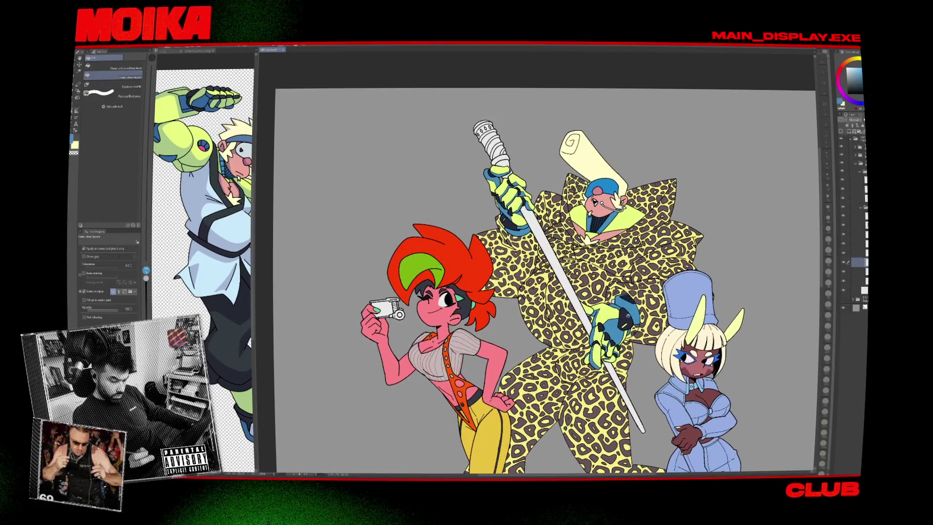
scroll(539, 291, up, 1)
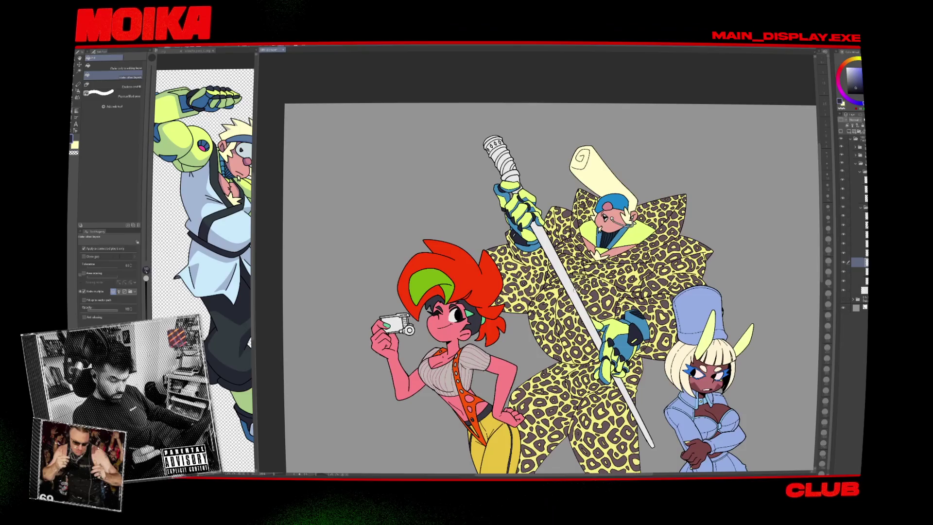
scroll(540, 262, up, 2)
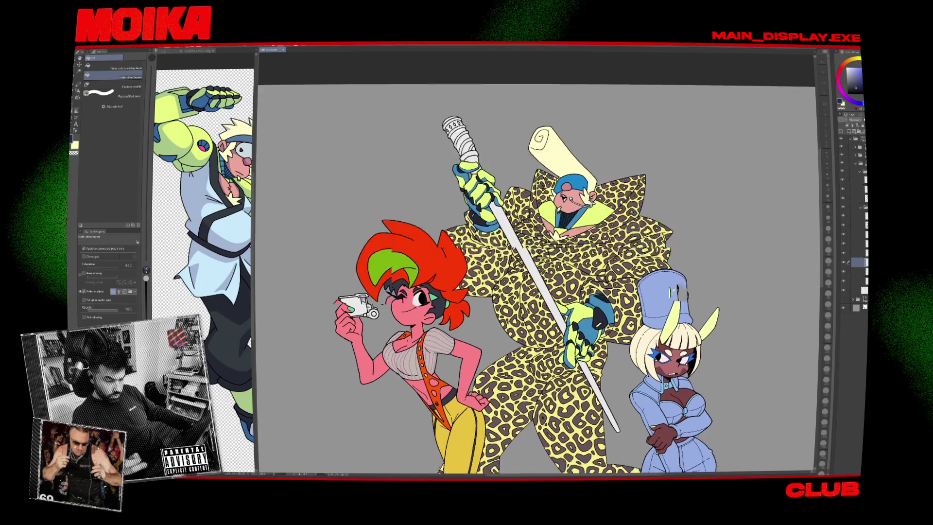
Select layers in the Layer panel while panning over the figure's face.
click(857, 216)
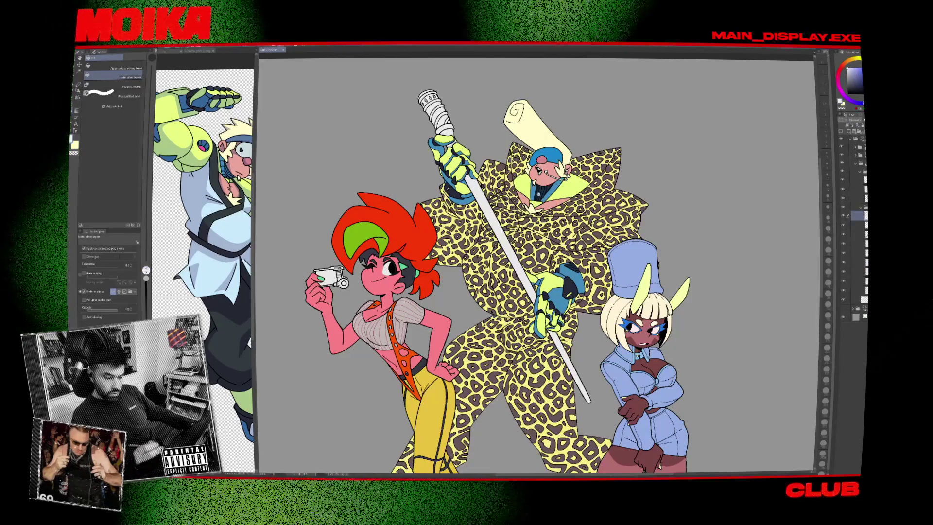
scroll(554, 175, up, 5)
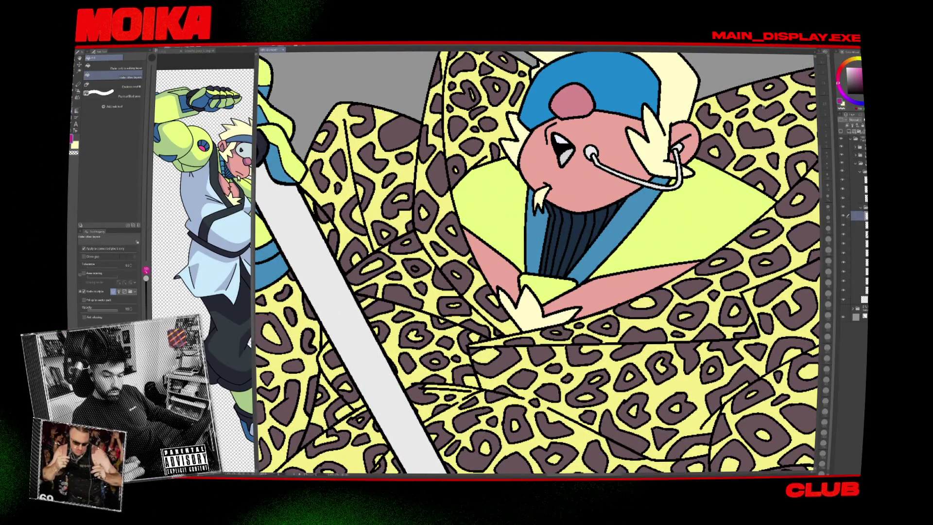
drag(553, 243, 505, 289)
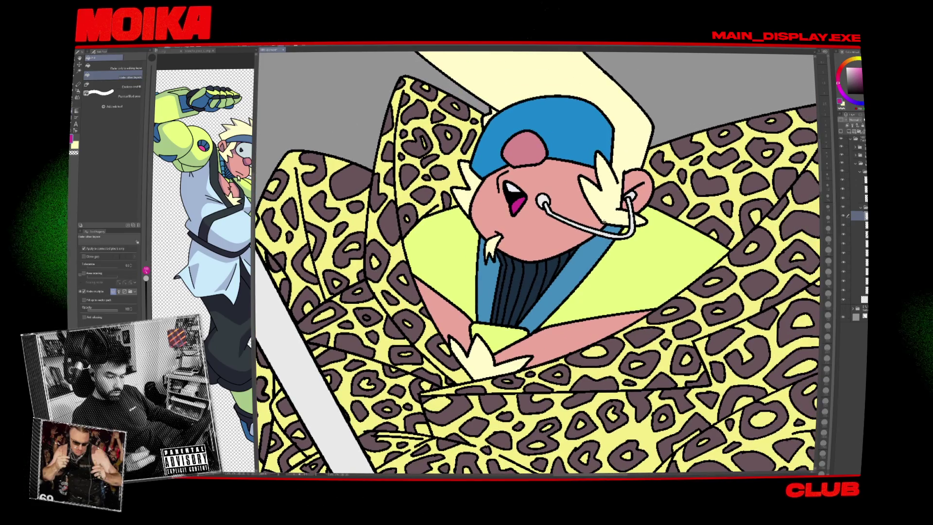
scroll(578, 245, down, 5)
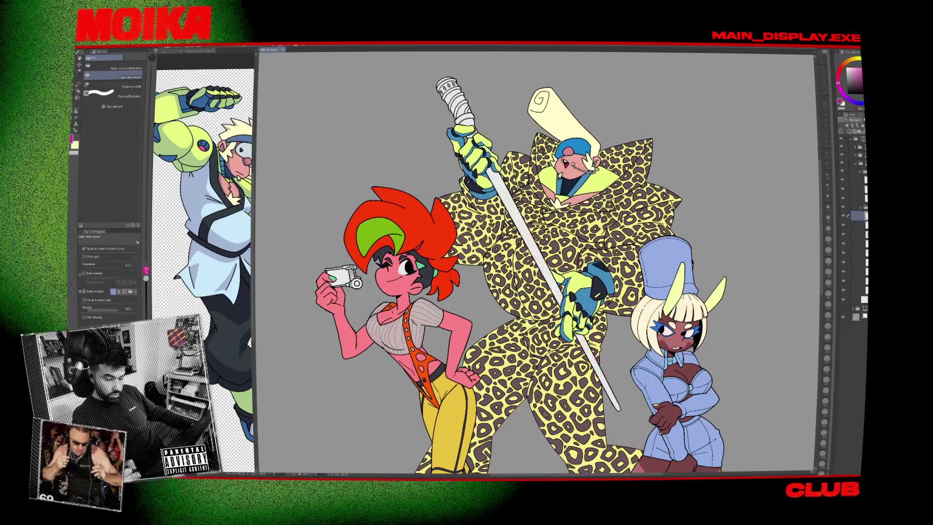
click(858, 189)
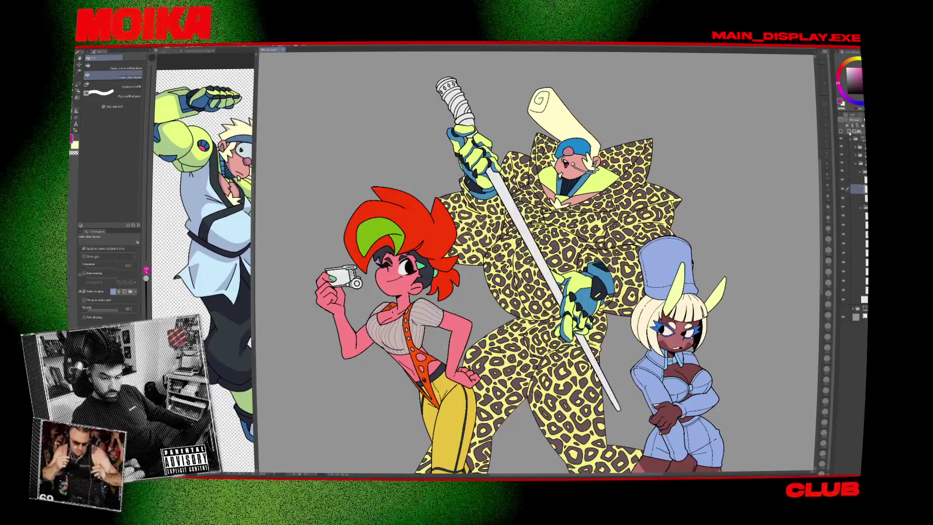
Set the drawing colour to transparent and zoom over the staff's grip.
key(c)
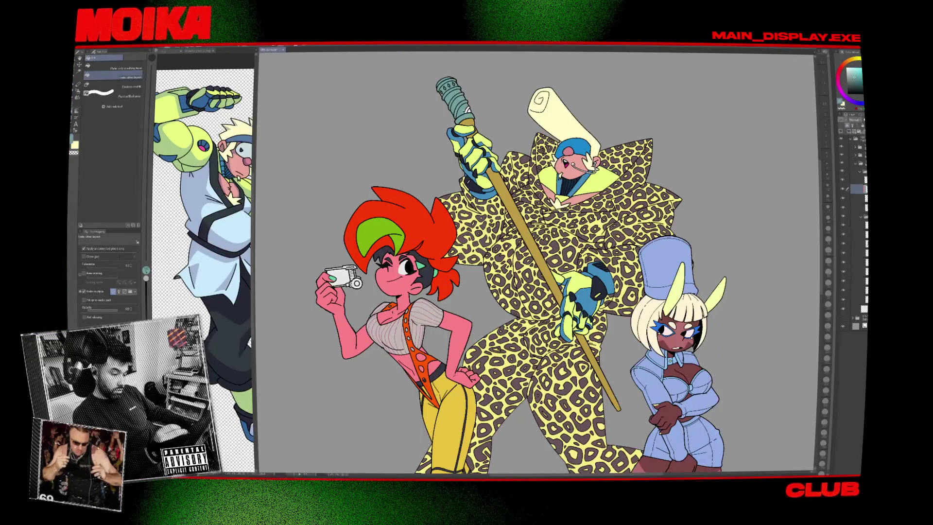
scroll(539, 262, down, 3)
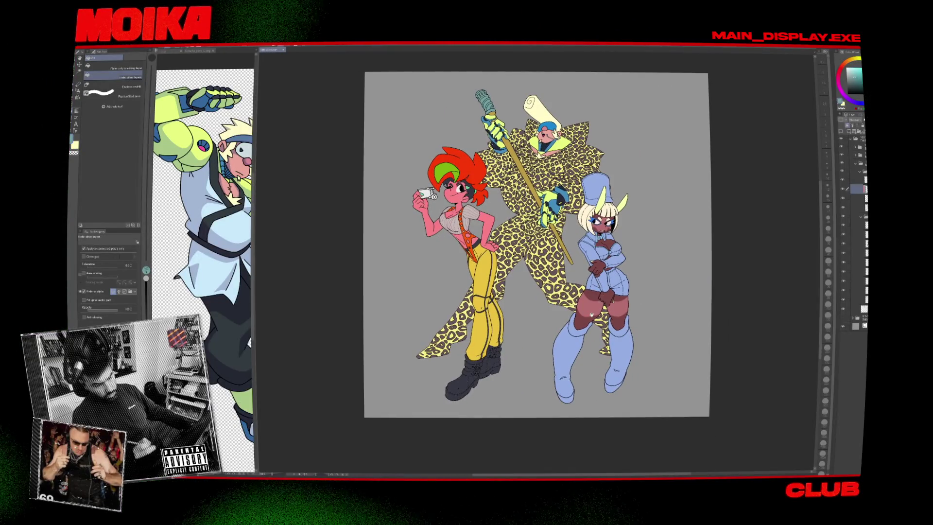
scroll(547, 126, up, 5)
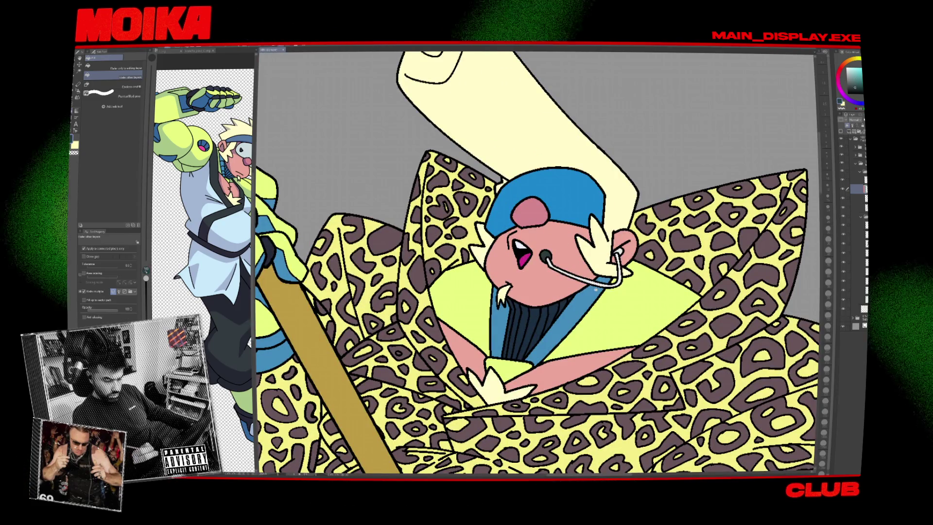
Zoom over the middle figure's nose ring and switch to the Pen tool.
scroll(587, 295, down, 3)
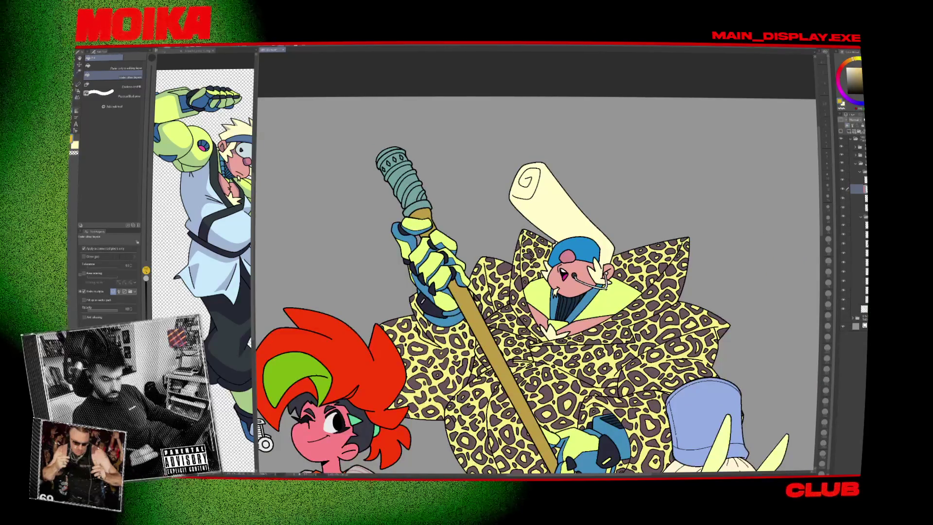
scroll(582, 279, up, 5)
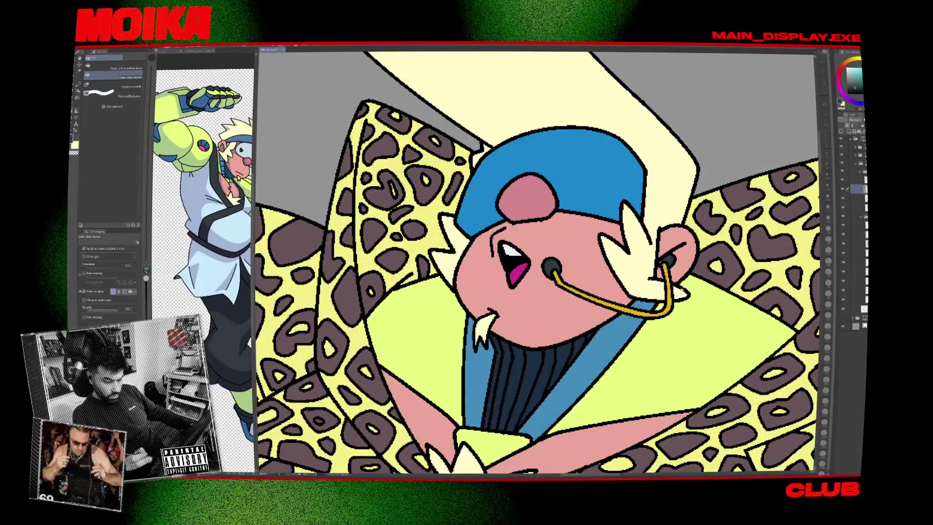
key(p)
scroll(534, 262, down, 5)
scroll(534, 262, up, 6)
scroll(537, 262, down, 6)
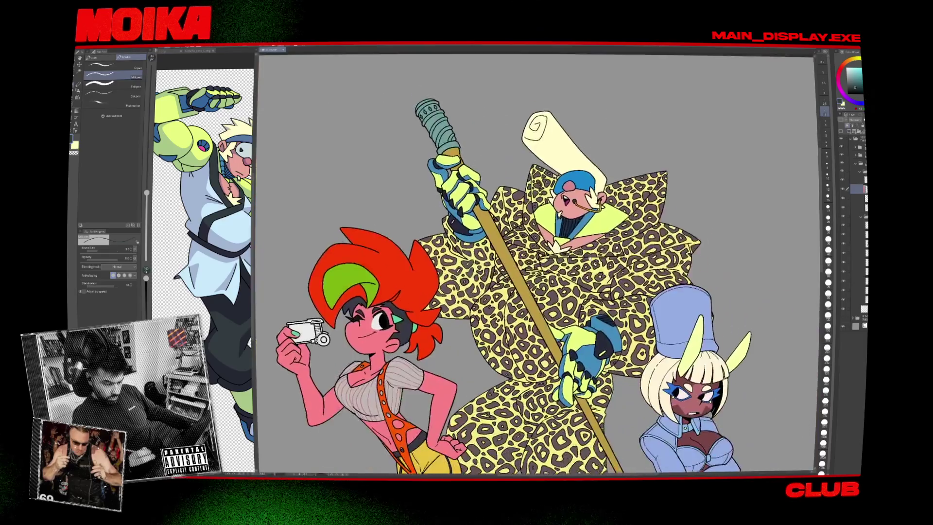
scroll(537, 263, up, 1)
Close both reference images beside the canvas.
scroll(527, 262, down, 4)
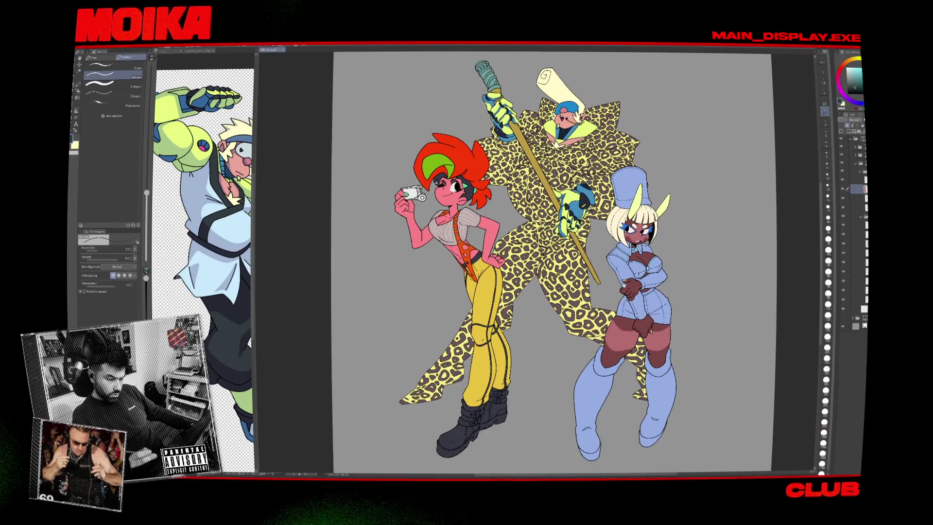
scroll(529, 262, down, 1)
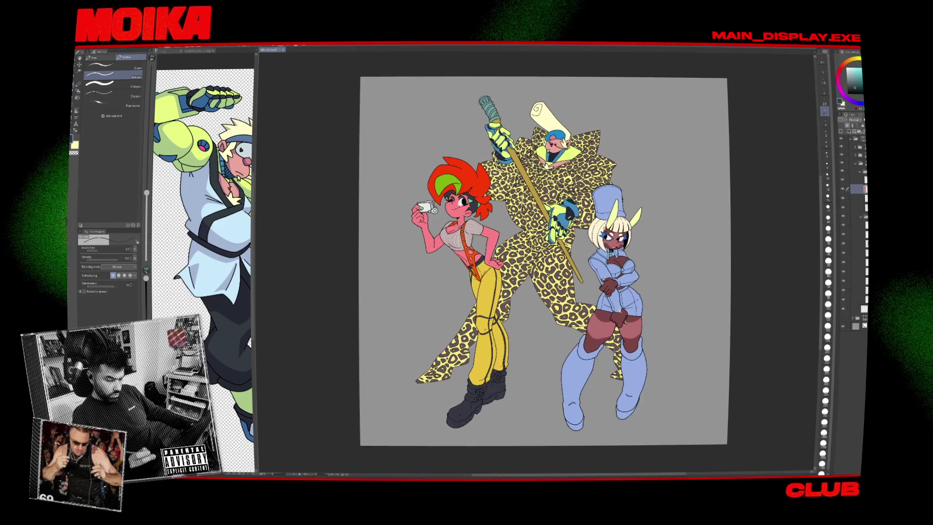
scroll(529, 262, up, 1)
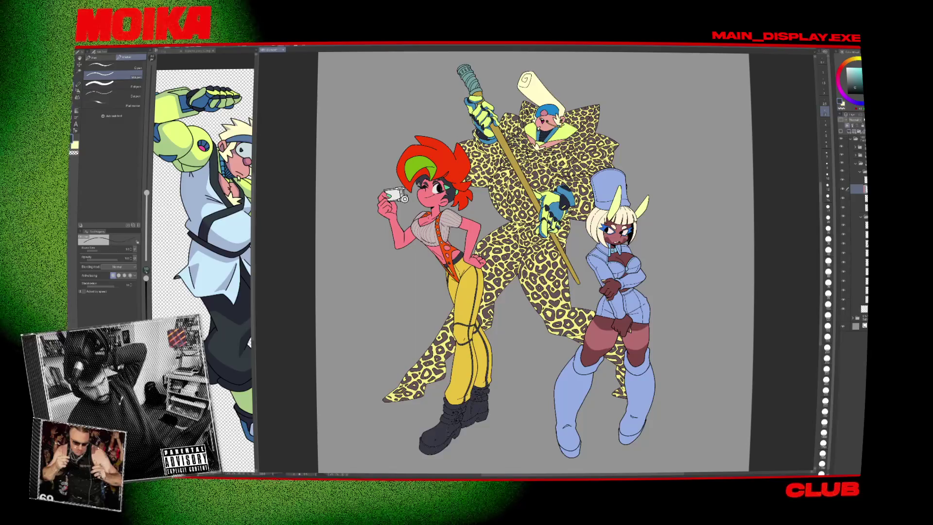
scroll(542, 255, down, 2)
scroll(542, 255, up, 1)
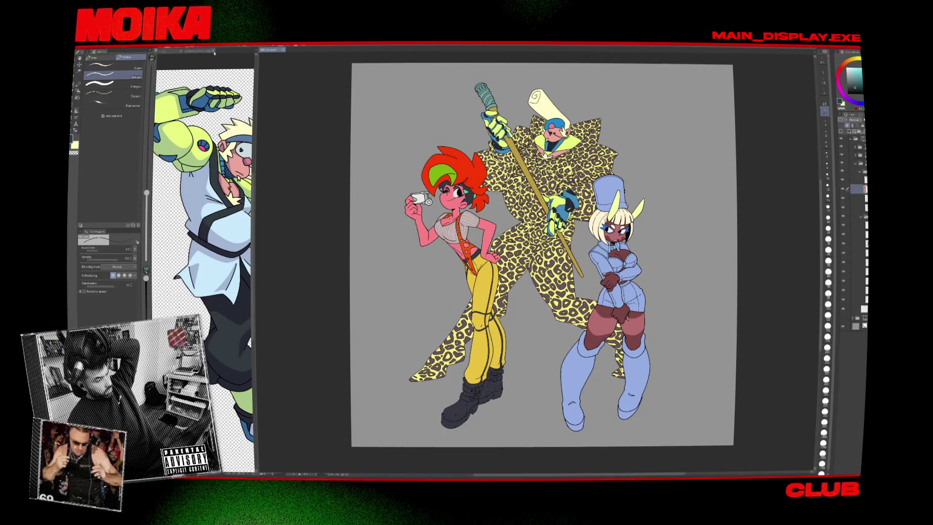
click(214, 51)
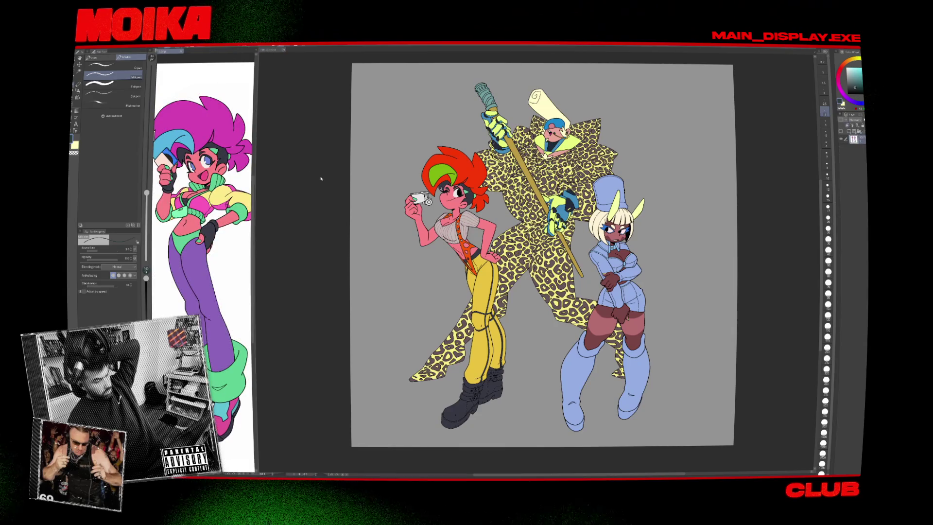
click(182, 52)
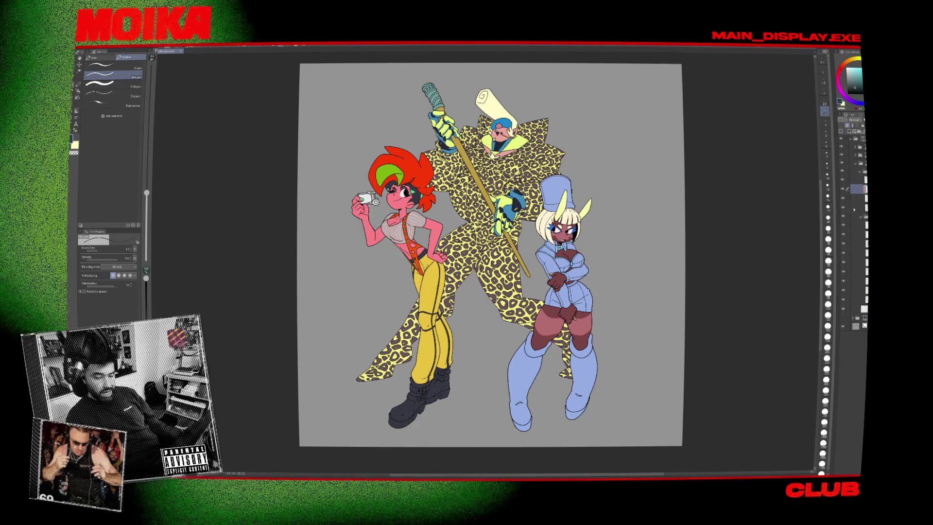
Collapse the layer group and toggle a character layer's visibility to compare.
click(853, 166)
click(842, 160)
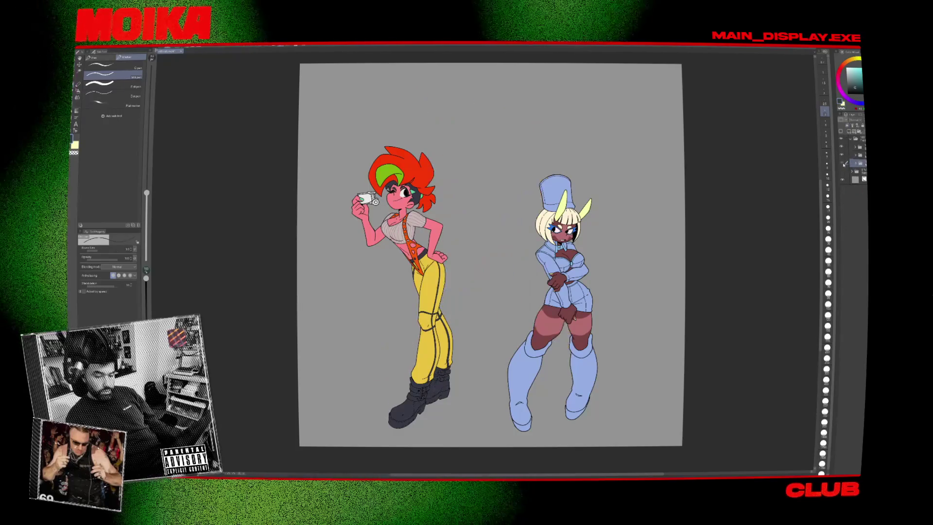
click(841, 159)
click(841, 159)
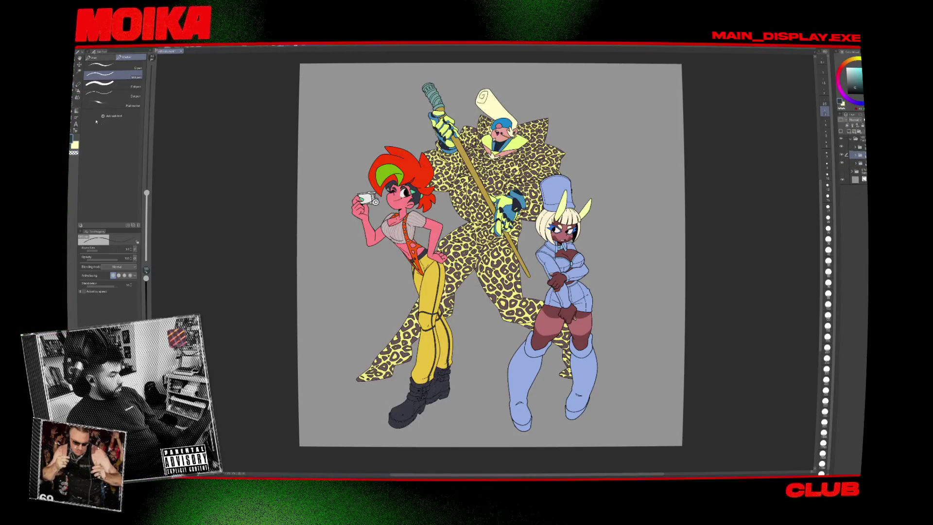
Try liquifying the redhead's legs, then rasterize her layer after the raster-only warning.
key(j)
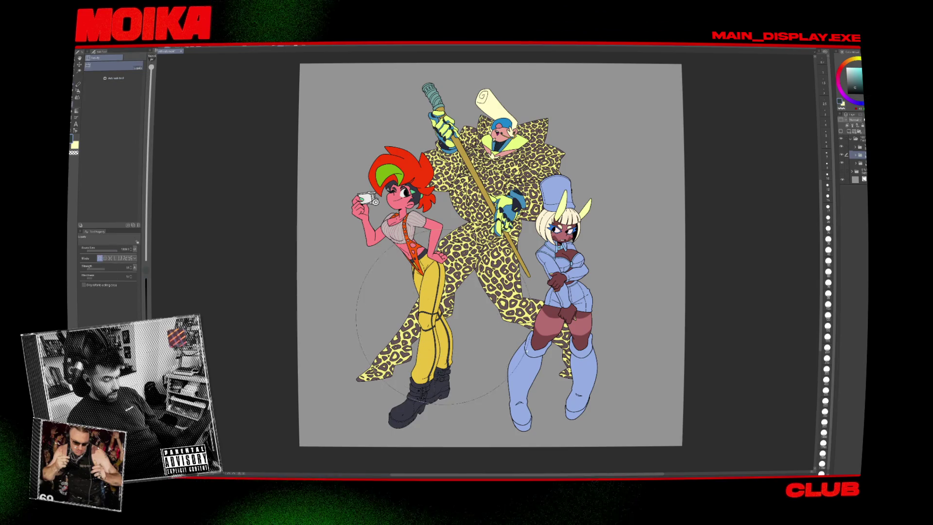
drag(429, 358, 423, 356)
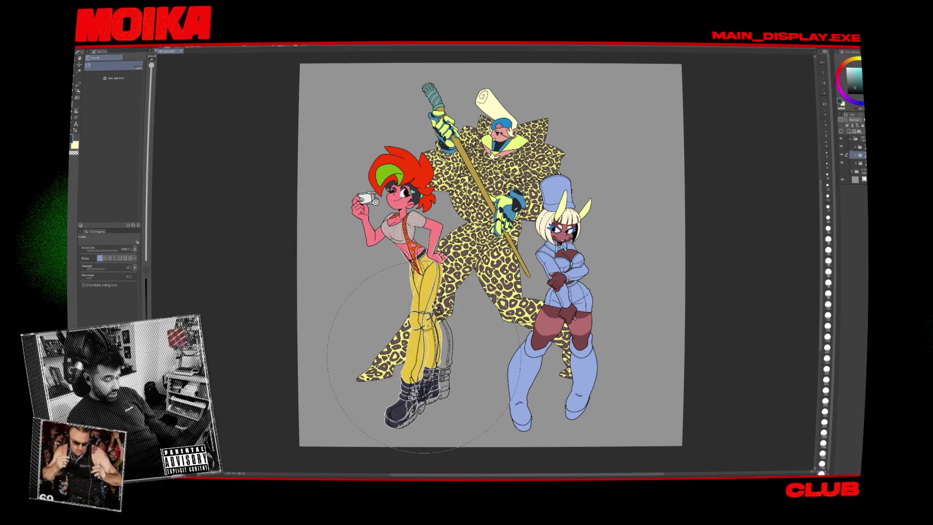
click(423, 357)
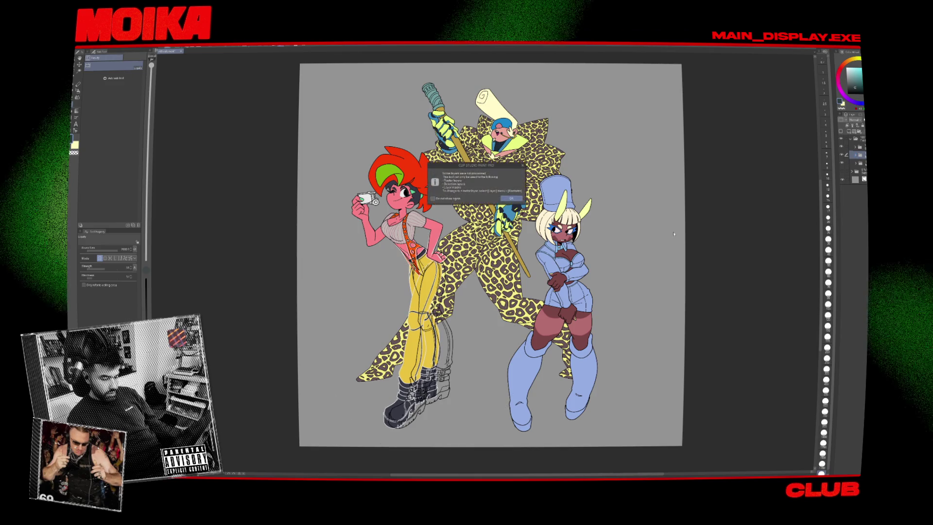
key(Return)
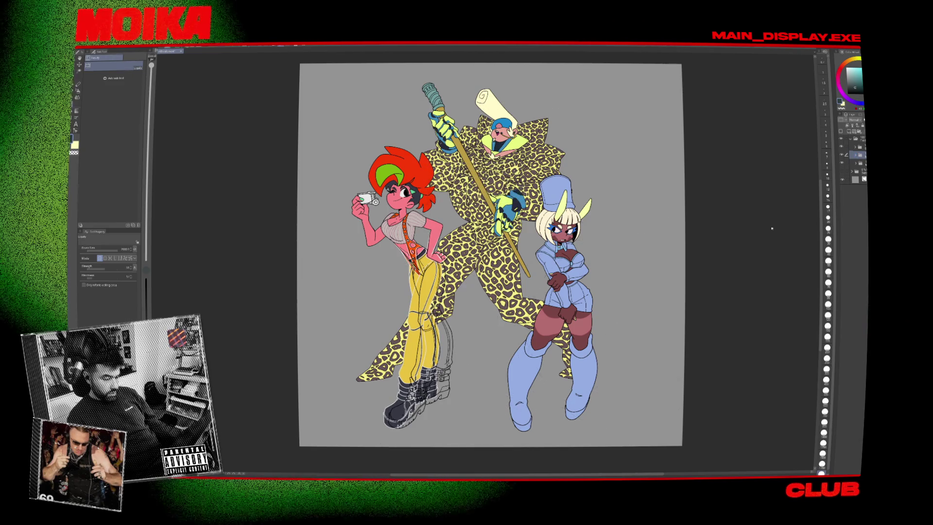
key(ctrl+z)
right_click(858, 156)
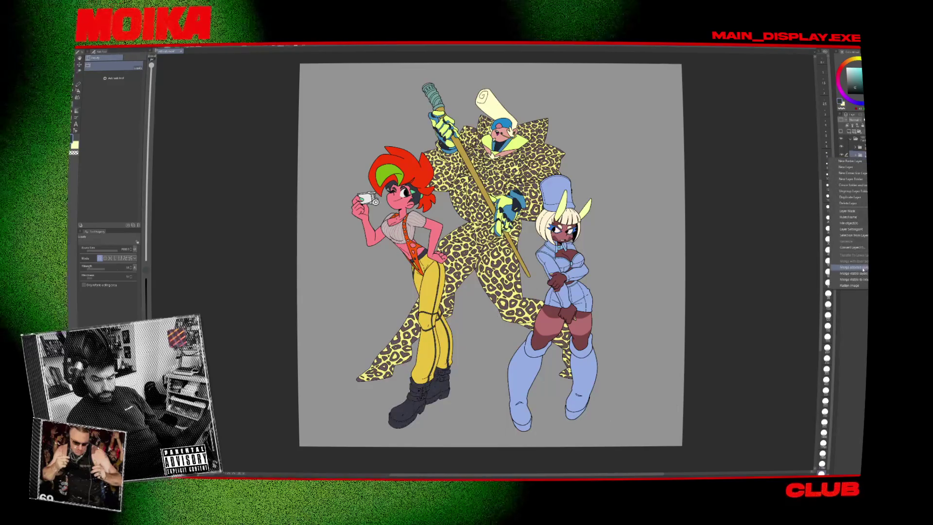
click(848, 268)
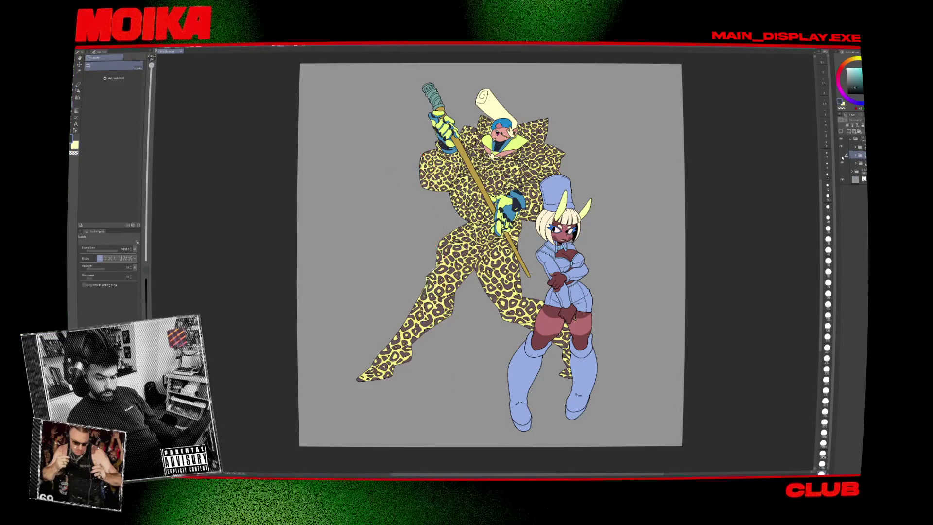
Tilt the redhead slightly clockwise and subtly reshape her lower body.
mouse_move(461, 355)
mouse_down()
mouse_move(418, 375)
mouse_move(428, 385)
mouse_move(411, 371)
mouse_move(404, 378)
mouse_up()
scroll(453, 324, down, 1)
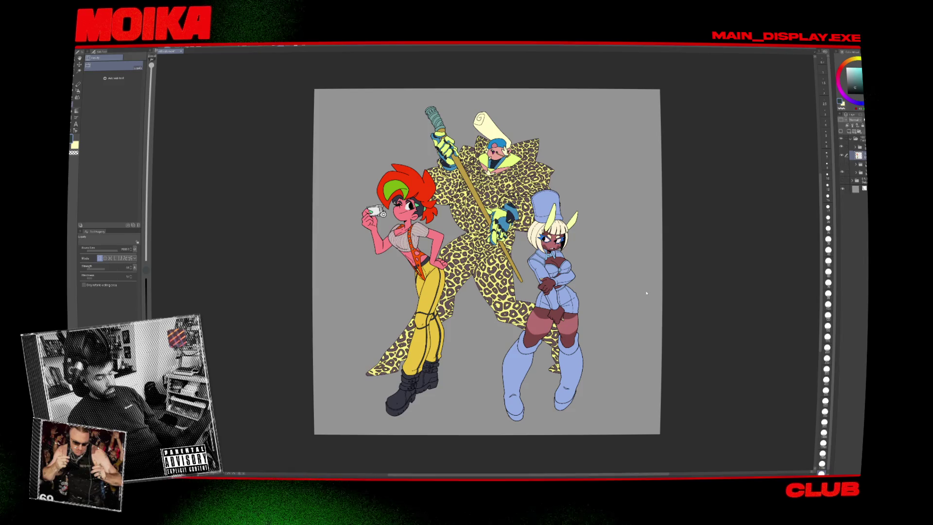
key(ctrl+z)
key(ctrl+z)
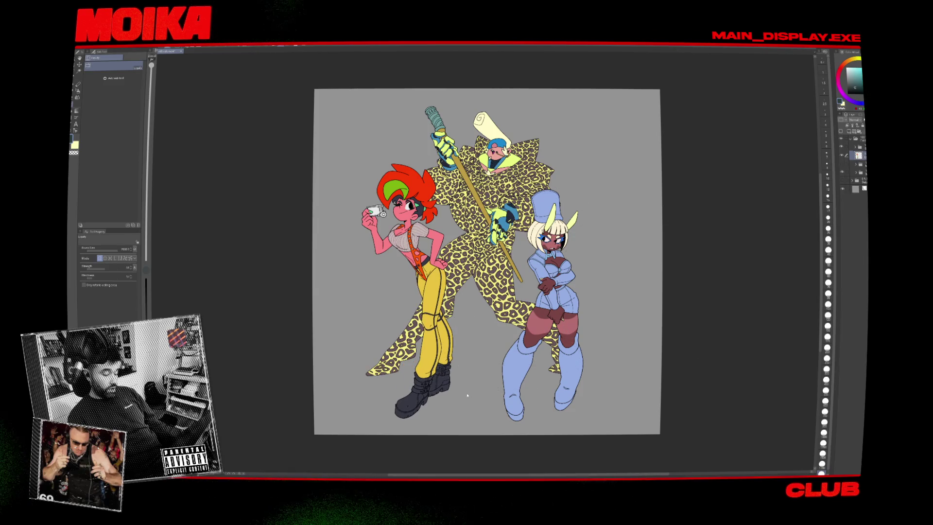
drag(457, 421, 410, 436)
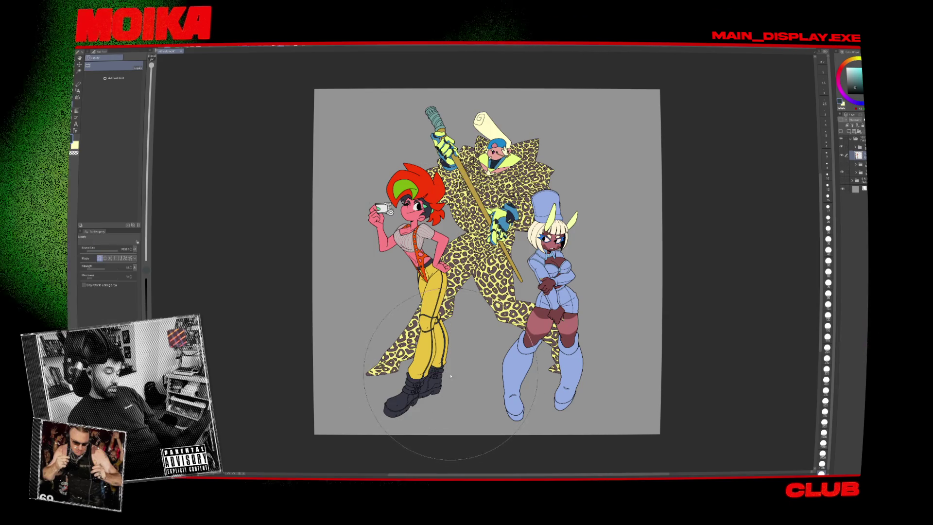
click(398, 430)
drag(405, 210, 403, 217)
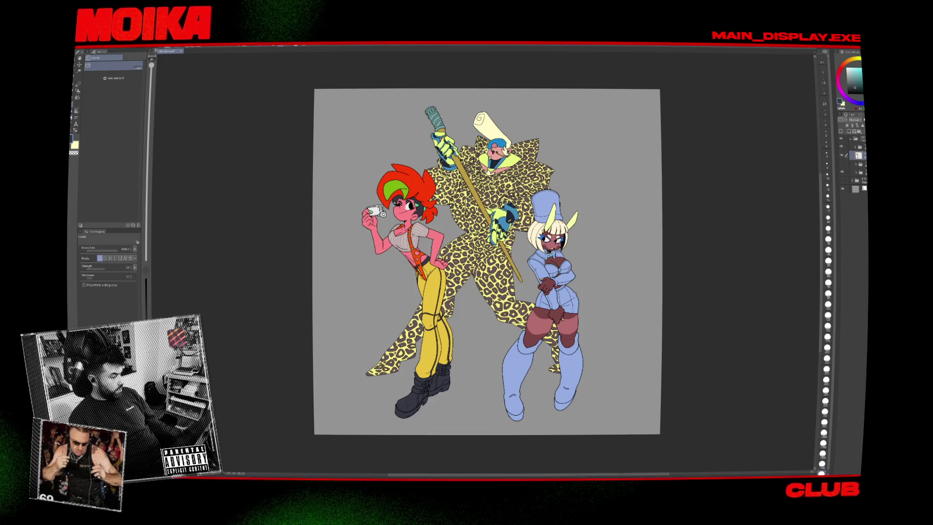
key(u)
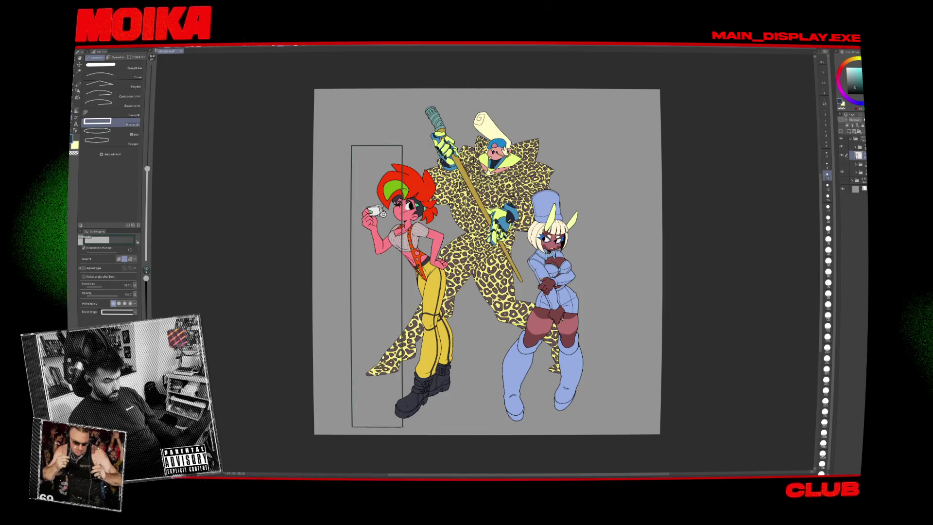
drag(402, 426, 404, 427)
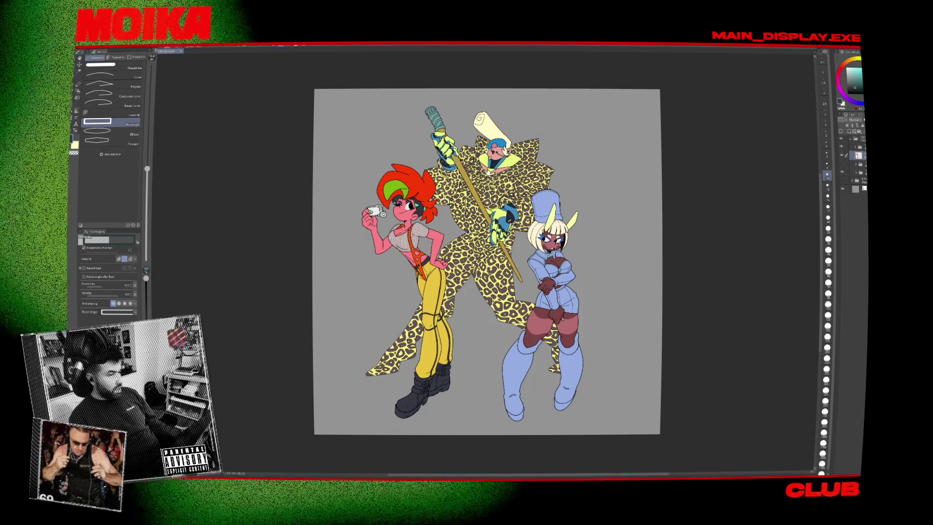
key(m)
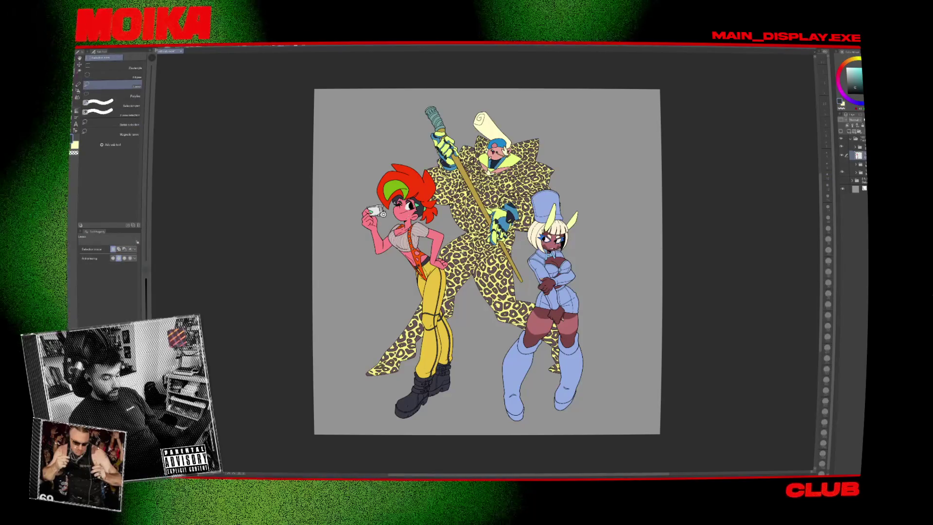
click(842, 158)
click(843, 157)
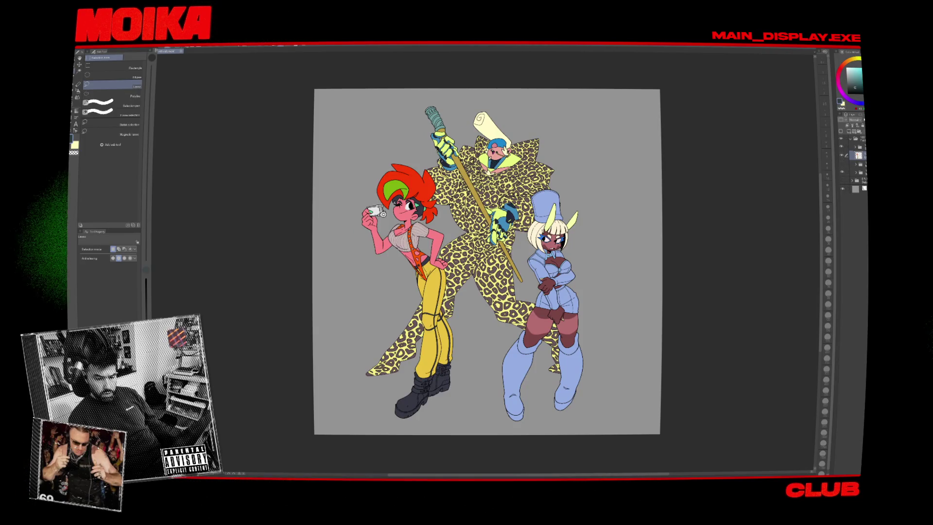
click(842, 155)
click(842, 155)
click(842, 155)
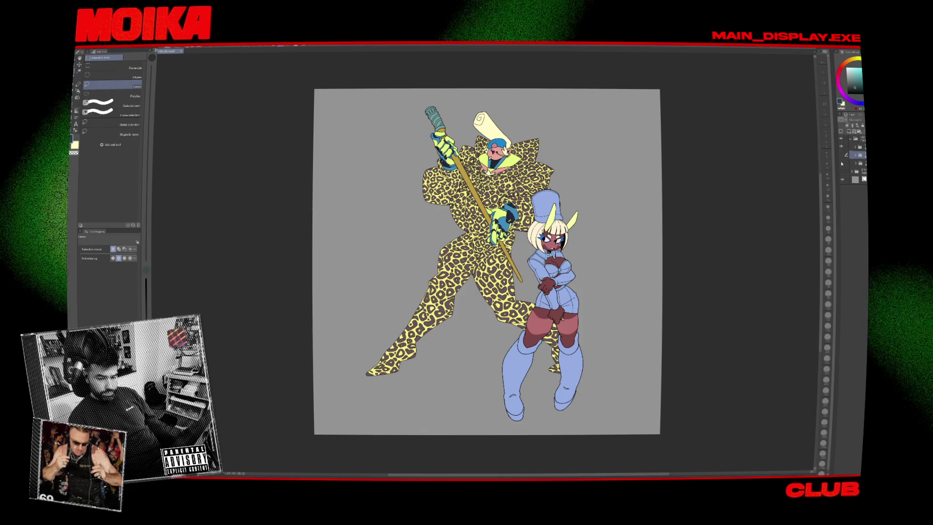
click(842, 156)
scroll(629, 202, up, 1)
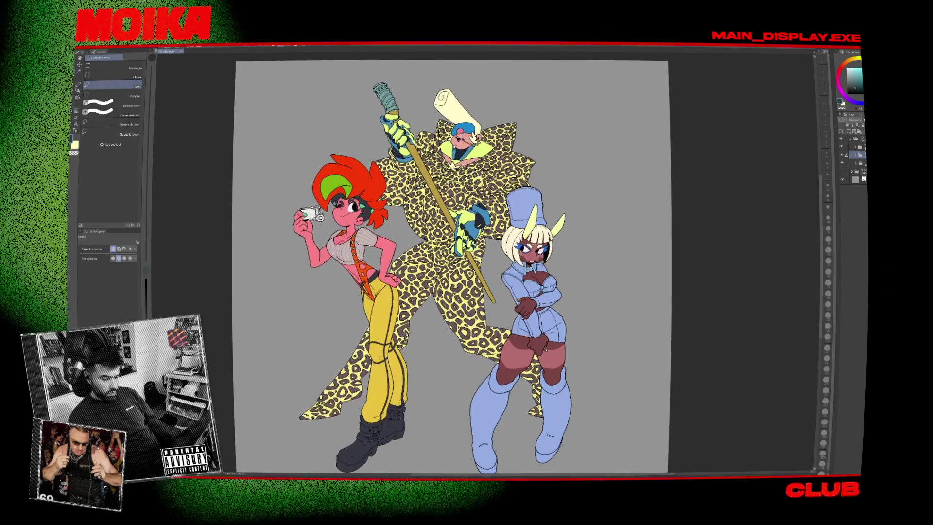
drag(597, 197, 628, 160)
scroll(628, 160, down, 1)
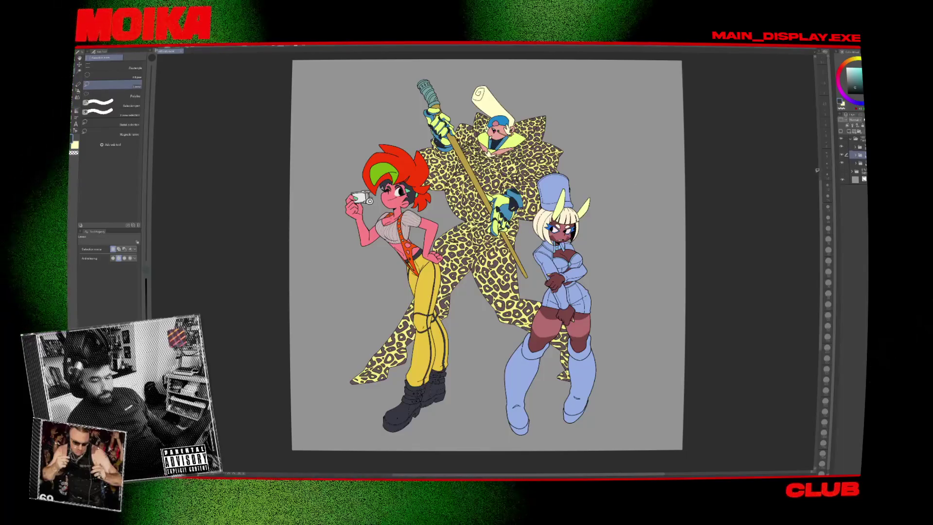
Hide the leopard-suit figure and the paper, leaving only the two girls visible.
click(841, 155)
click(842, 156)
click(842, 164)
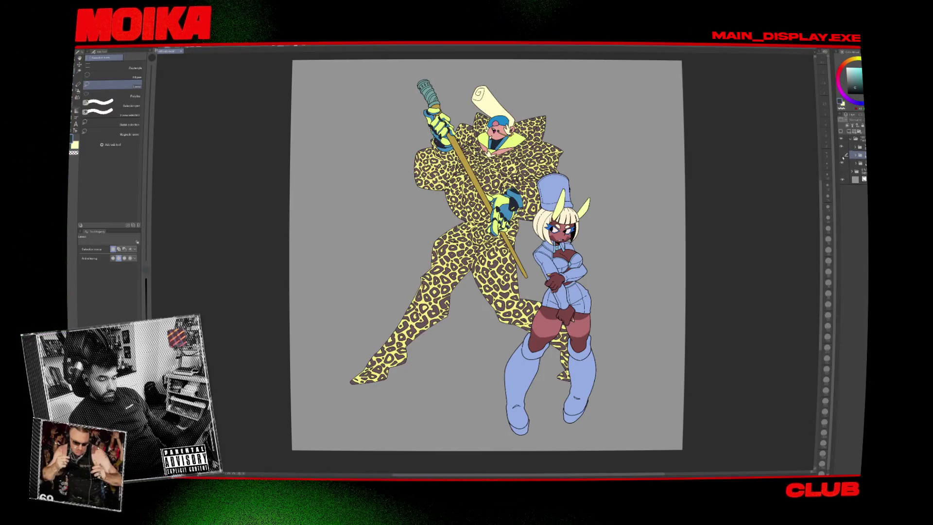
click(841, 163)
click(841, 156)
click(841, 147)
click(842, 147)
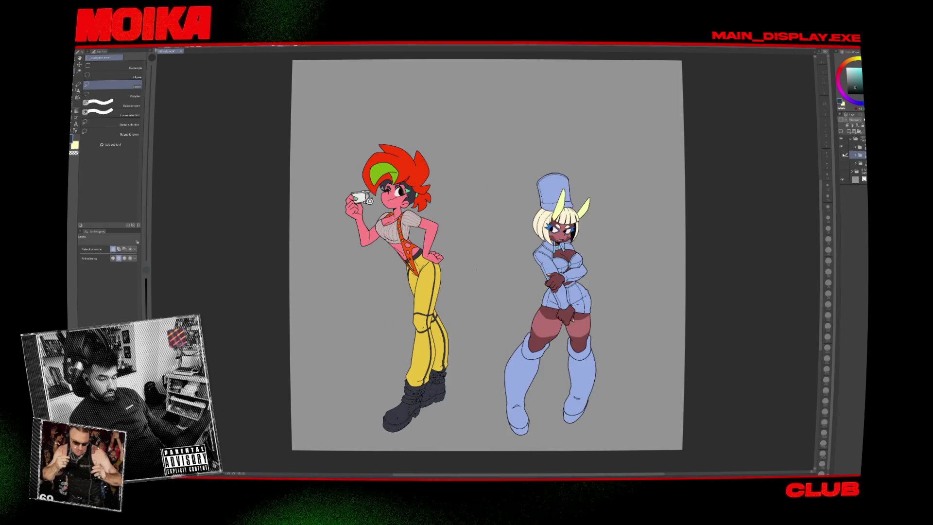
click(841, 163)
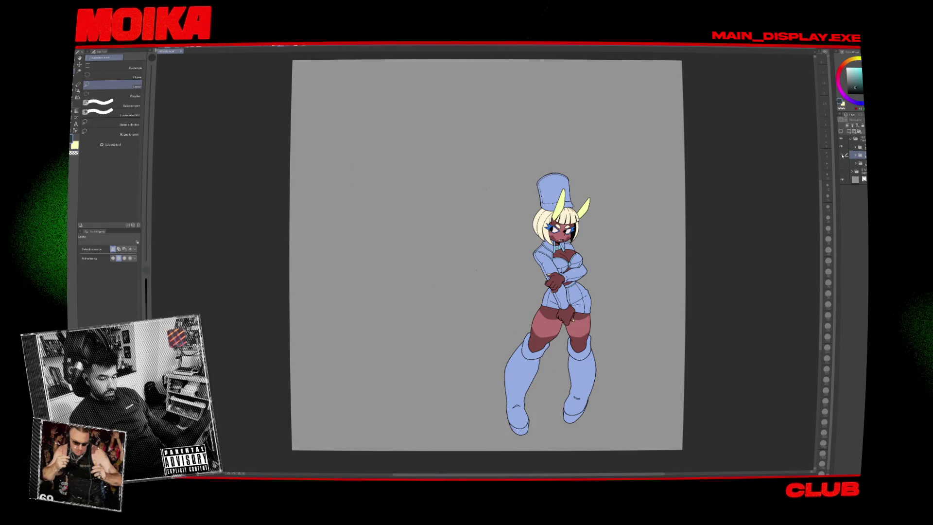
click(842, 156)
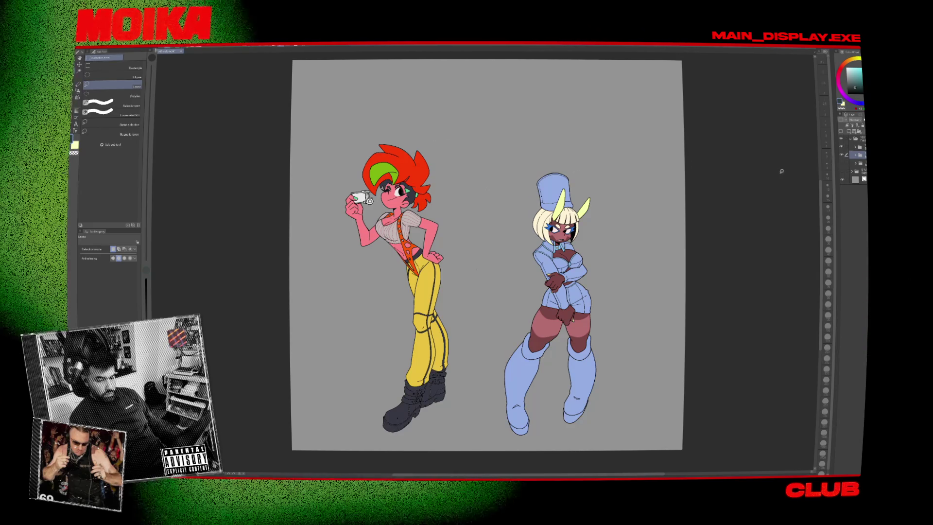
click(842, 179)
Export the two girls as a PNG into a new 'FifthElement' folder, then hide both girls.
click(82, 47)
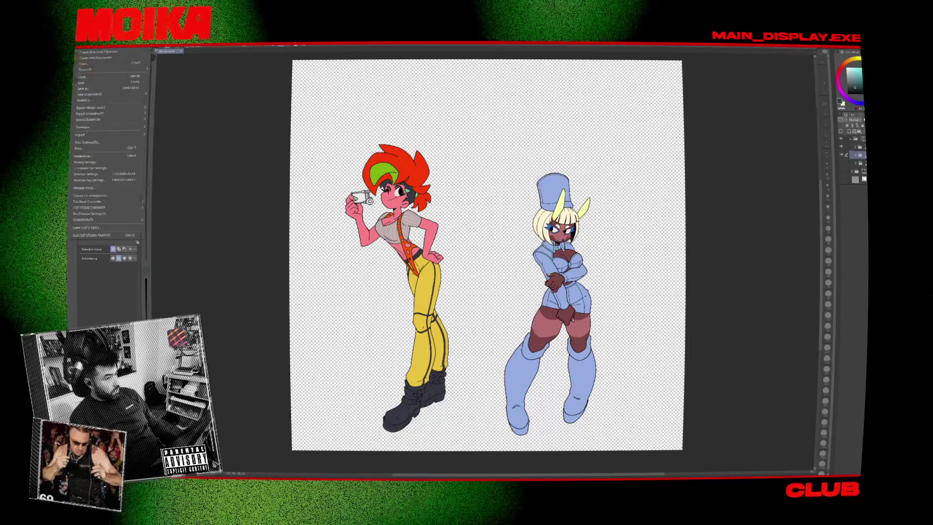
mouse_move(113, 111)
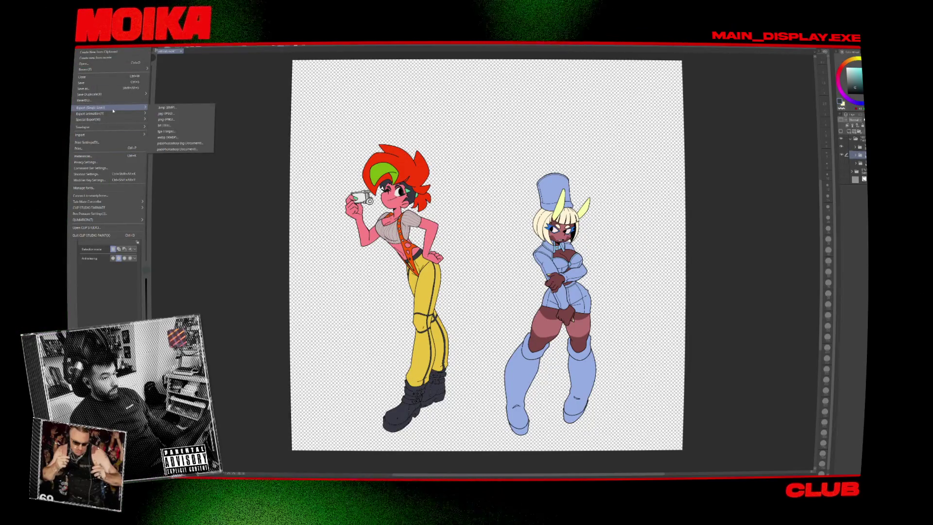
click(167, 122)
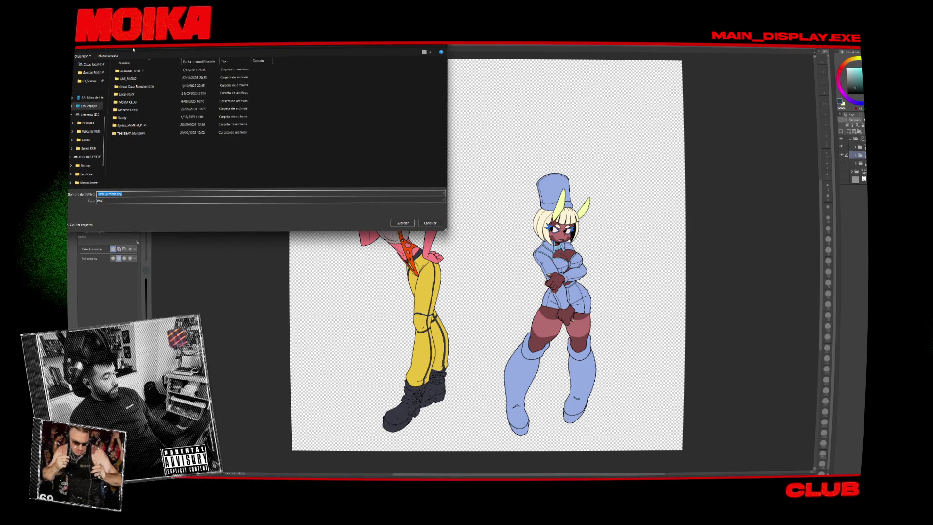
scroll(86, 88, up, 5)
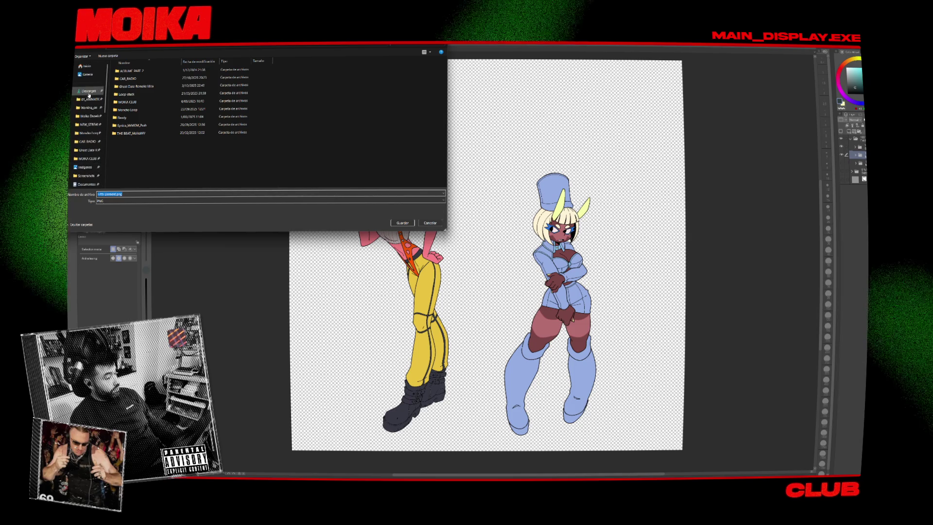
click(89, 116)
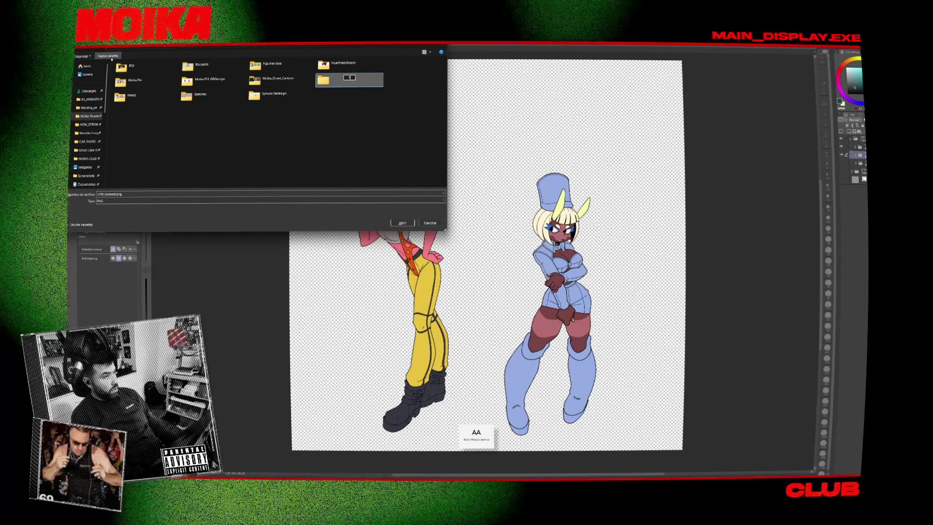
text(FifthElement_Hallowe)
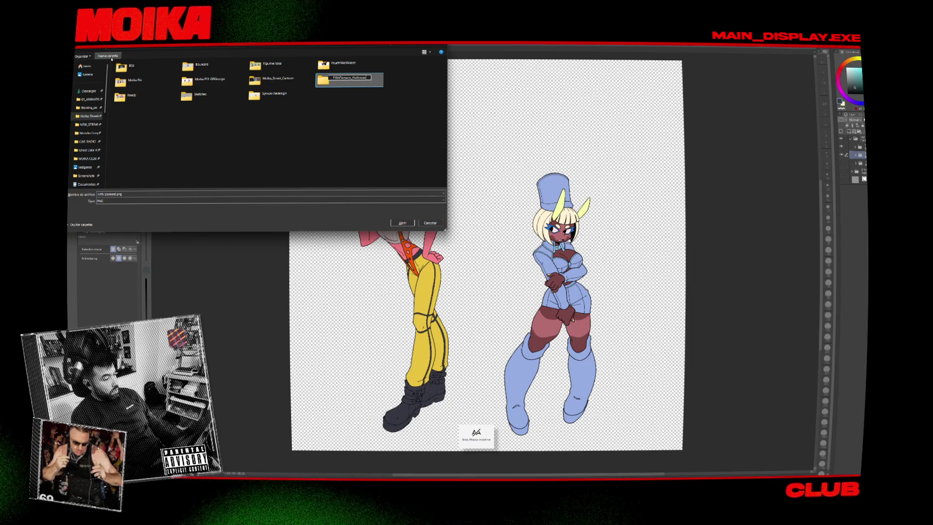
key(Return)
key(Return)
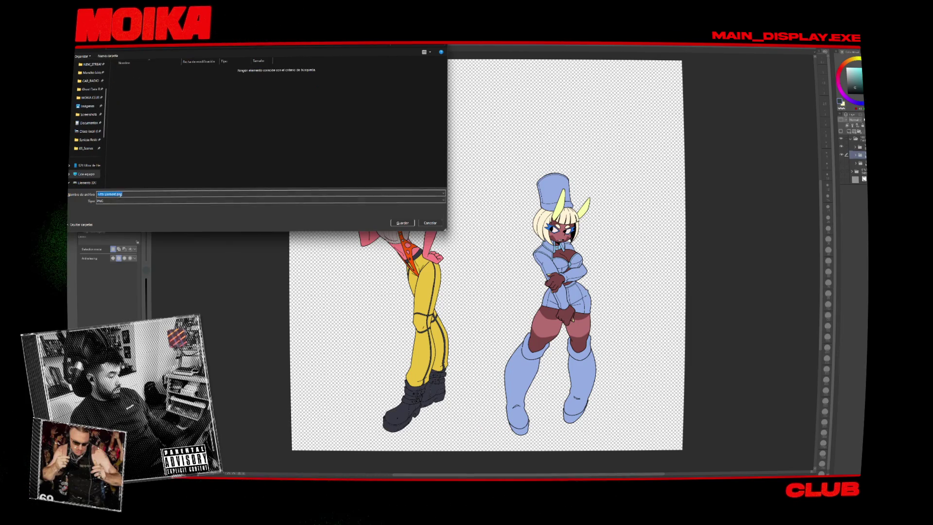
key(Return)
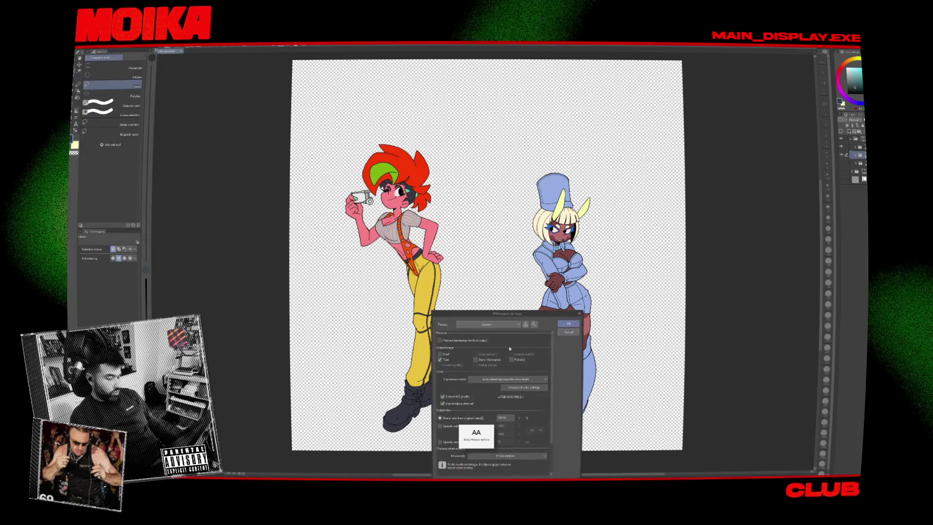
key(Return)
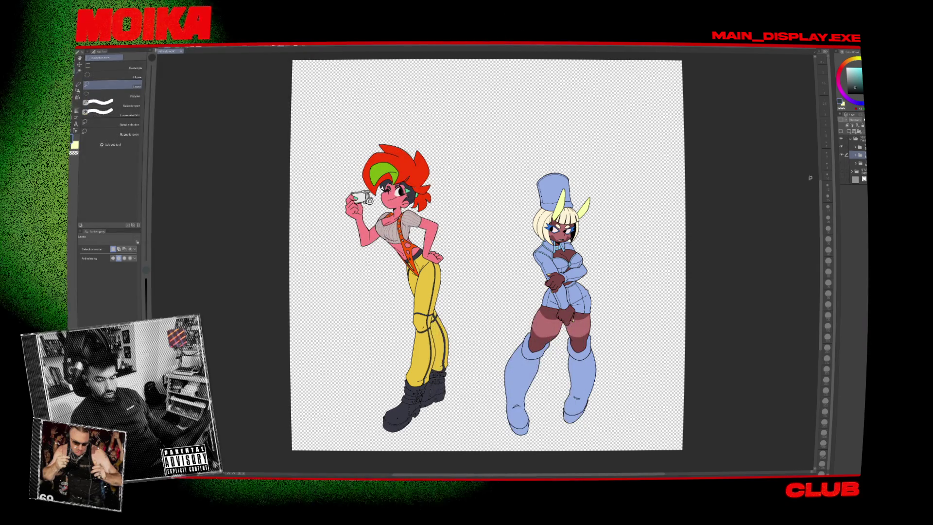
click(841, 147)
click(841, 154)
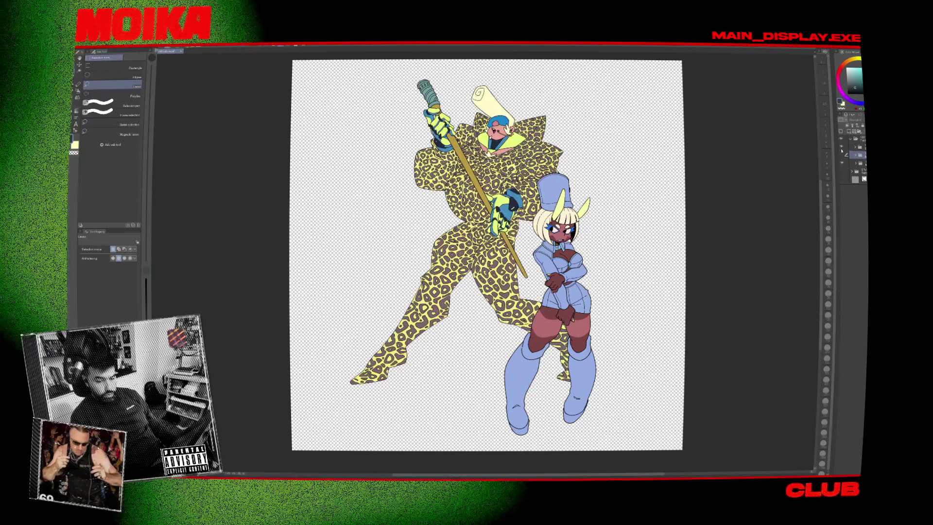
Export the leopard-suit figure alone as a PNG into the FifthElement folder.
click(840, 163)
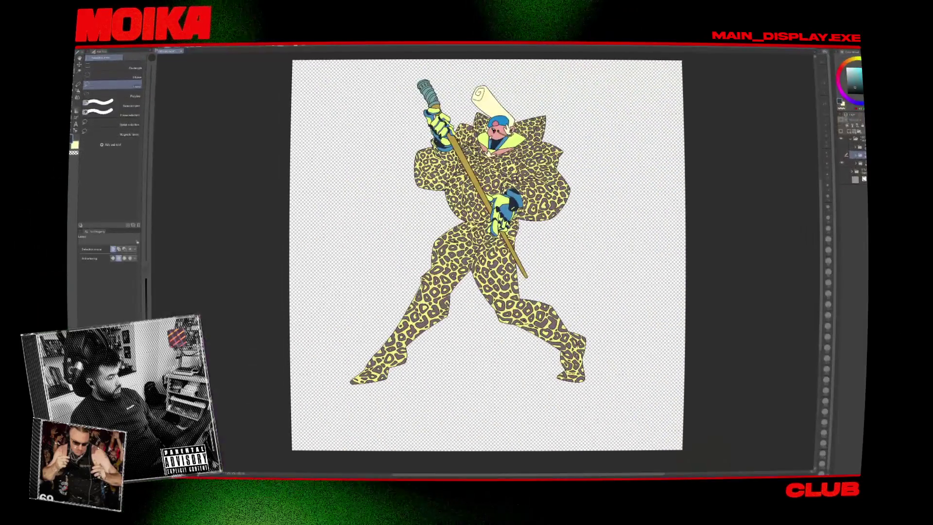
click(83, 47)
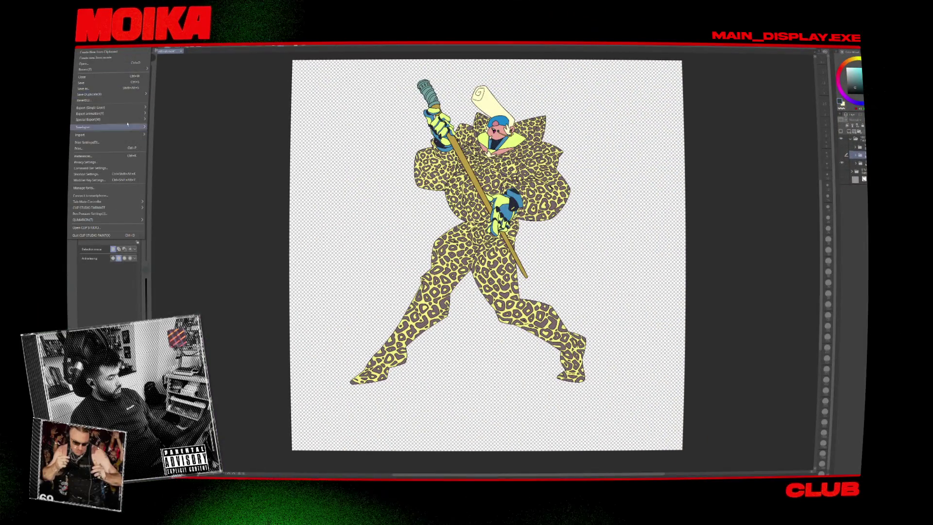
mouse_move(125, 111)
click(165, 118)
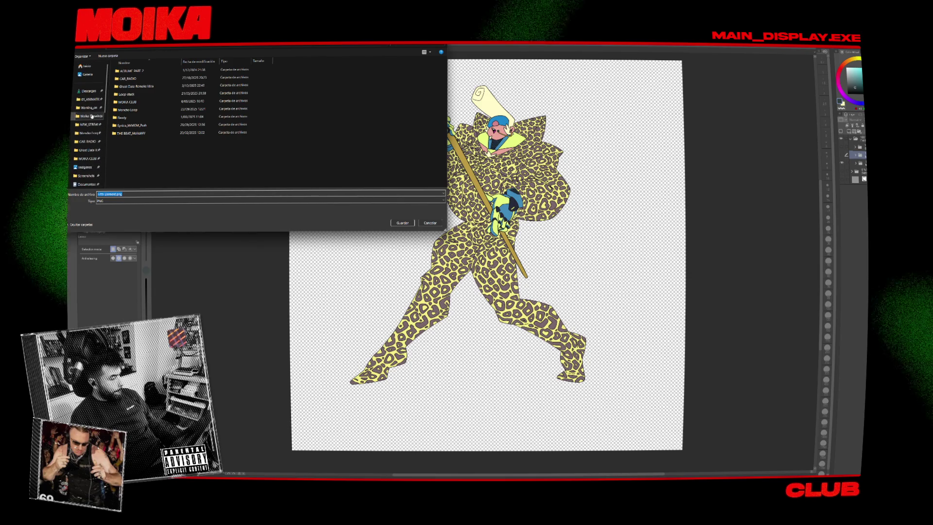
click(88, 115)
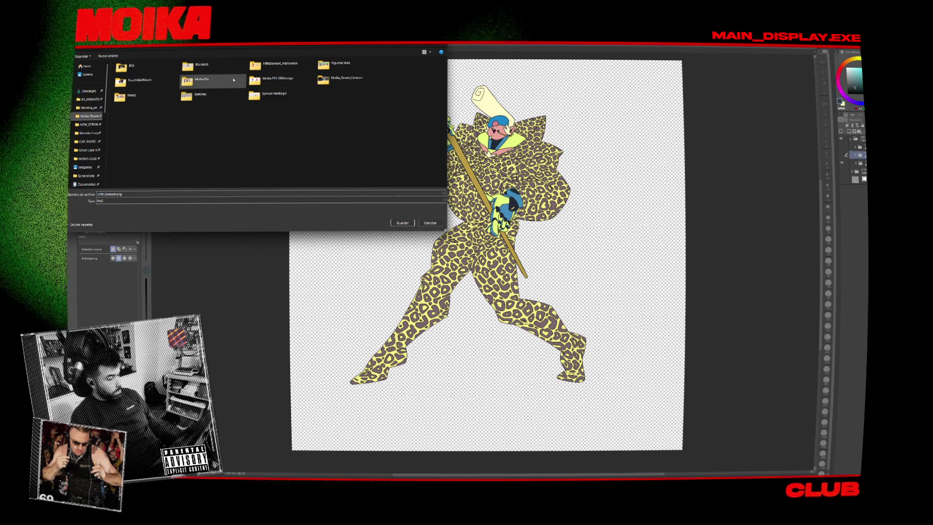
double_click(271, 68)
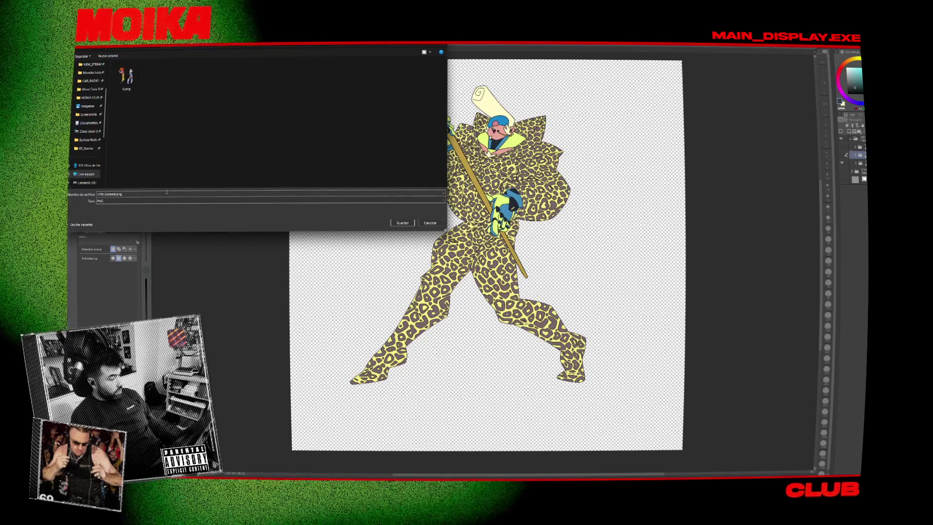
key(Caps_Lock)
key(Return)
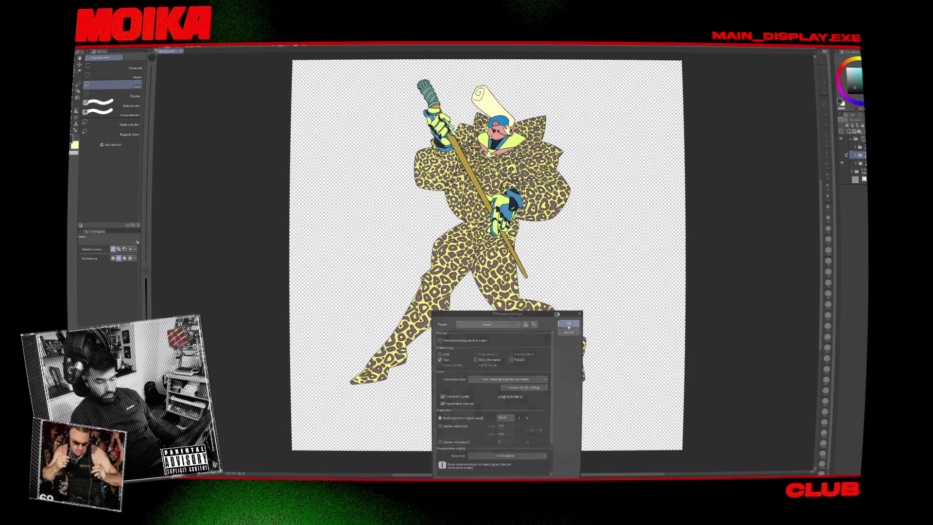
key(Return)
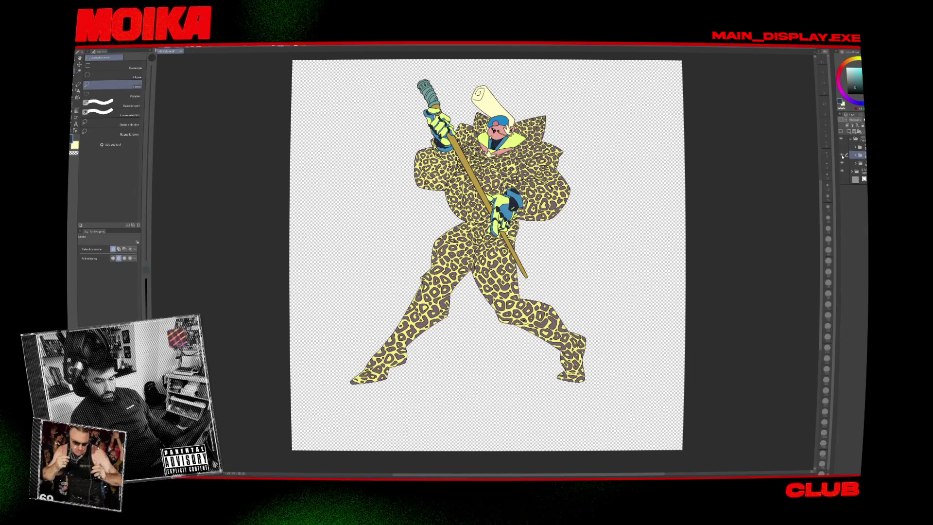
Show the red-haired character, blue-uniformed girl and paper background again.
click(842, 156)
click(841, 152)
click(841, 179)
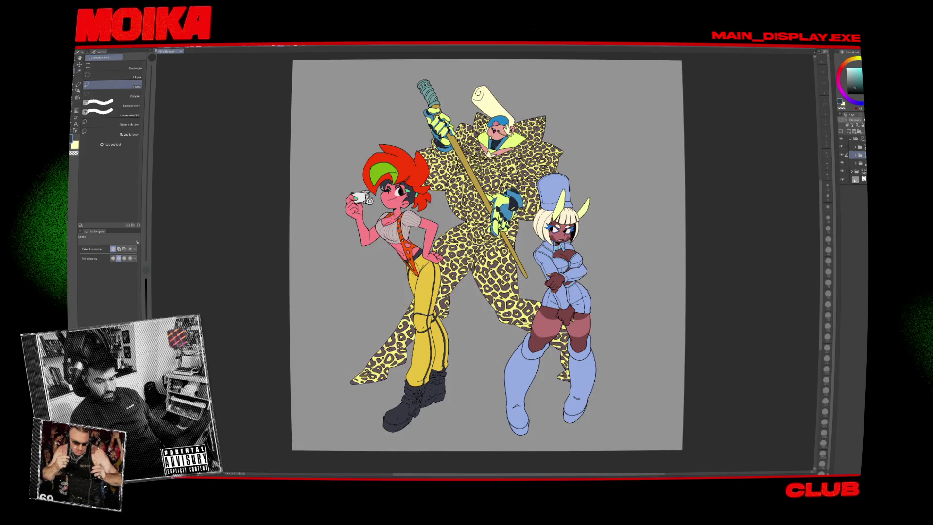
Change the paper background colour to near-black.
double_click(855, 180)
drag(456, 344, 453, 363)
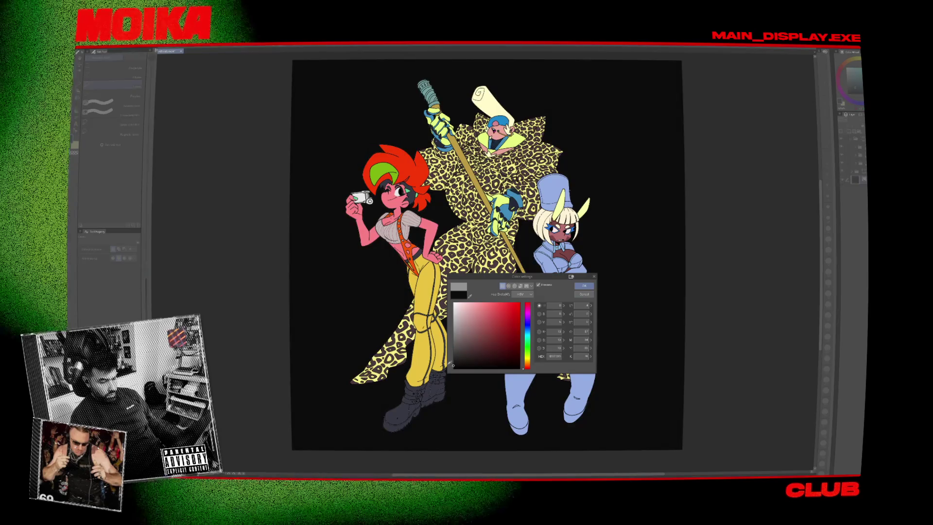
click(584, 287)
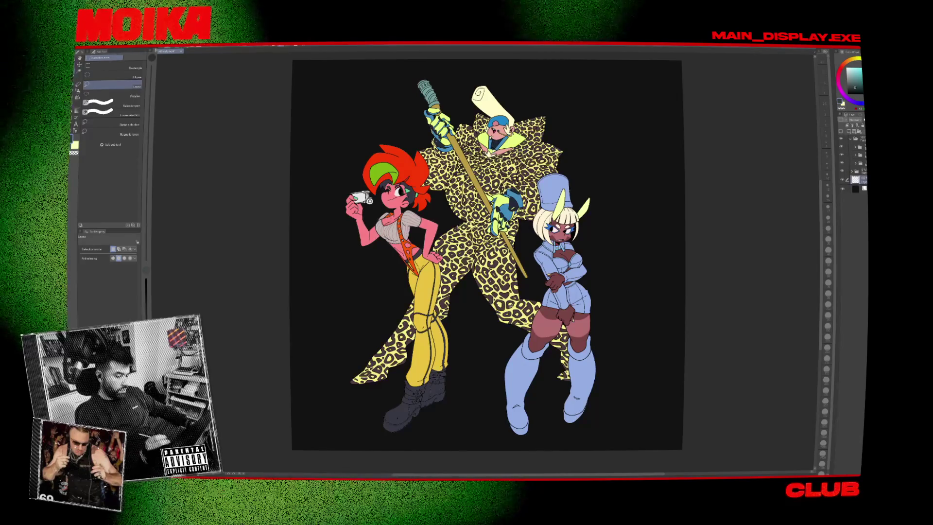
Try a cyan airbrush glow at the characters' feet, undo it, and switch to selection tools.
drag(504, 384, 518, 345)
key(b)
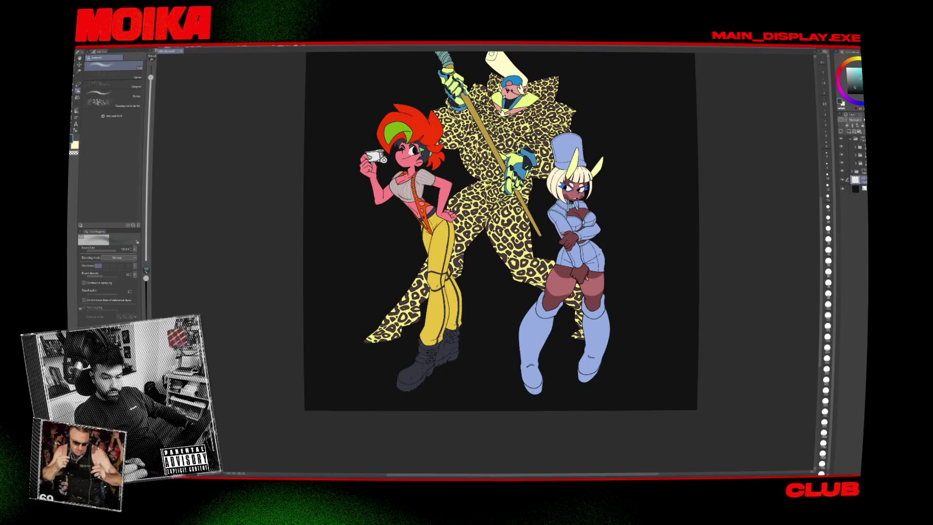
mouse_move(567, 370)
mouse_down()
mouse_move(613, 375)
mouse_move(583, 379)
mouse_move(631, 375)
mouse_up()
key(ctrl+z)
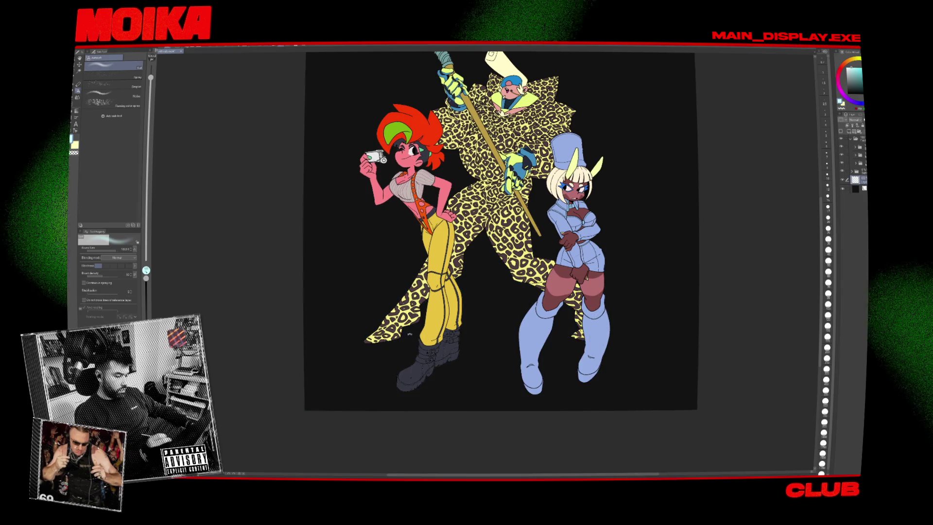
scroll(340, 195, down, 3)
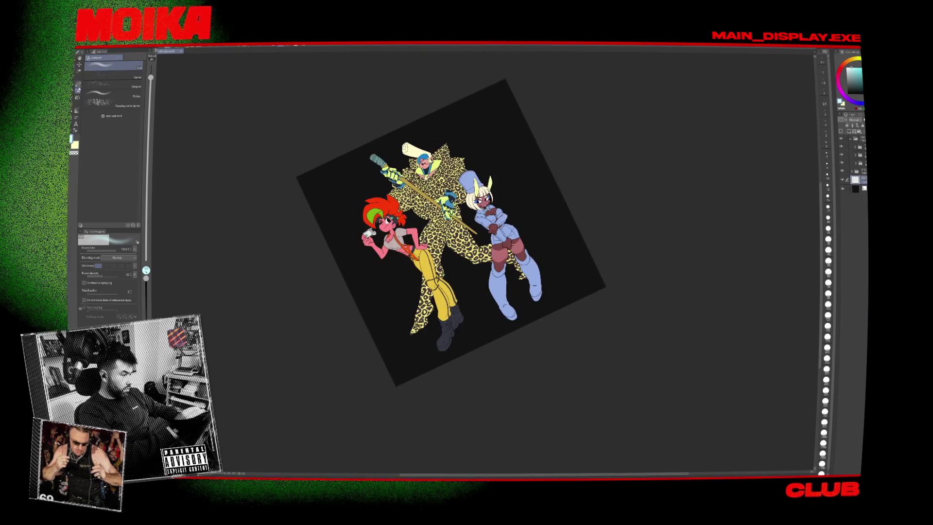
key(m)
key(ctrl+at)
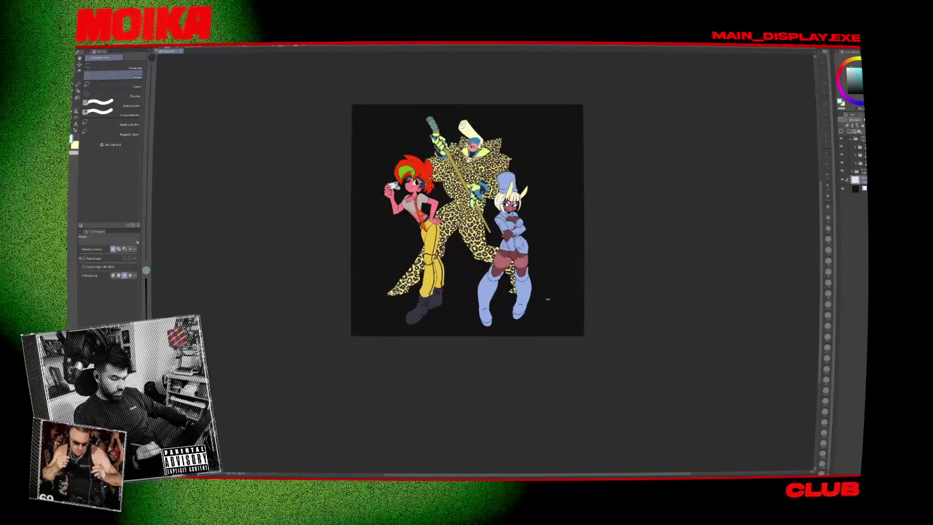
Select an ellipse beneath the characters' feet and fill it with light cyan.
mouse_move(365, 265)
mouse_down()
mouse_move(559, 333)
mouse_move(560, 352)
mouse_move(557, 345)
mouse_up()
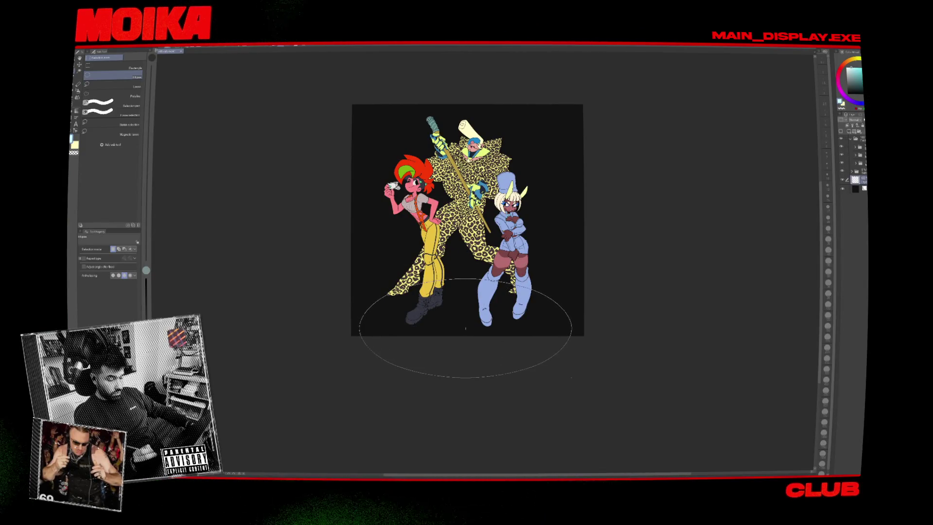
mouse_move(534, 349)
mouse_down()
mouse_move(577, 342)
mouse_move(583, 316)
mouse_up()
key(b)
key(g)
click(558, 322)
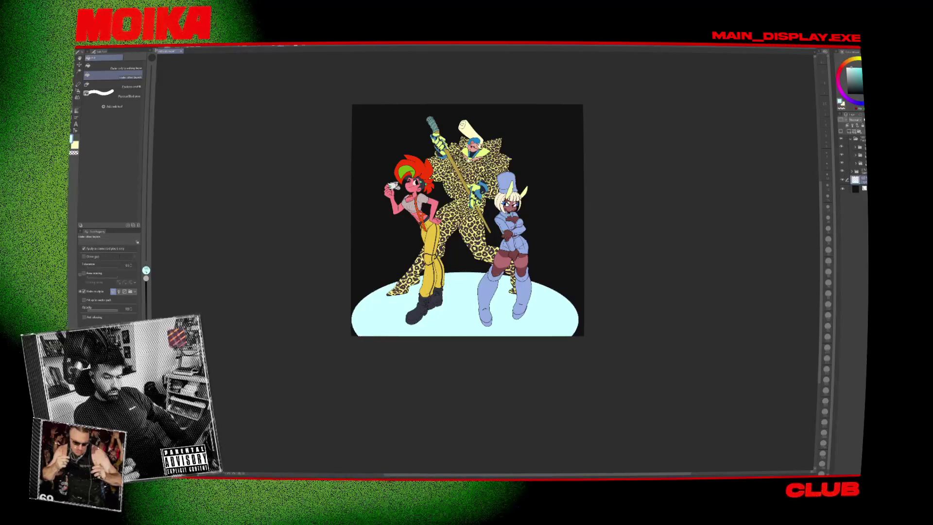
Apply a Gaussian blur with raised strength to soften the cyan ellipse.
right_click(149, 51)
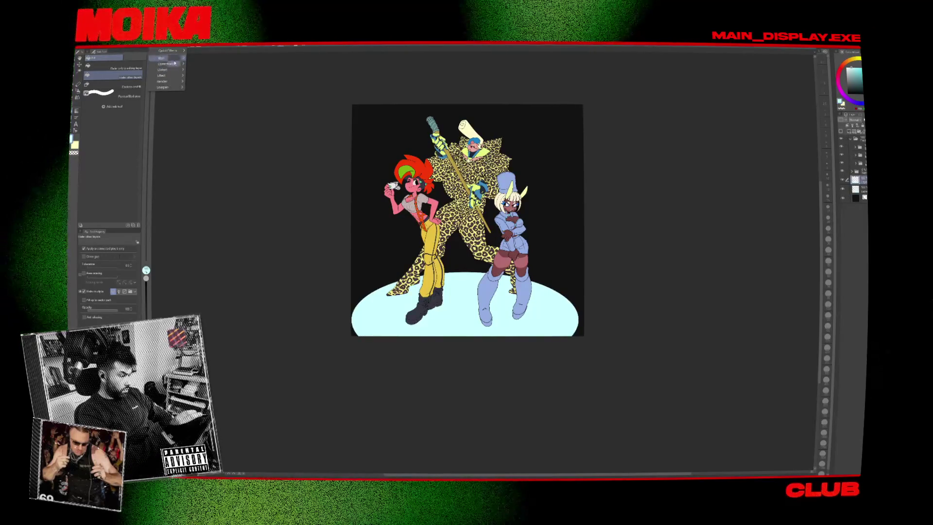
mouse_move(170, 58)
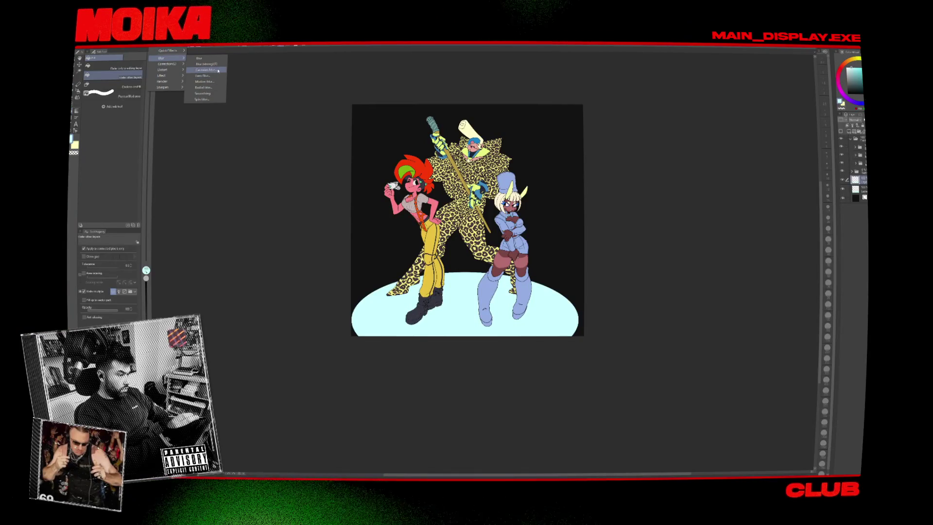
click(217, 71)
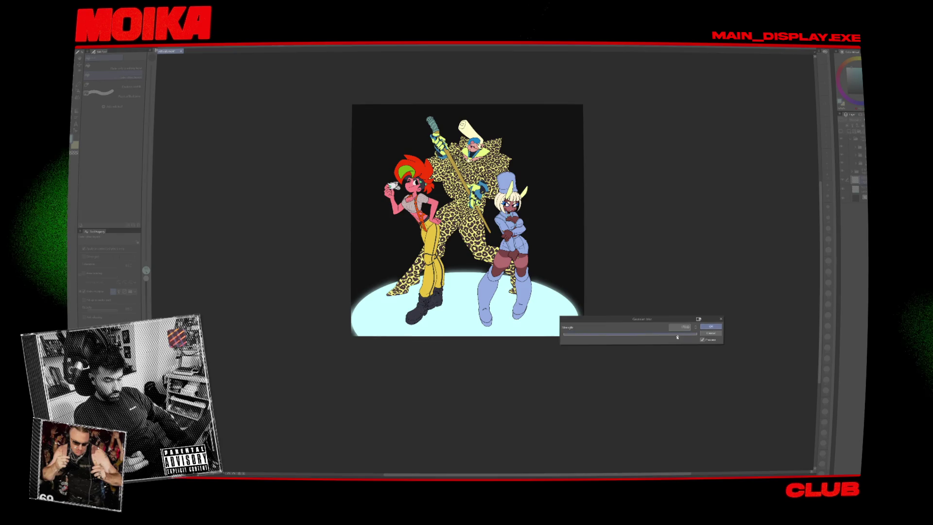
drag(677, 336, 690, 337)
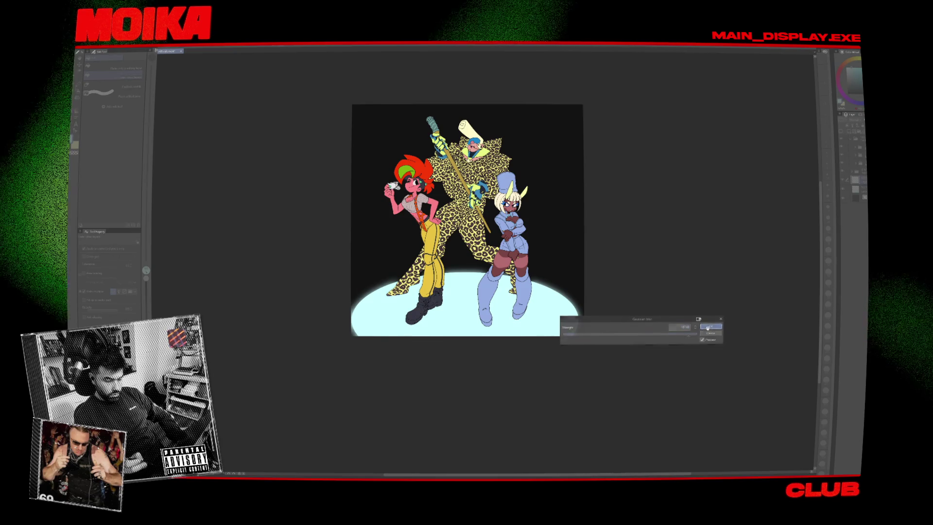
click(711, 327)
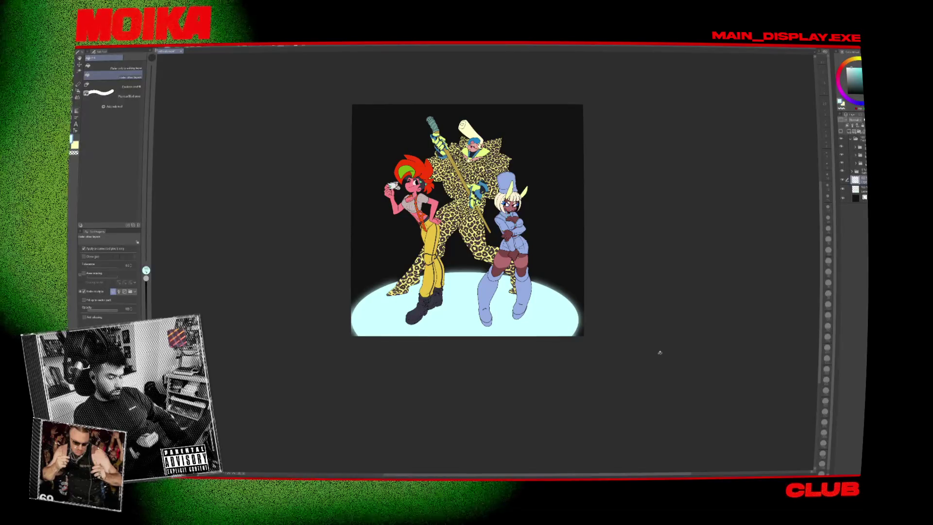
Airbrush faint vertical light streaks rising from the cyan pool with an enlarged brush.
scroll(658, 353, up, 3)
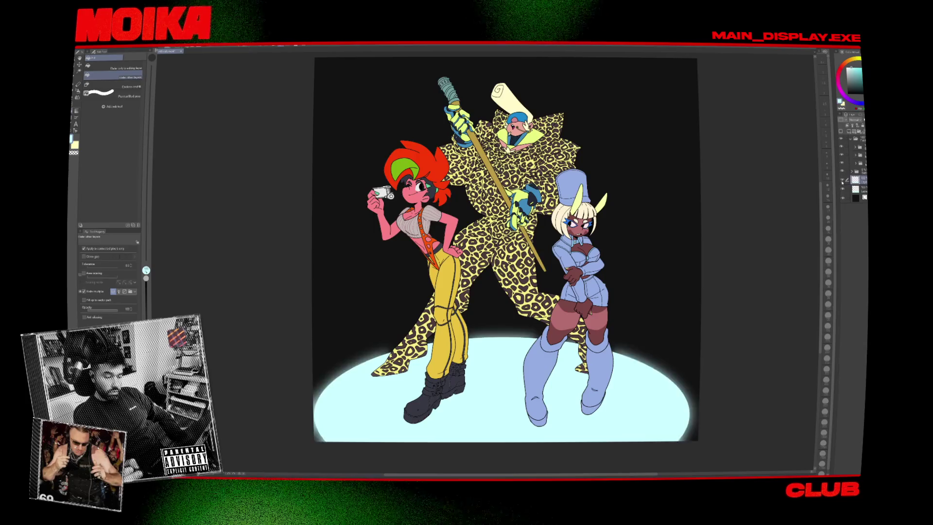
key(p)
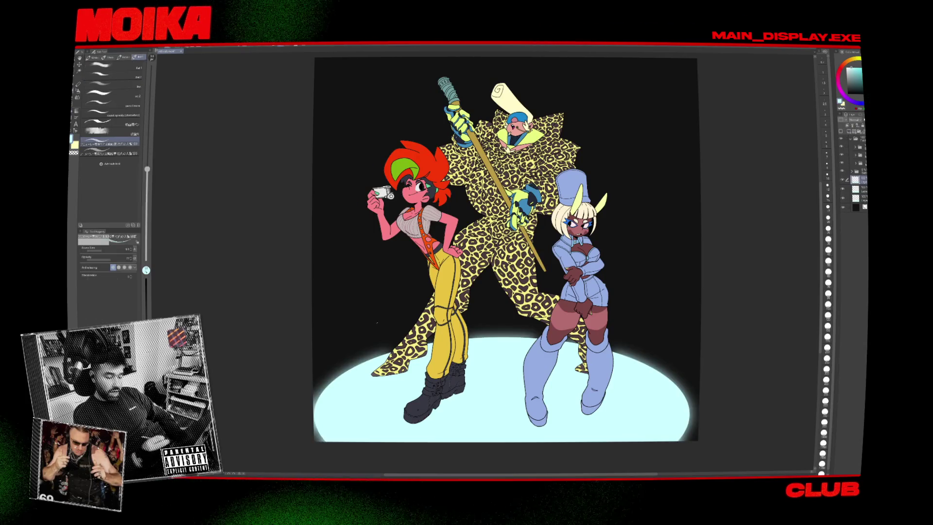
key(b)
drag(342, 304, 412, 419)
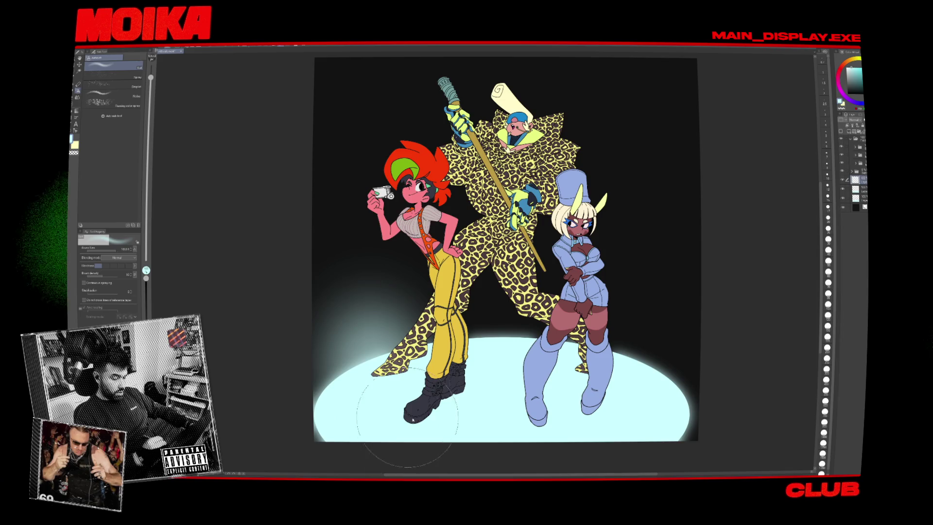
key(ctrl+z)
mouse_move(343, 326)
mouse_down()
mouse_move(329, 291)
mouse_move(384, 359)
mouse_move(389, 271)
mouse_move(422, 291)
mouse_move(486, 292)
mouse_move(520, 315)
mouse_move(605, 267)
mouse_move(658, 306)
mouse_move(690, 379)
mouse_move(694, 427)
mouse_up()
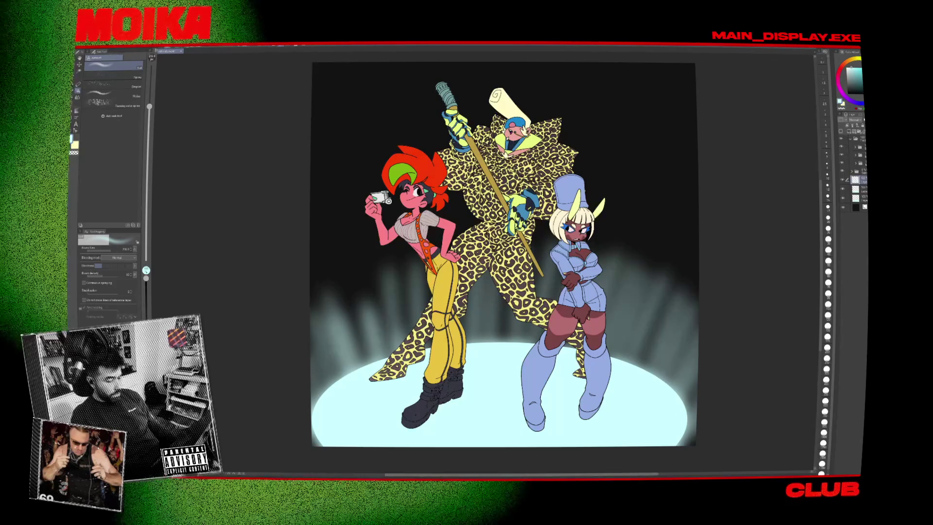
key(m)
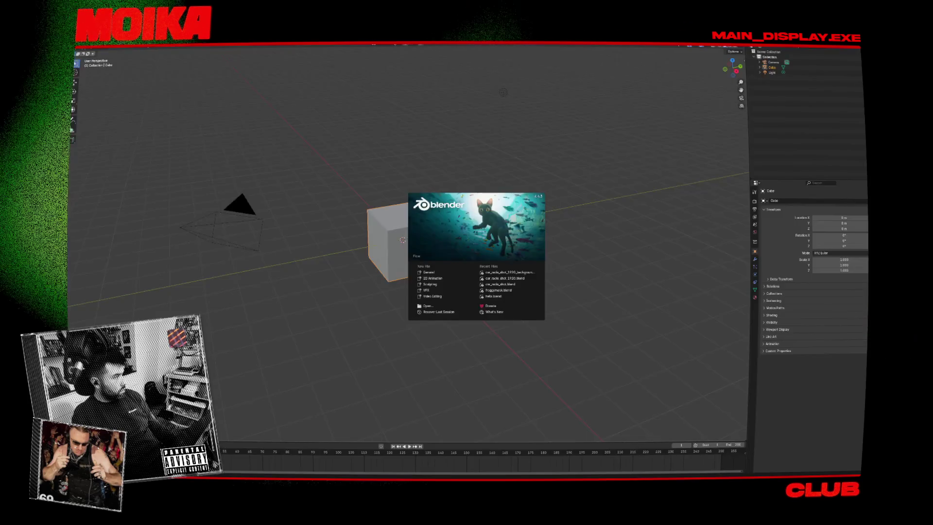
Close the splash screen, delete all default objects and switch to front view.
click(303, 116)
key(a)
key(Delete)
key(KP_1)
Import A.png from the FifthElement_Halloween folder as an image plane.
key(shift+a)
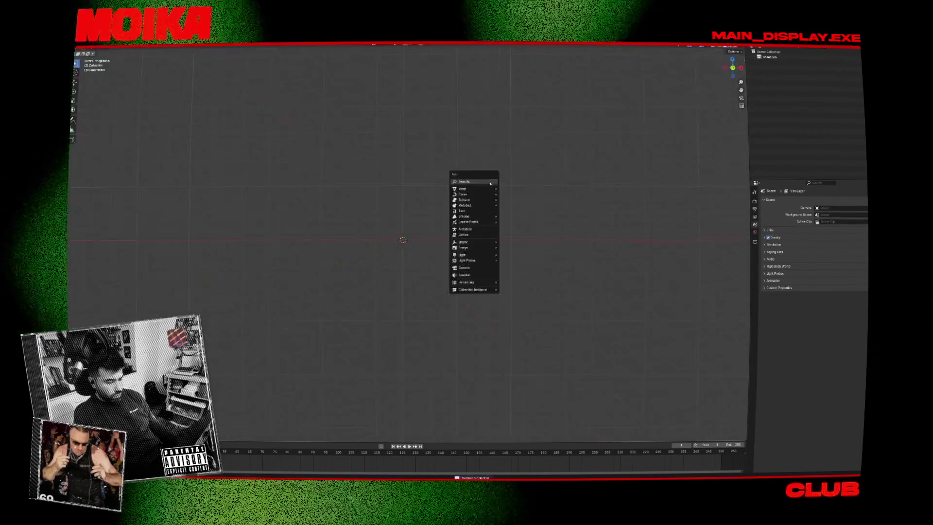
mouse_move(472, 248)
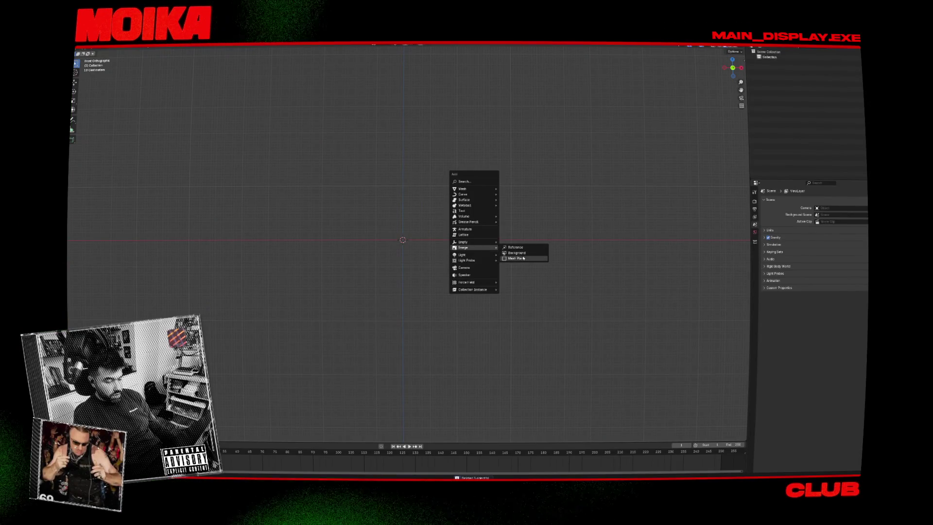
click(523, 258)
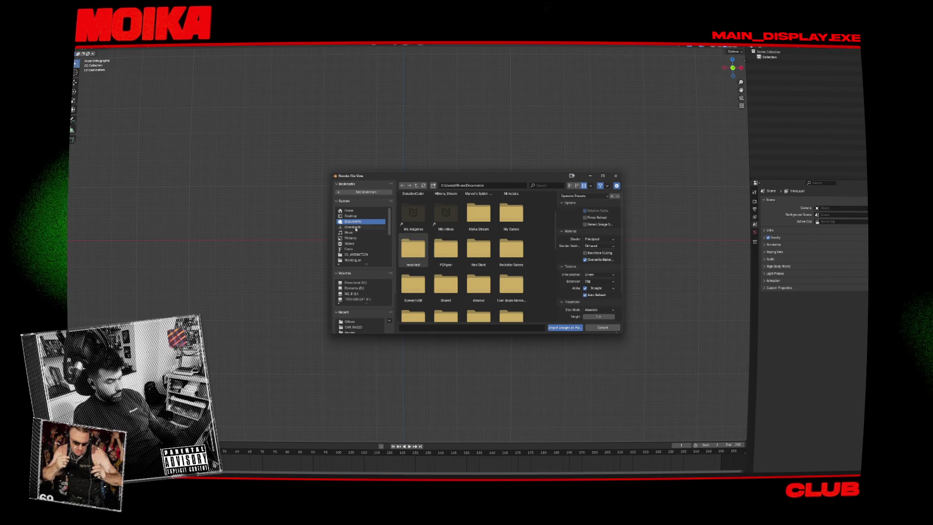
scroll(355, 230, down, 2)
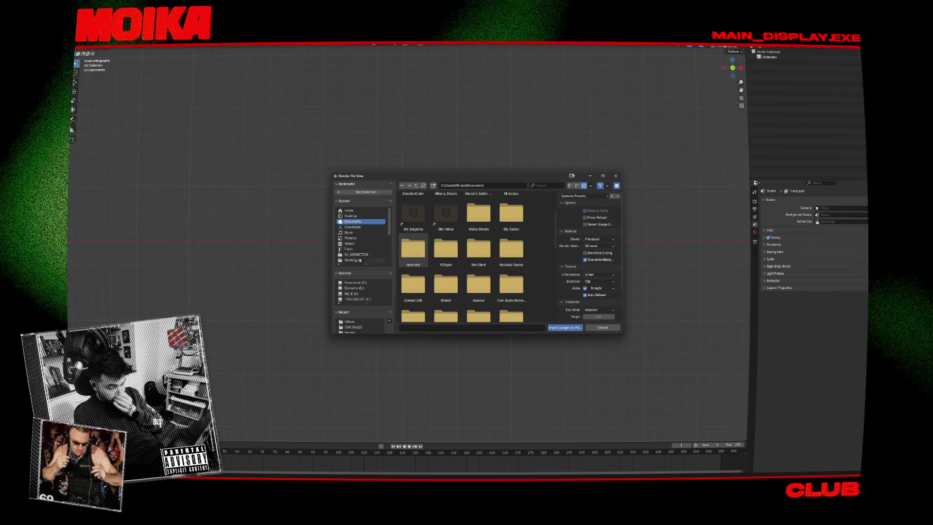
click(356, 254)
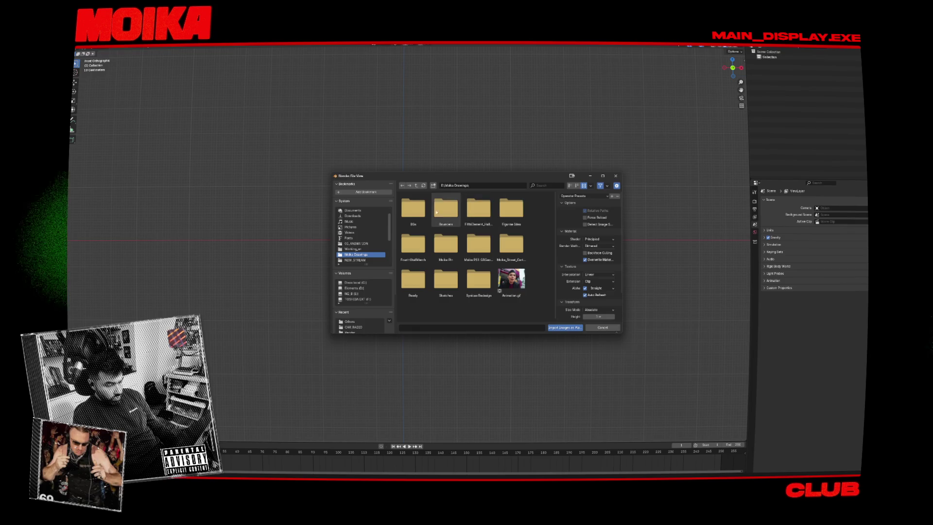
double_click(462, 215)
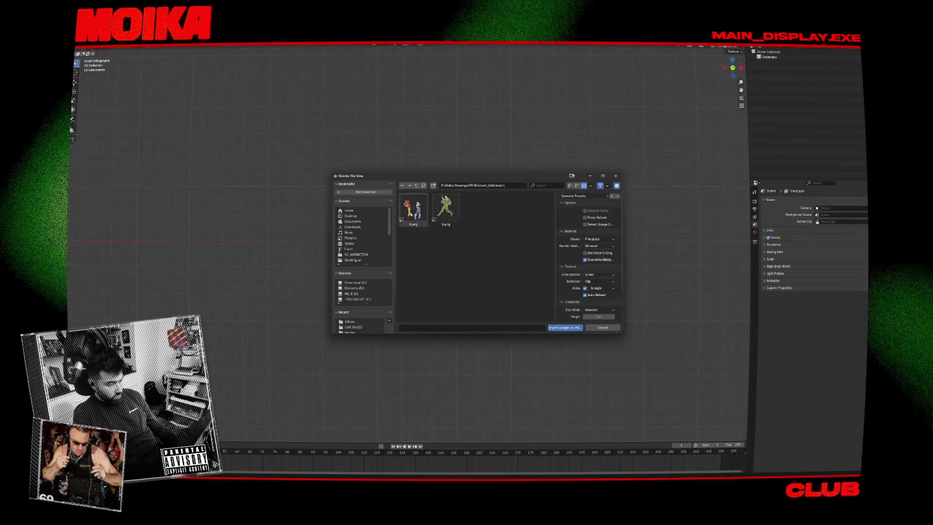
click(413, 209)
key(Return)
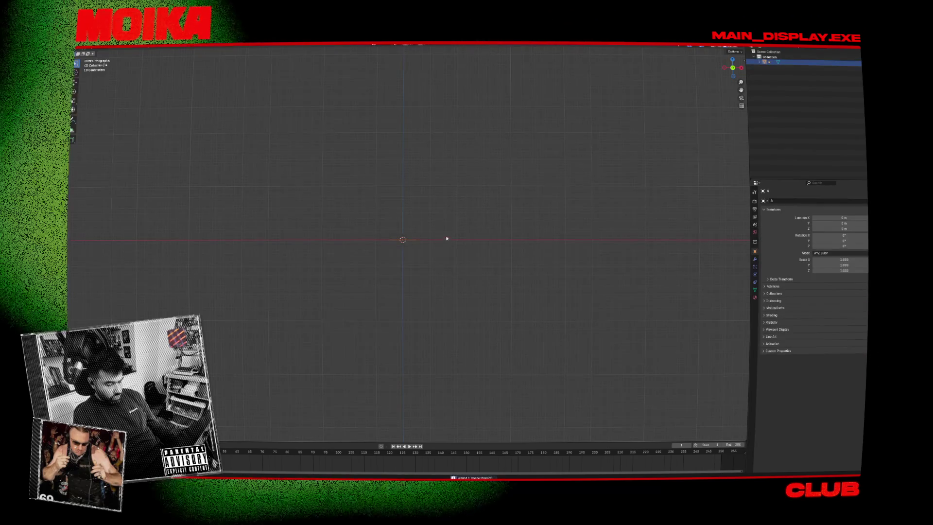
Import b.png as a second image plane.
key(shift+a)
mouse_move(456, 226)
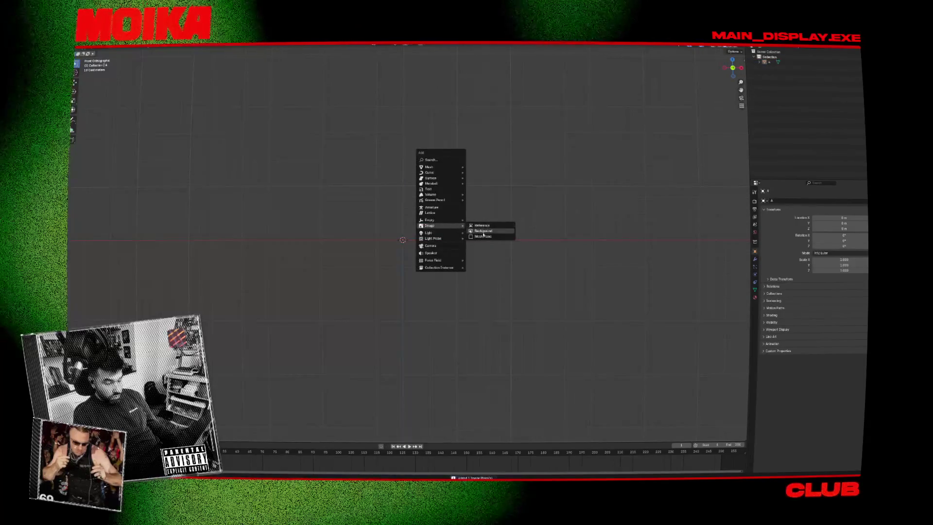
click(484, 237)
double_click(443, 209)
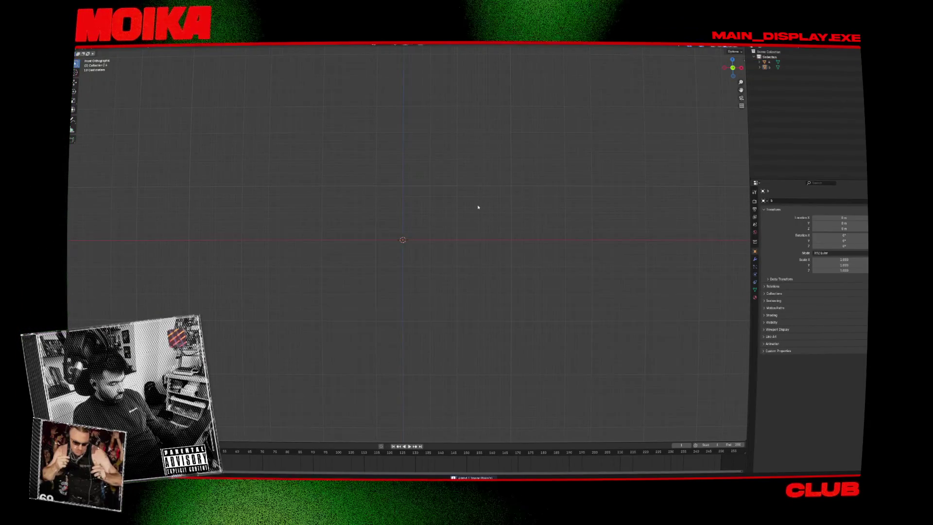
Scale the plane up to about 7.86.
key(a)
key(r)
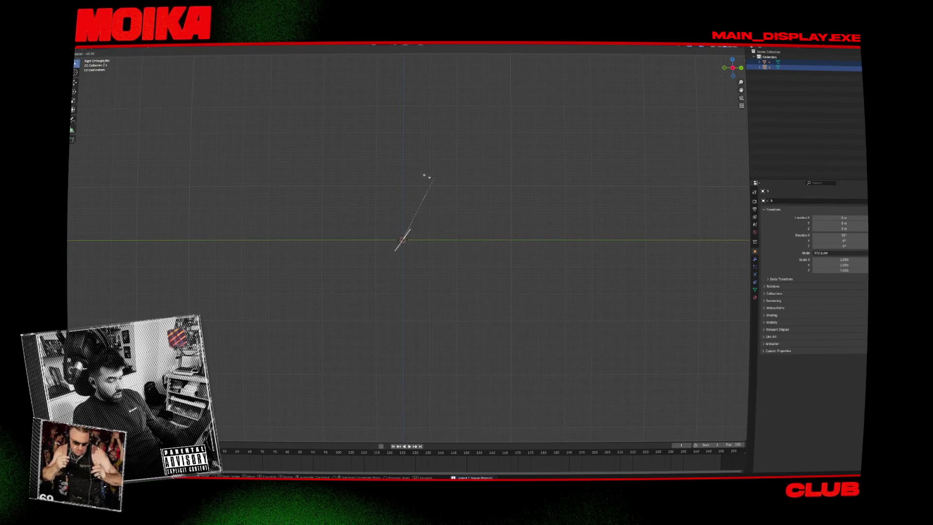
key(Escape)
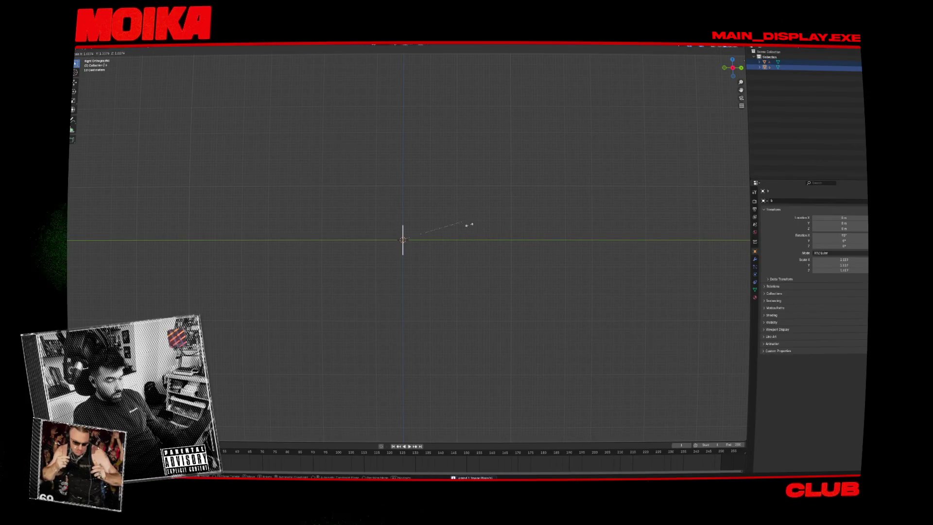
key(s)
click(457, 254)
key(s)
click(486, 277)
Raise the plane straight up along Z in front view, then deselect it.
key(KP_1)
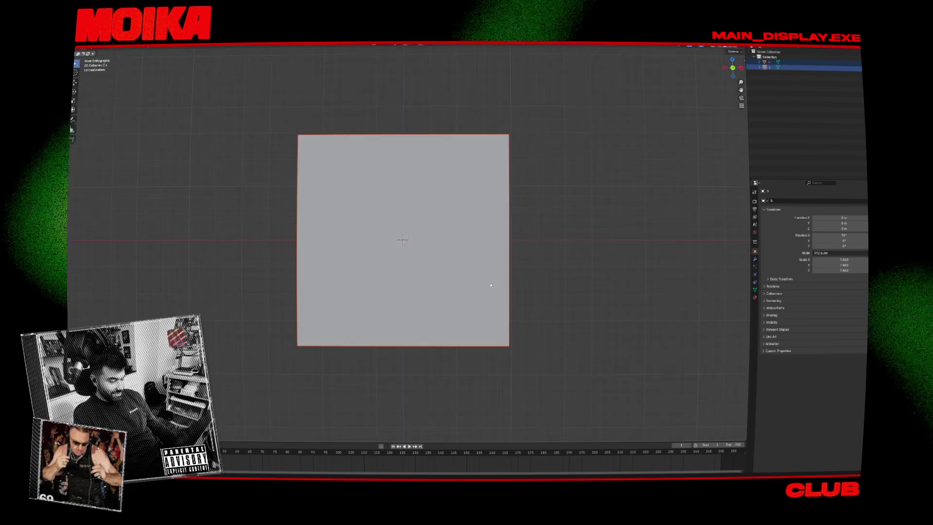
key(g)
key(z)
click(512, 182)
right_click(515, 186)
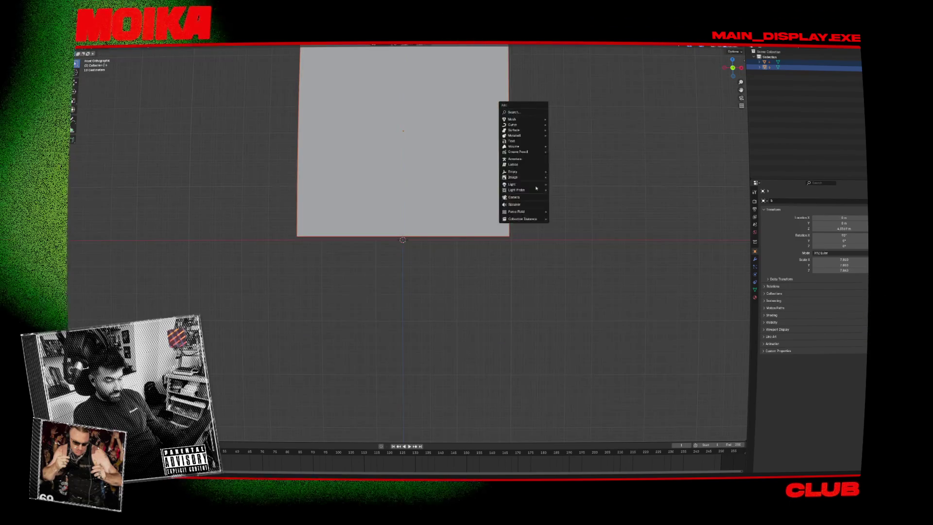
key(Escape)
click(515, 187)
Add a camera and move it up and to the left in side view.
key(shift+a)
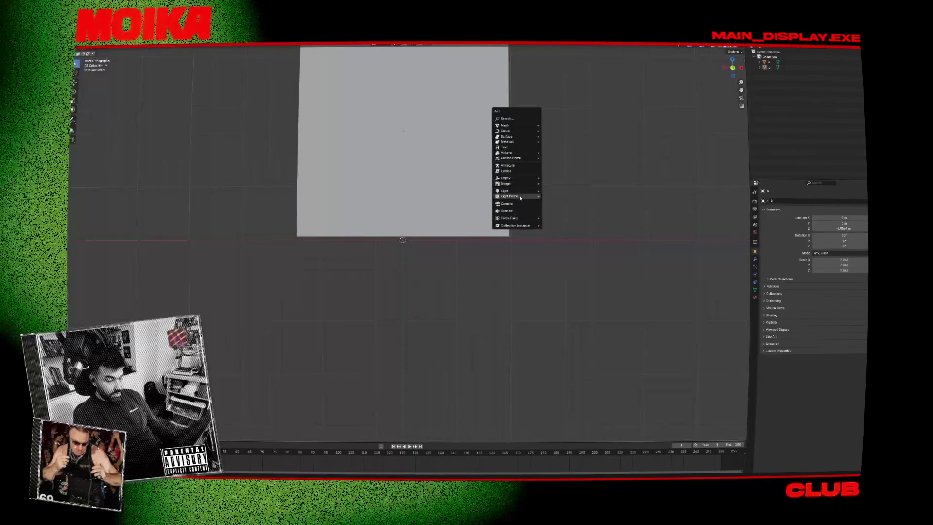
click(506, 204)
key(KP_3)
key(g)
click(337, 155)
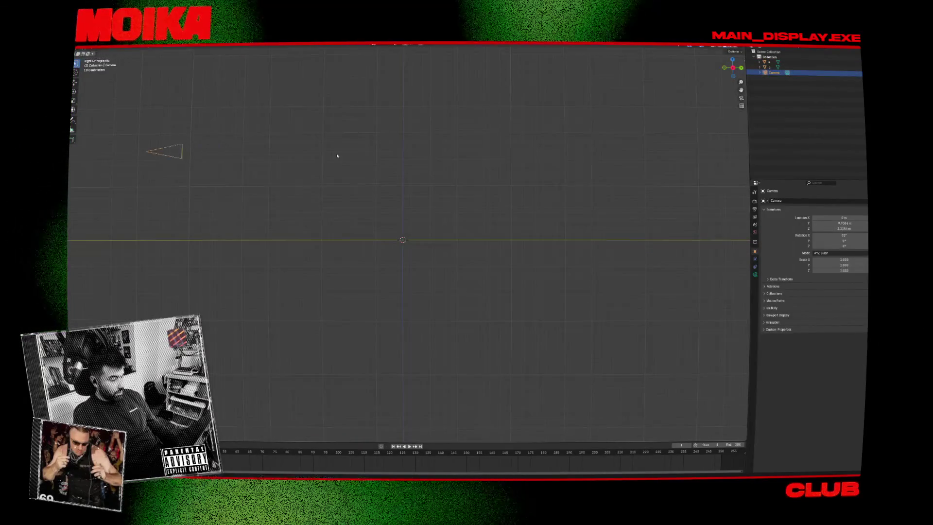
Split the viewport, show the camera view in the new area, and reposition plane A.
key(n)
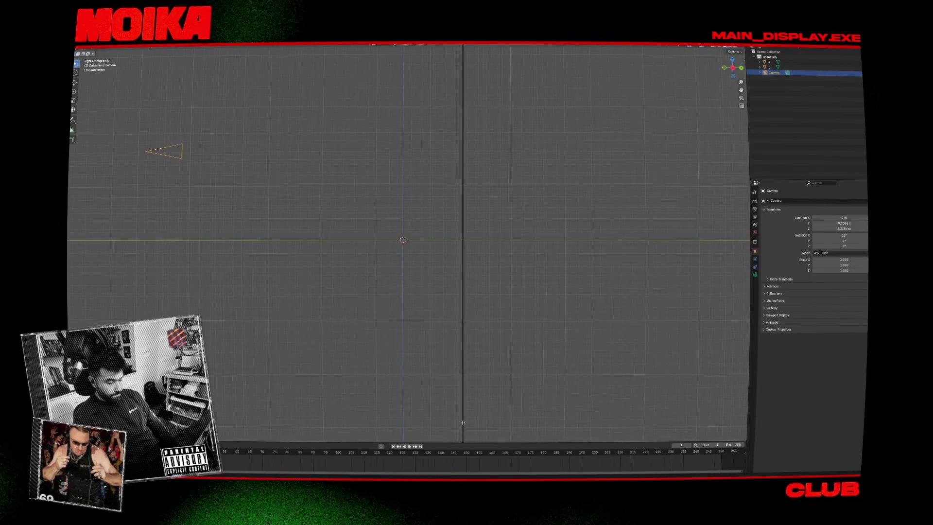
drag(463, 422, 403, 422)
key(KP_0)
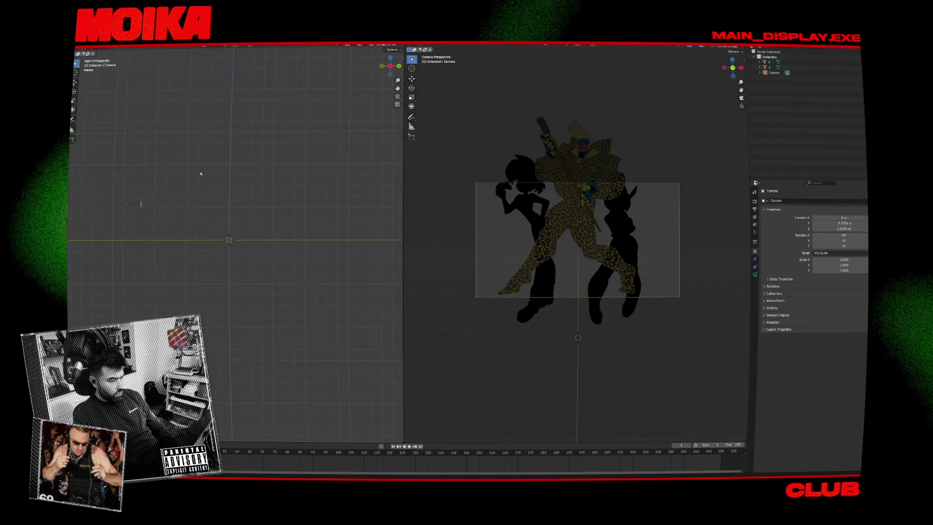
drag(202, 172, 210, 187)
click(230, 189)
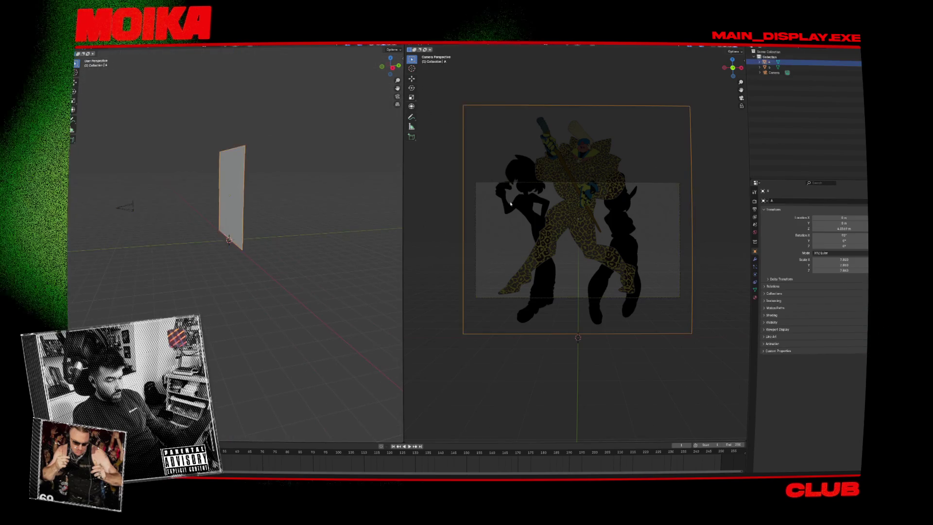
key(KP_3)
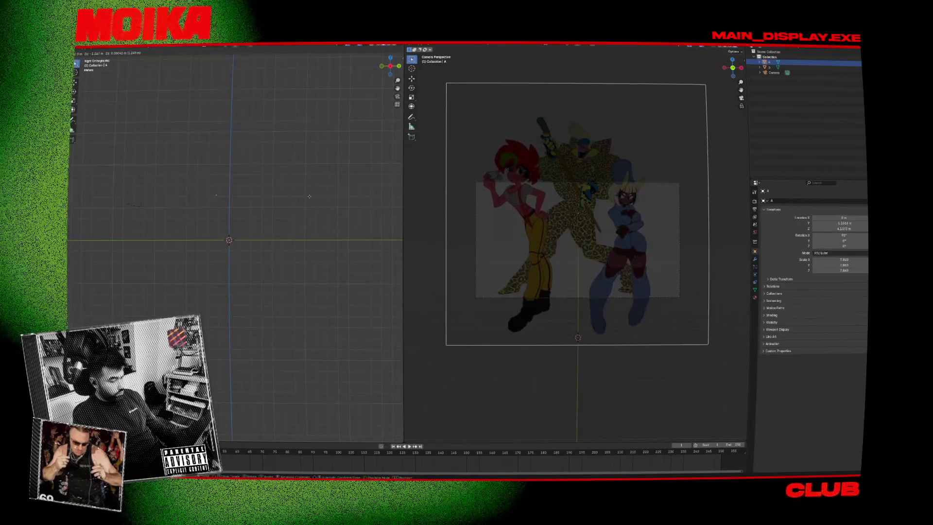
click(217, 195)
Set the output resolution to 1080×1920 portrait.
click(755, 202)
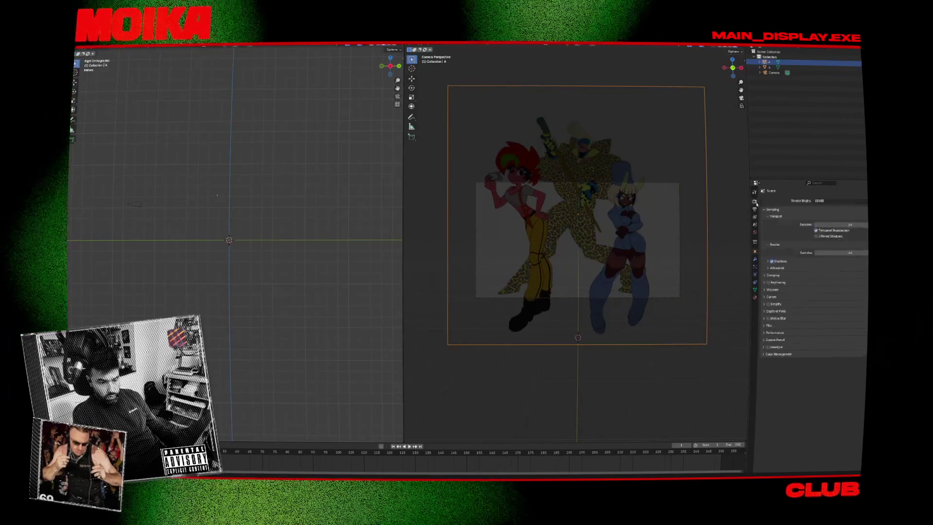
click(756, 209)
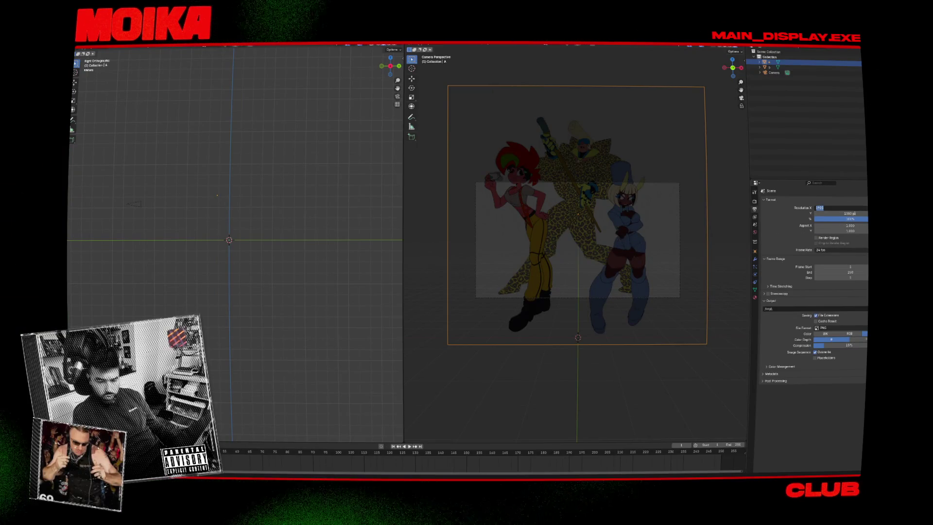
text(1080)
key(Return)
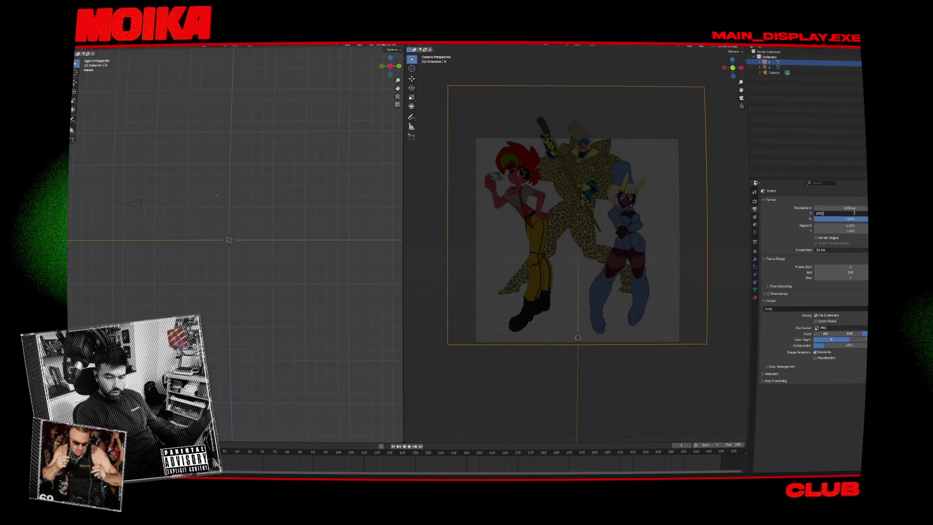
key(Return)
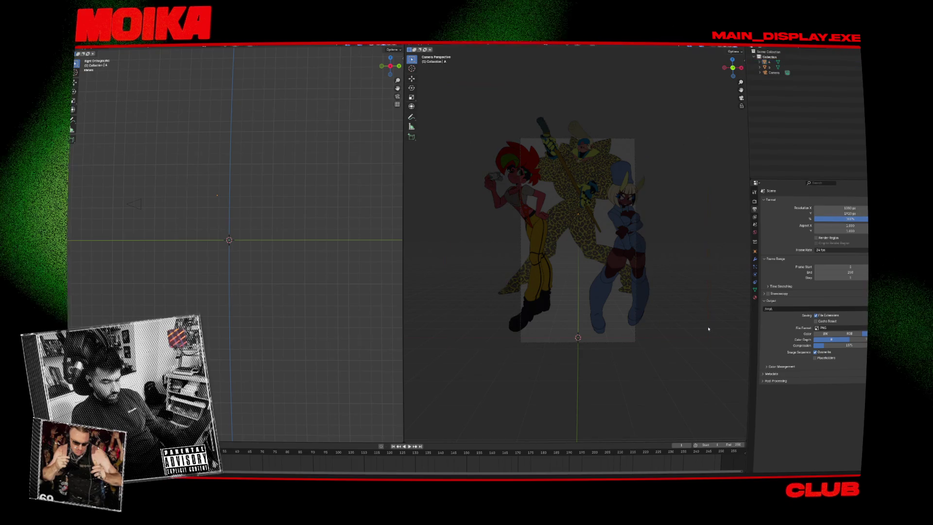
Scale and move the camera so it frames all the character planes.
key(s)
click(438, 298)
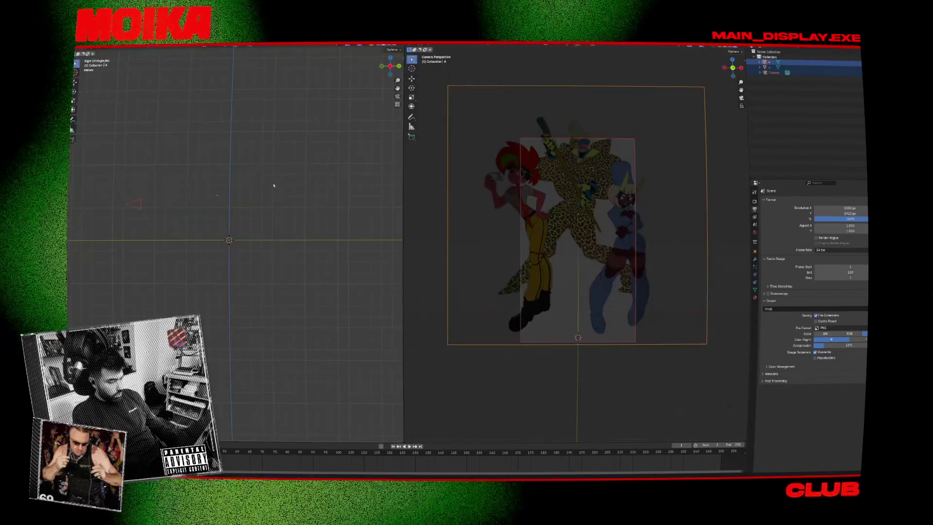
click(152, 200)
key(g)
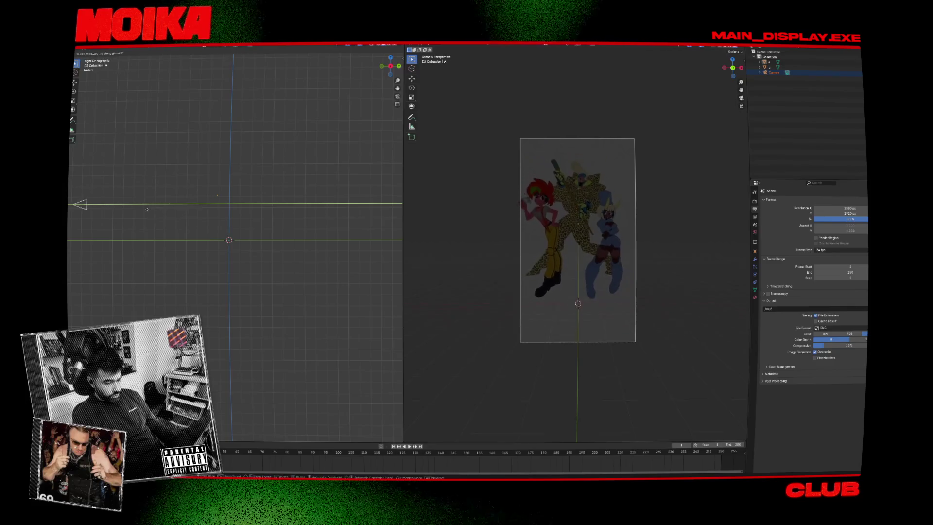
click(226, 249)
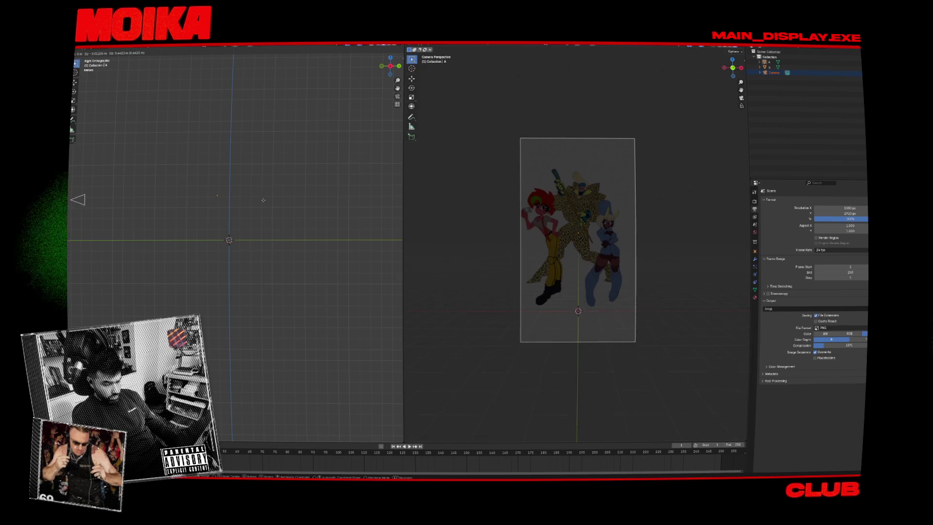
click(273, 233)
key(g)
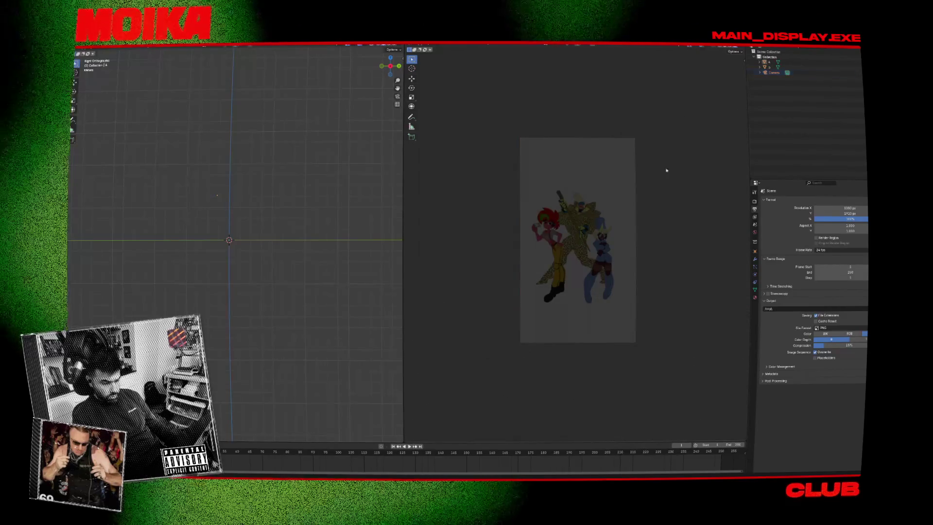
key(Home)
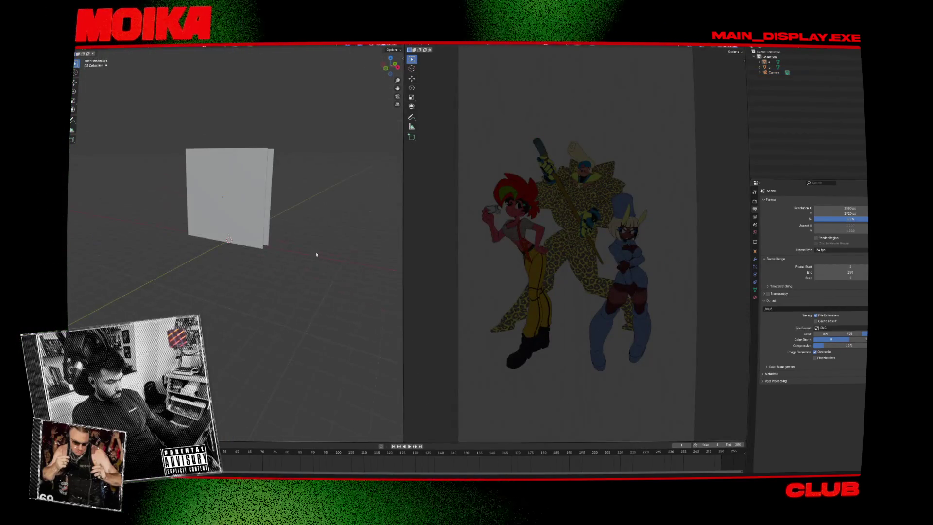
Place the second character plane beside the first, enlarge it, and raise it slightly along Z.
drag(220, 212, 250, 211)
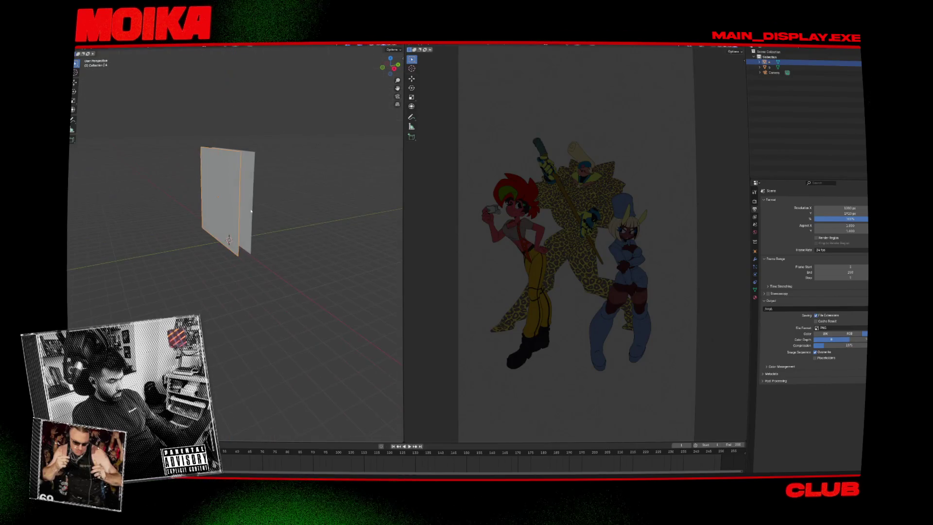
click(296, 209)
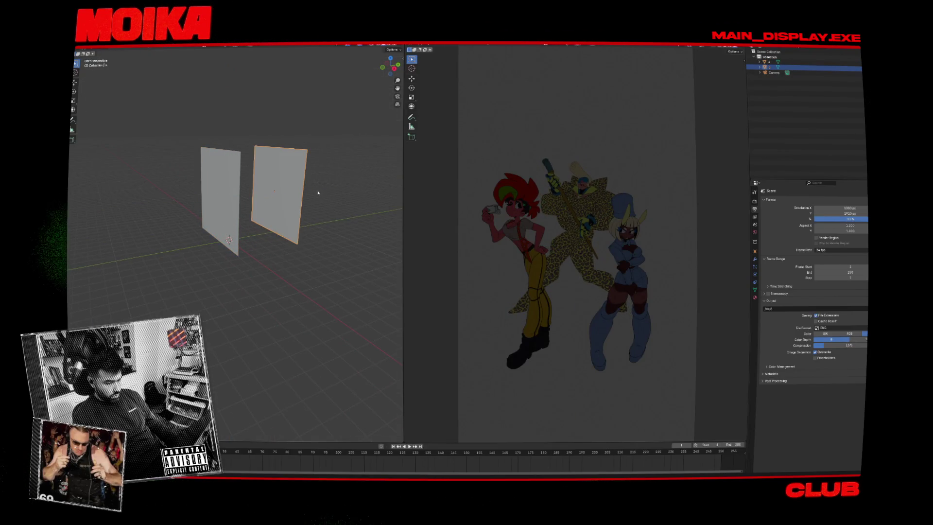
key(s)
click(332, 183)
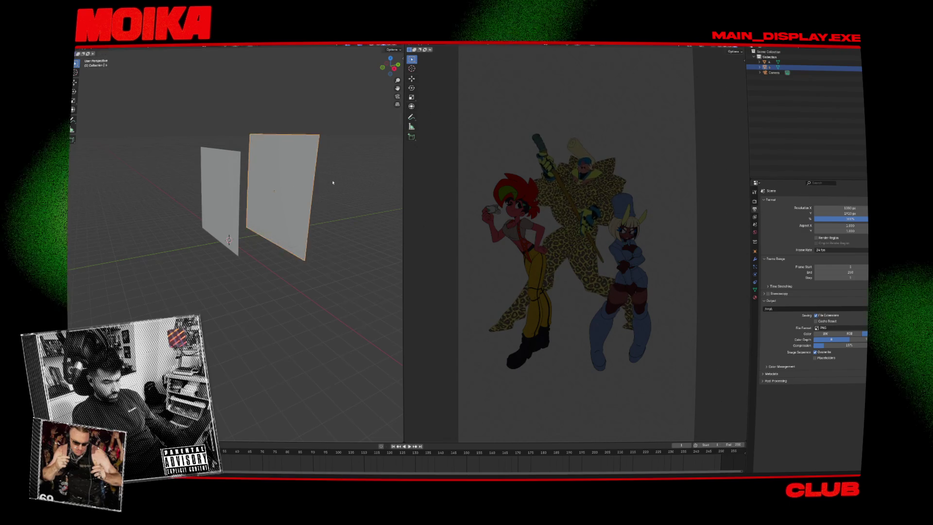
key(KP_1)
key(g)
key(z)
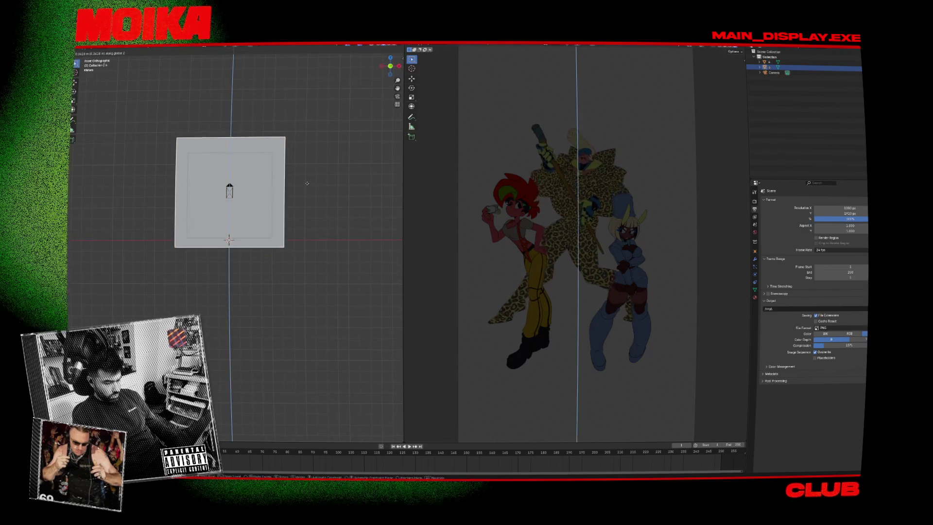
click(309, 183)
Add a mesh plane, scale it into a large floor, and slide it along Y.
key(shift+a)
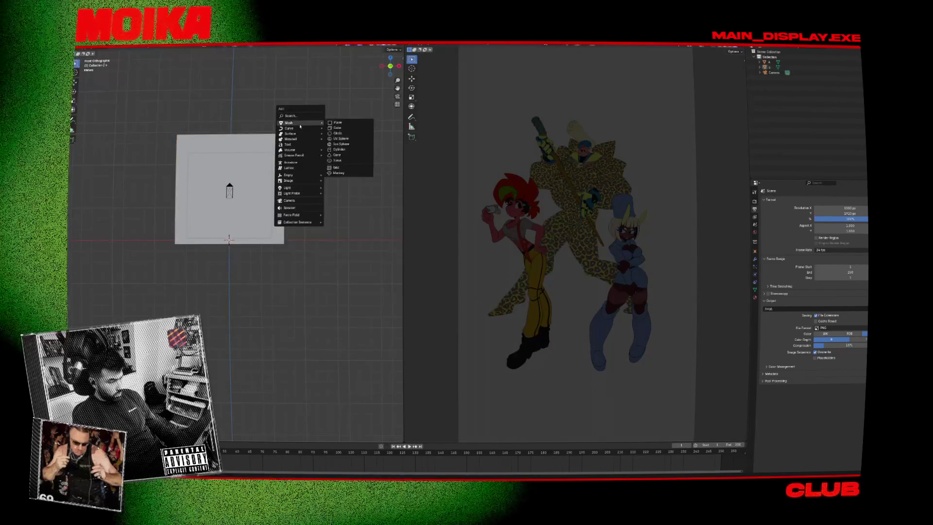
mouse_move(301, 123)
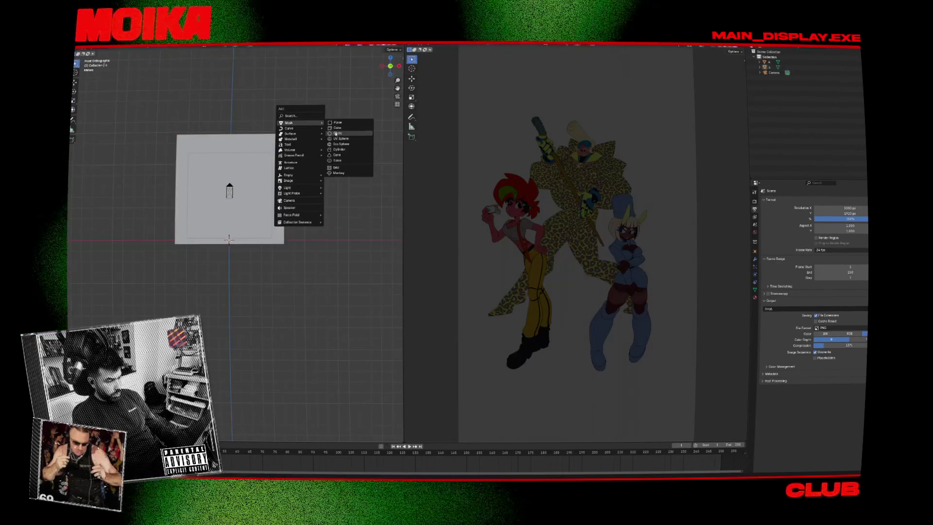
click(337, 122)
key(KP_3)
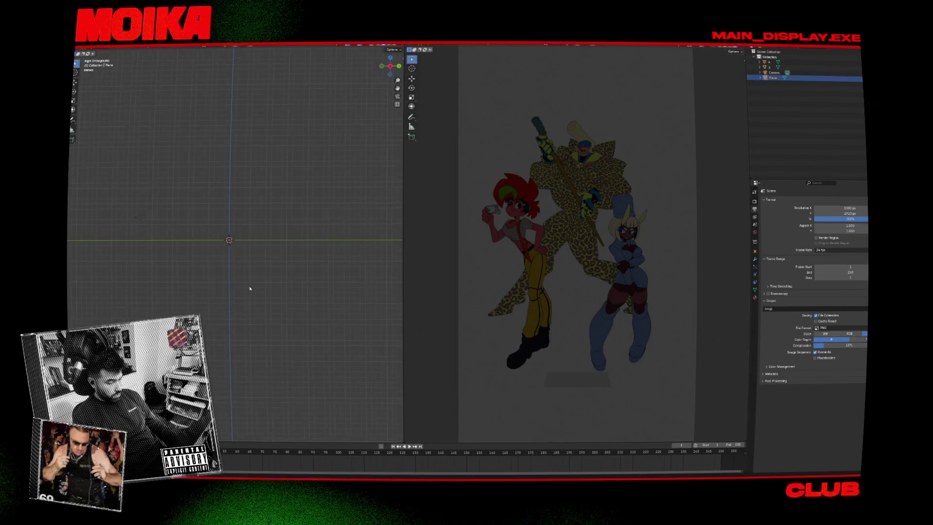
key(s)
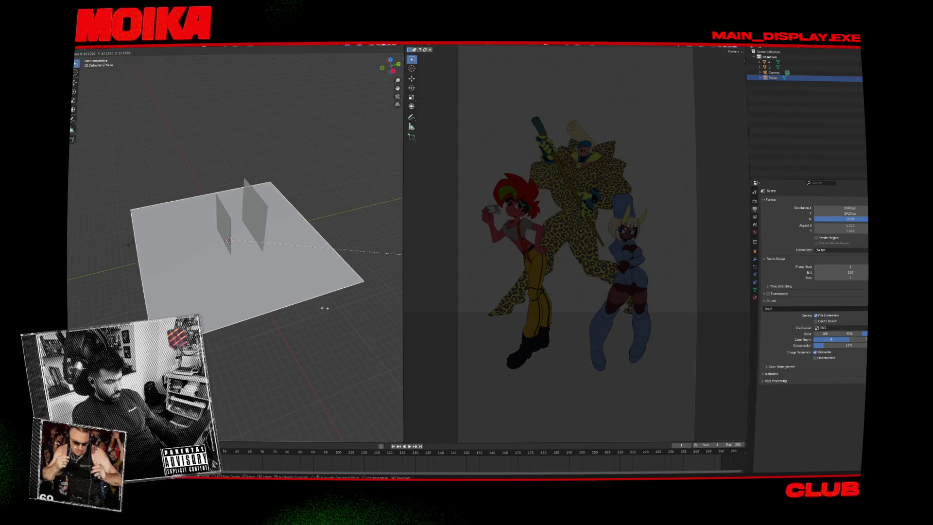
key(g)
key(y)
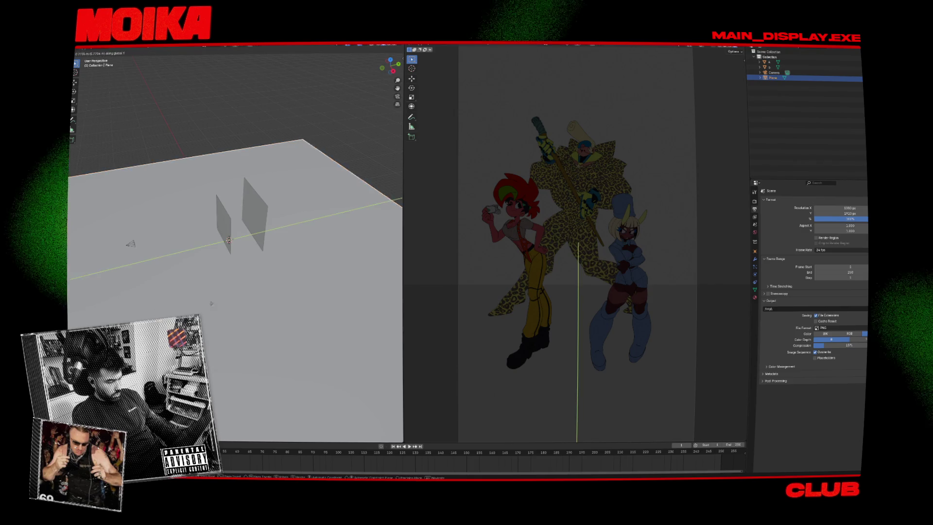
click(304, 294)
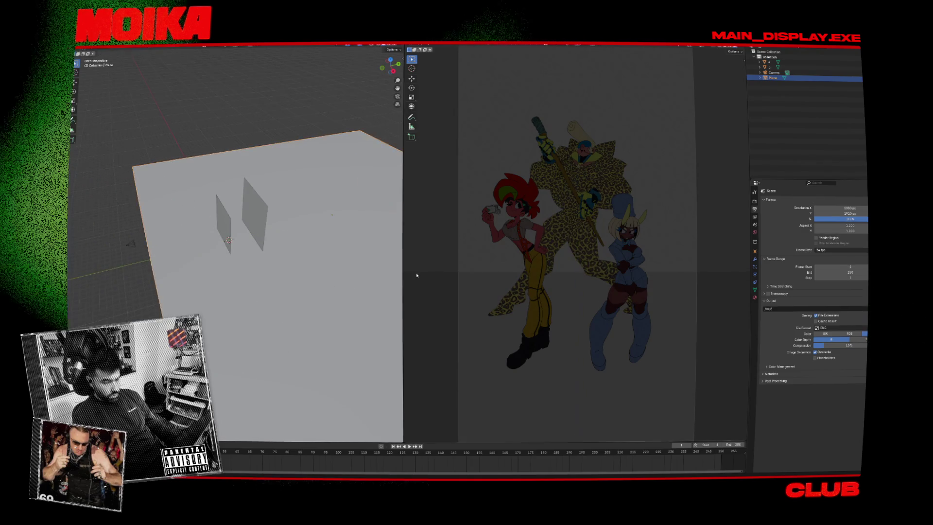
Check the floor from the front view and bring up the world settings.
drag(304, 294, 312, 233)
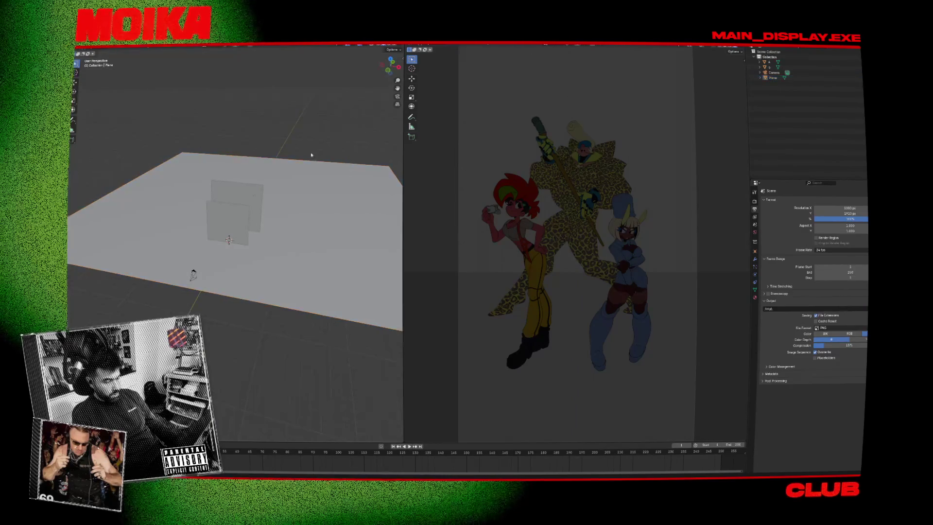
key(KP_1)
click(742, 47)
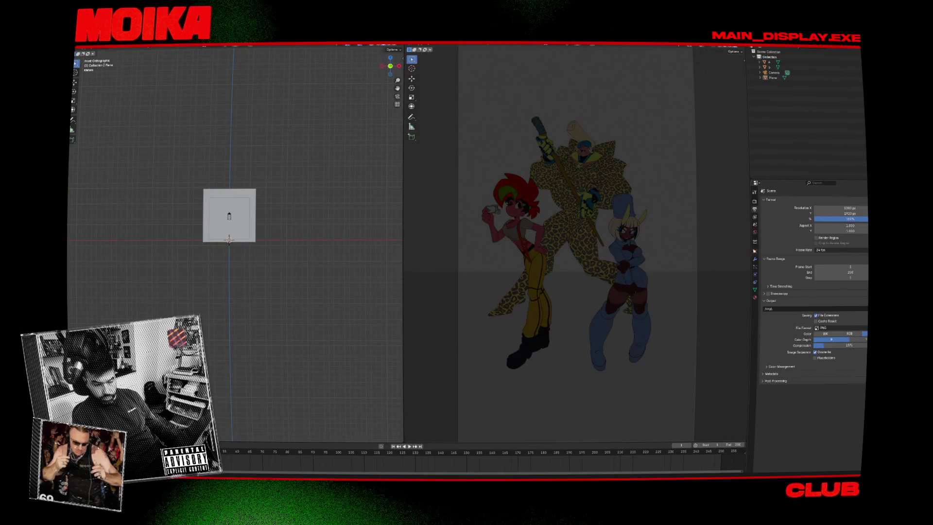
click(755, 233)
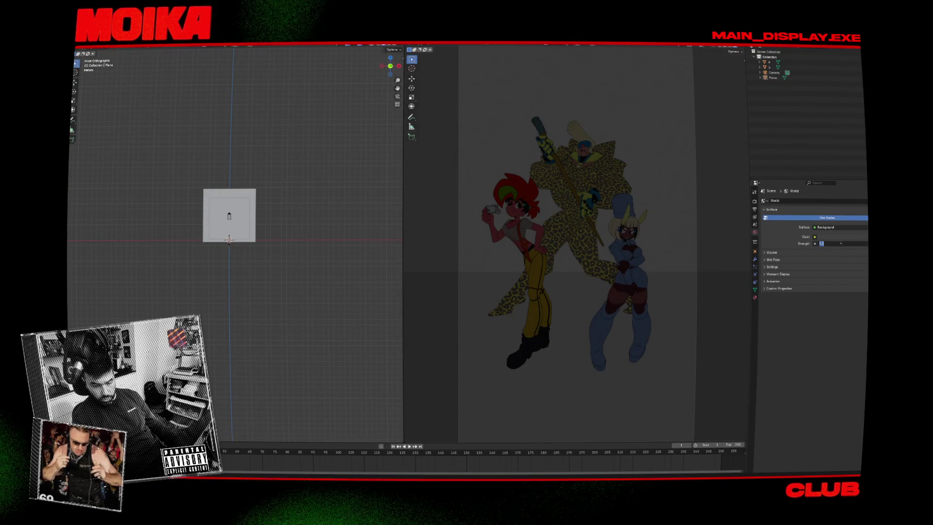
Set the world colour to black, keeping the world strength at 1.
drag(837, 241, 797, 241)
key(ctrl+z)
click(840, 236)
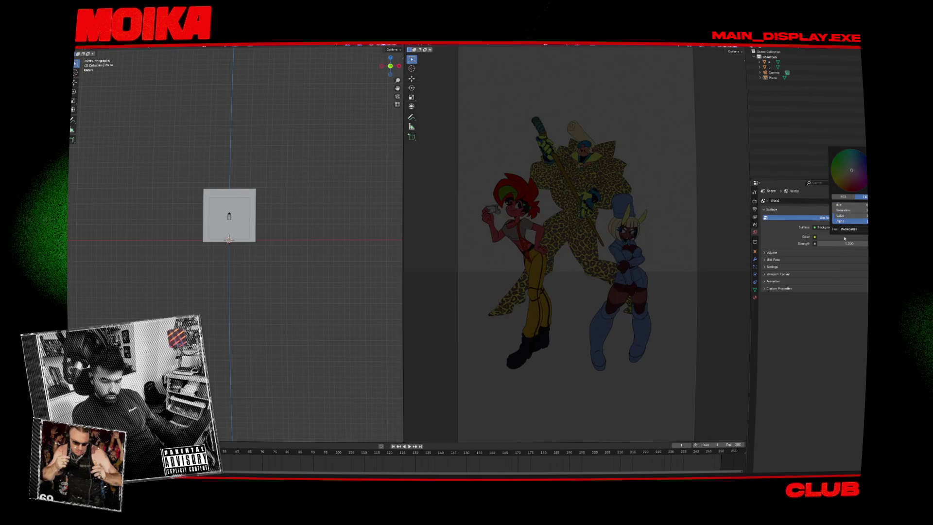
drag(864, 170, 864, 229)
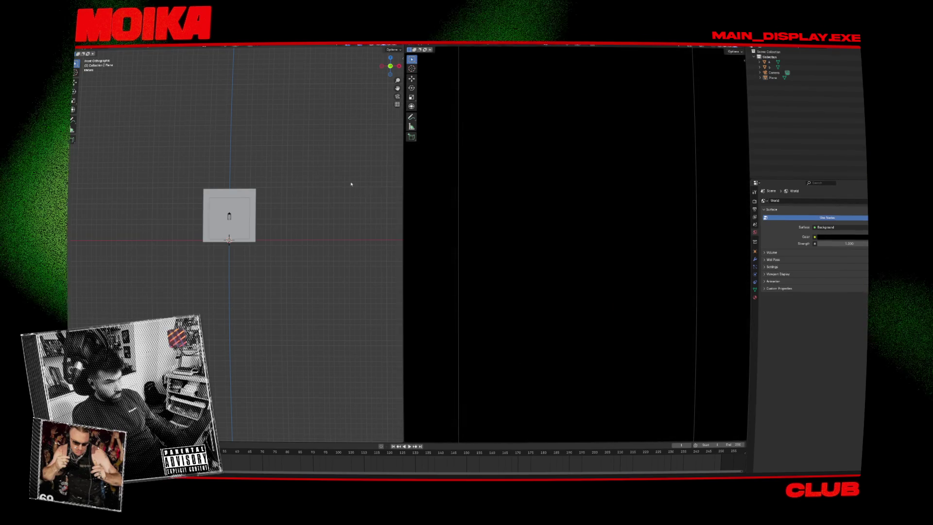
Save the .blend under a new name ending 'ent_light.blend' in Working_on/FifthElement_Halloween.
key(ctrl+s)
click(416, 185)
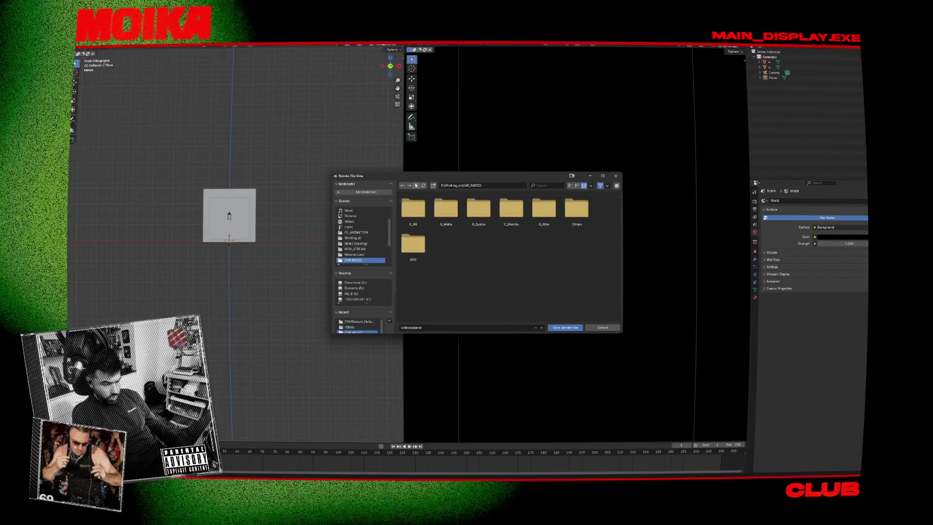
scroll(364, 243, down, 3)
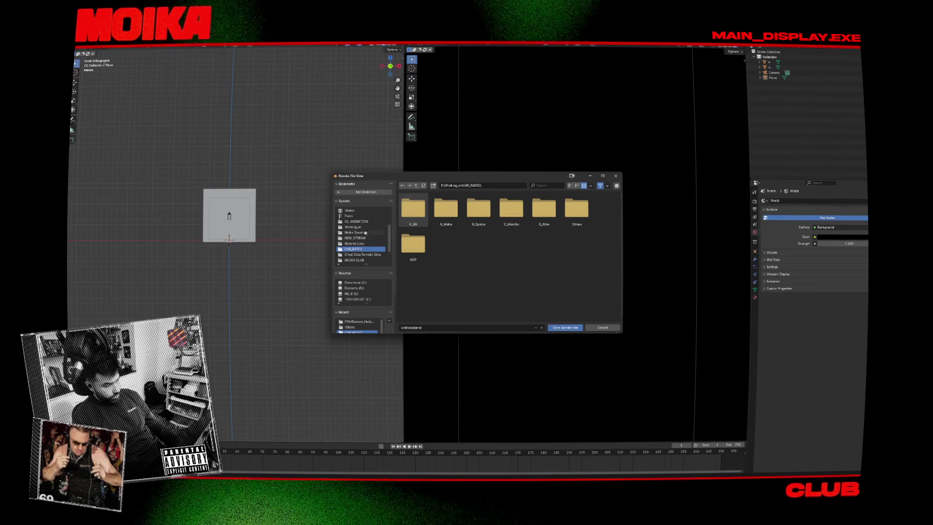
click(363, 228)
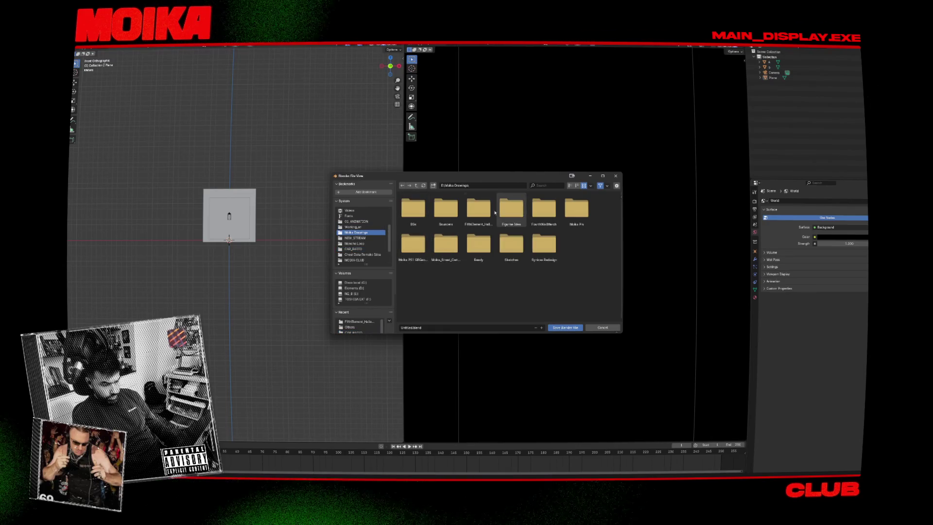
double_click(489, 211)
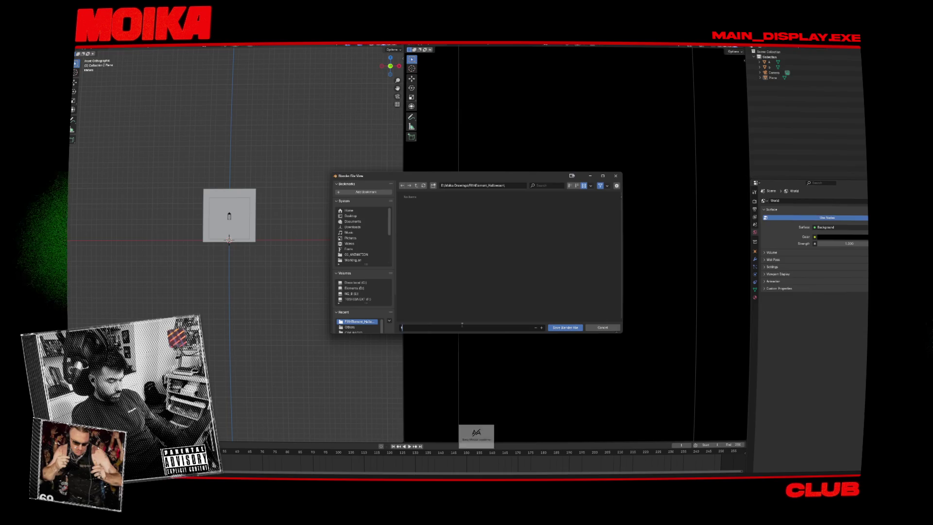
key(BackSpace)
key(BackSpace)
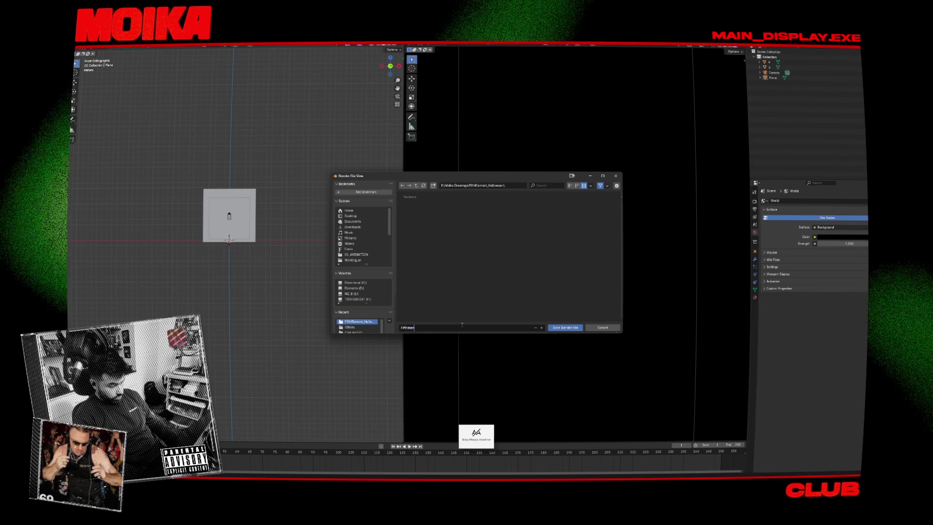
text(ent_light.blend)
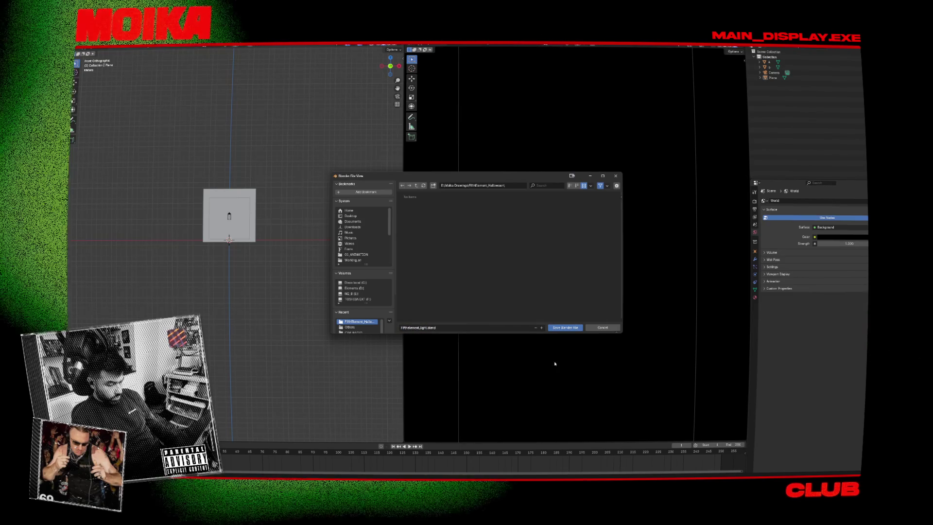
click(567, 332)
drag(313, 213, 316, 210)
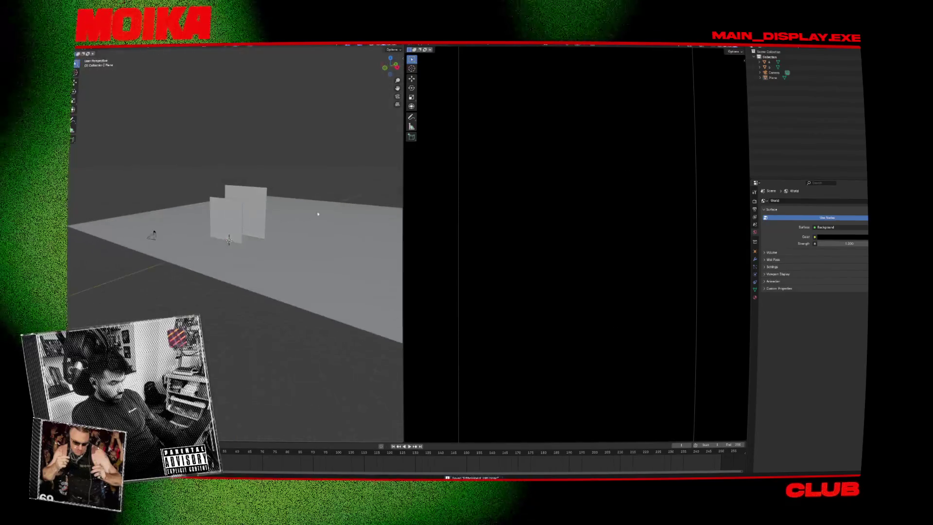
Add a spot light and rotate and move it to aim at the character planes.
key(shift+a)
mouse_move(291, 226)
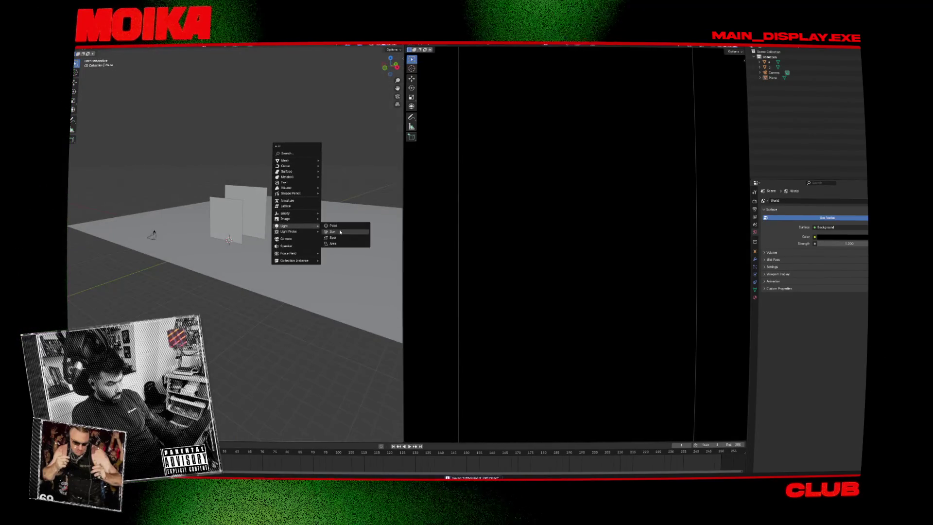
click(325, 234)
key(KP_3)
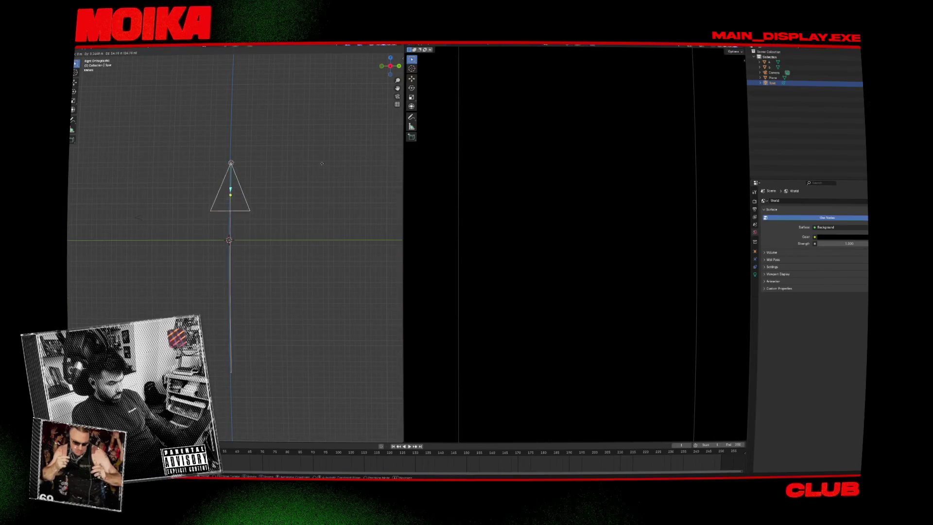
drag(225, 132, 252, 152)
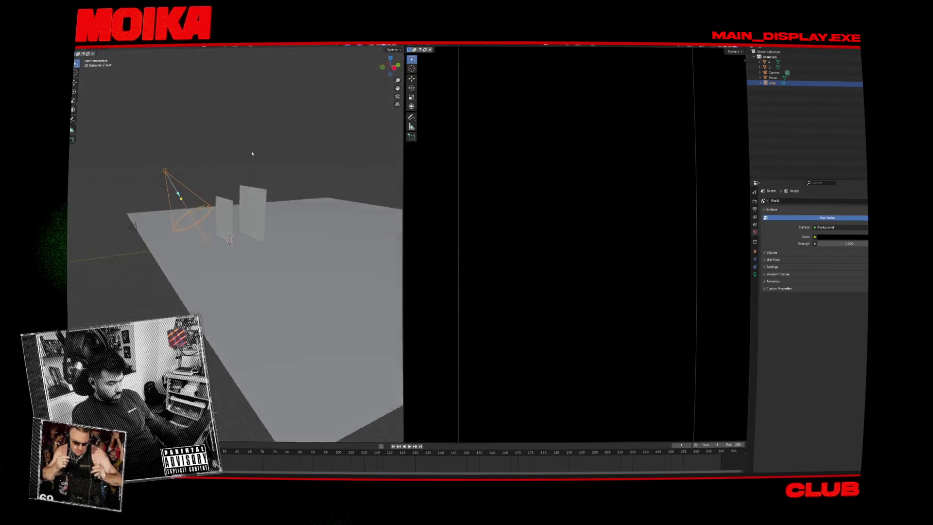
key(KP_3)
key(r)
click(270, 135)
key(g)
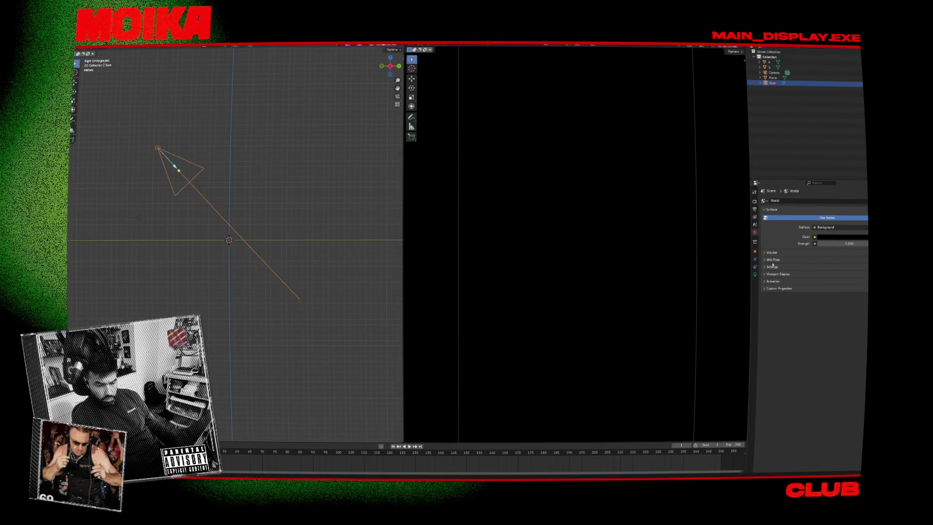
Raise the spot light's power to about 883 W and select character plane A.
click(759, 273)
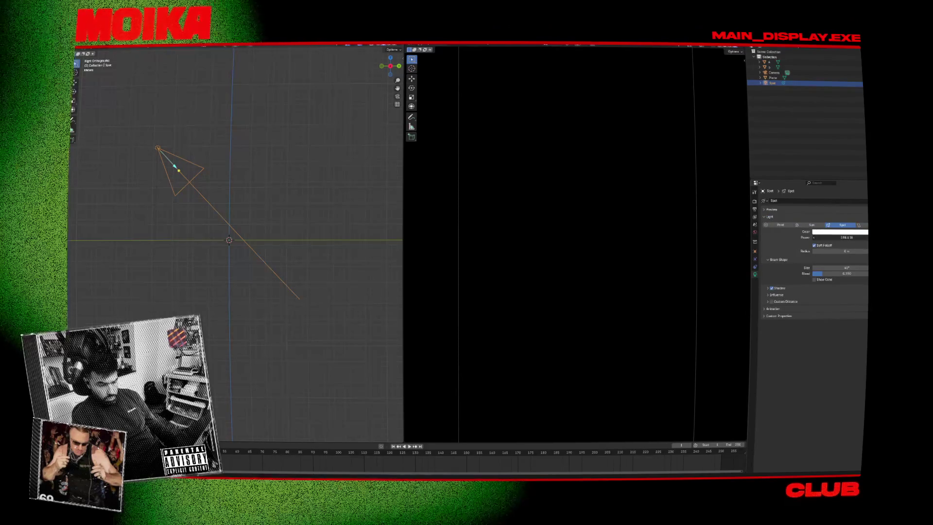
drag(840, 237, 869, 237)
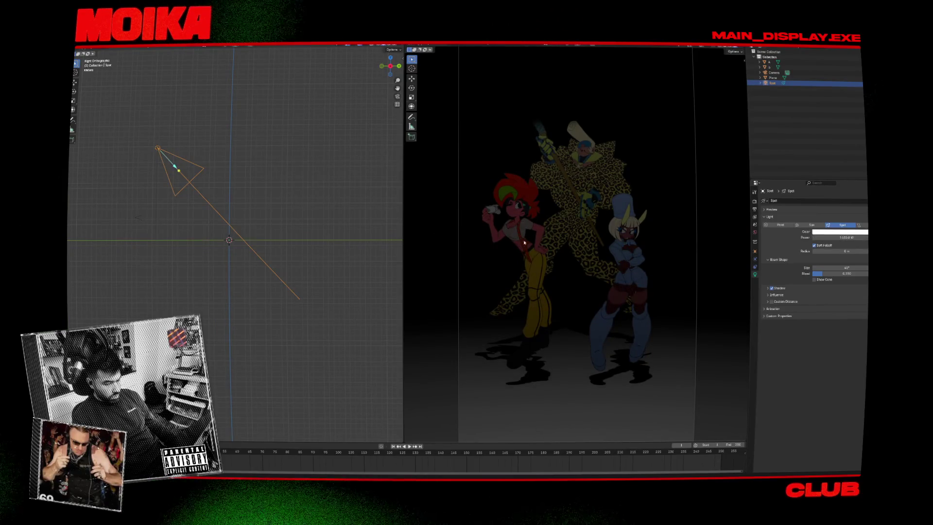
click(223, 218)
key(KP_1)
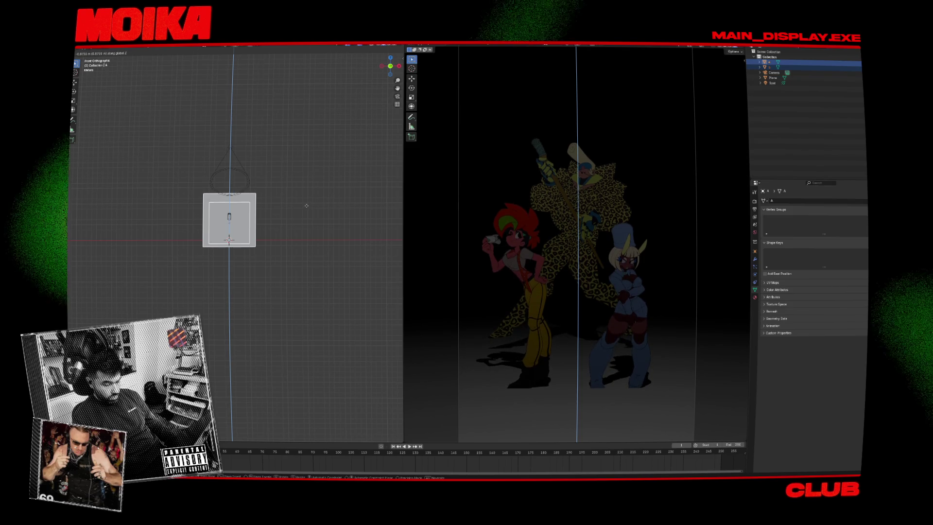
Move character planes A and b vertically to new heights.
click(306, 206)
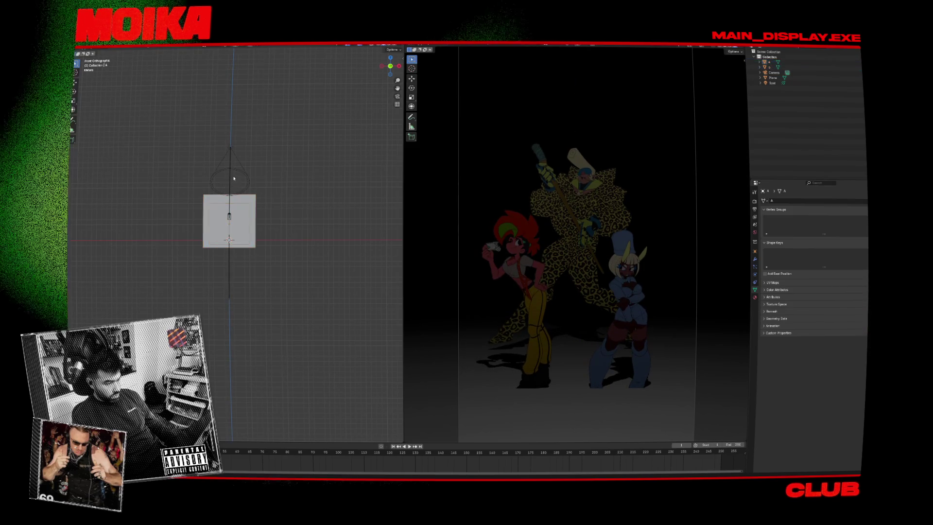
click(234, 175)
drag(287, 175, 271, 203)
scroll(270, 202, up, 2)
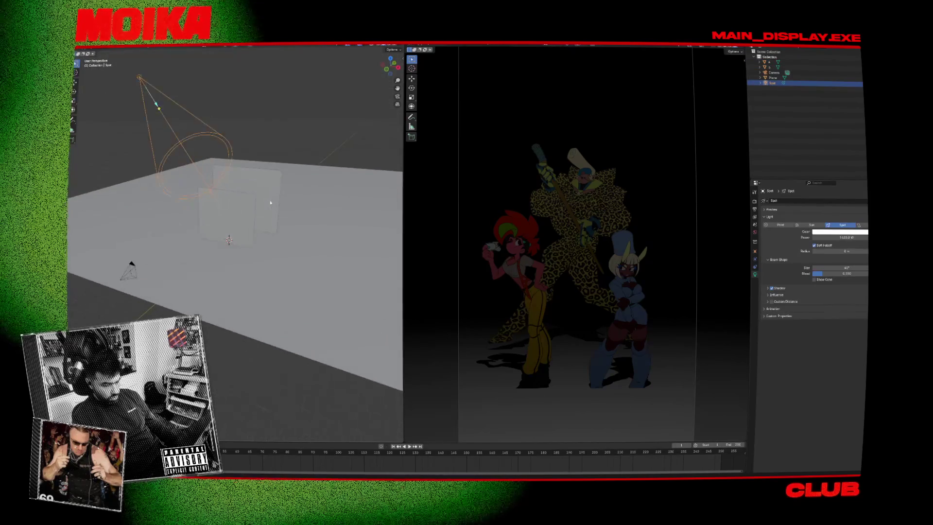
click(253, 204)
key(KP_1)
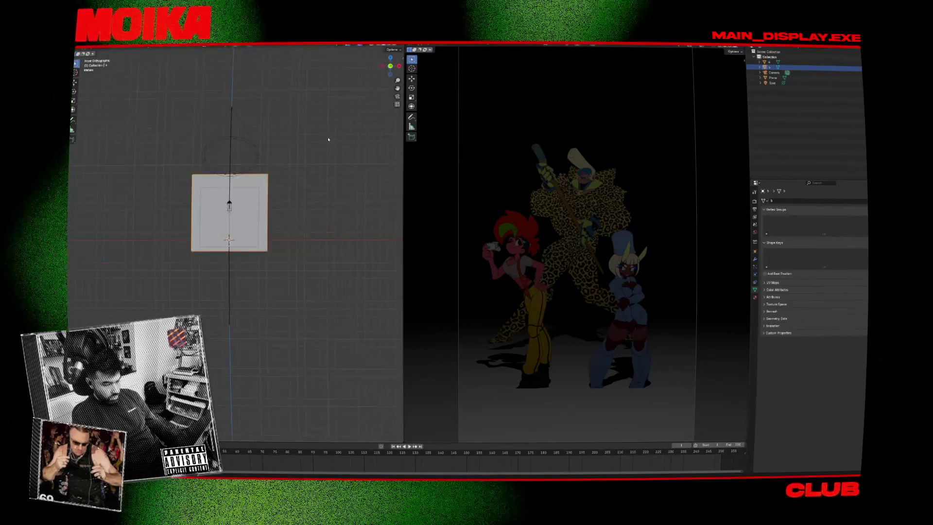
key(z)
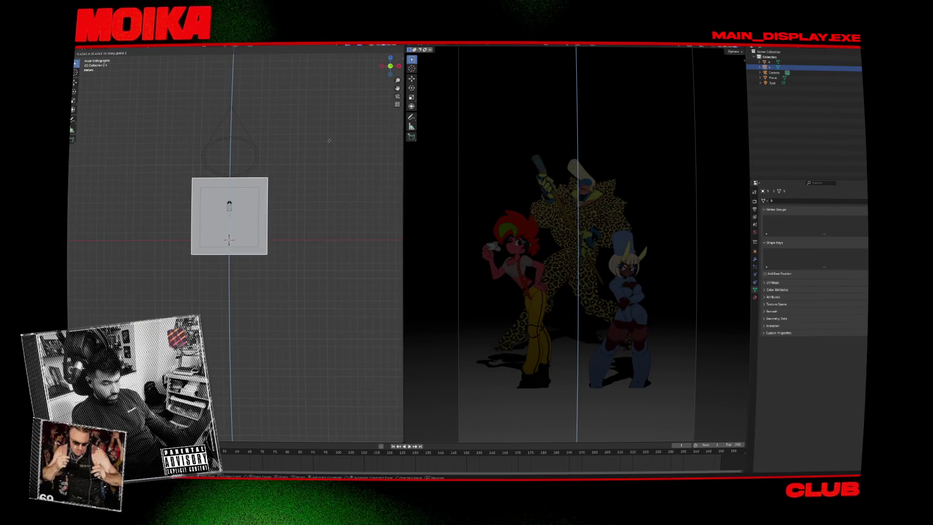
click(321, 147)
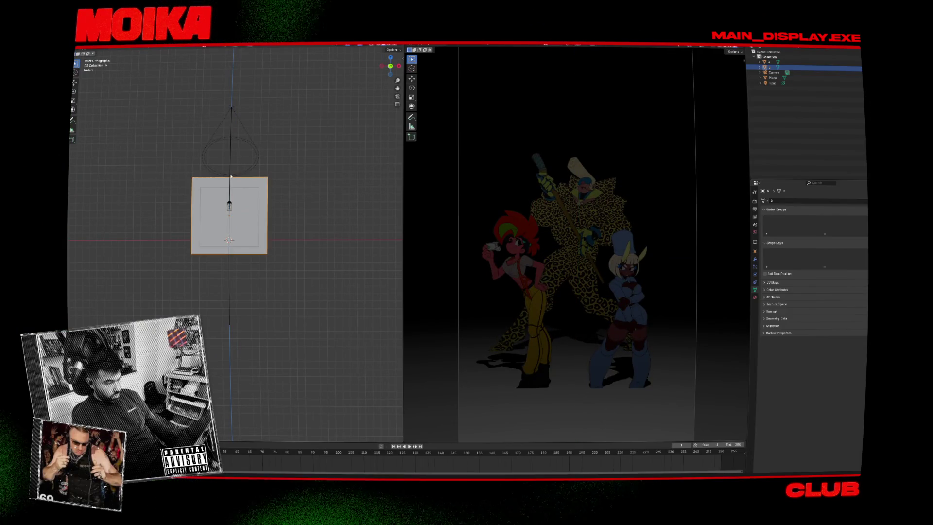
Raise the camera along Z and tilt it slightly.
click(231, 176)
key(KP_3)
key(z)
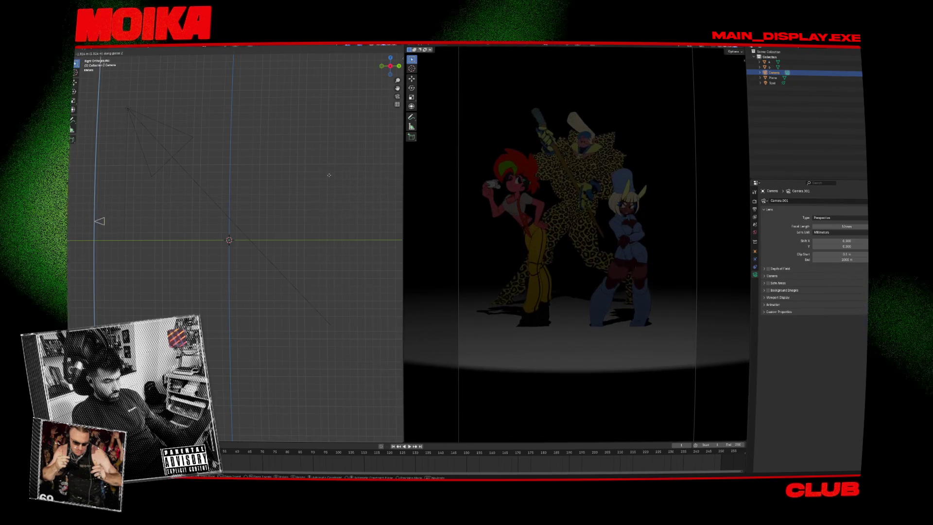
click(329, 172)
key(r)
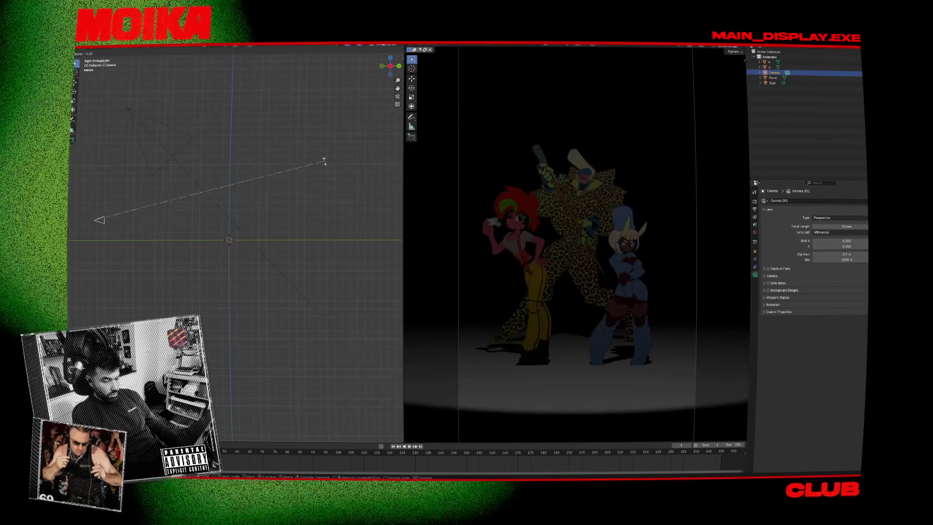
Readjust plane b's height, then give the spot light a 3.88 m radius.
click(289, 204)
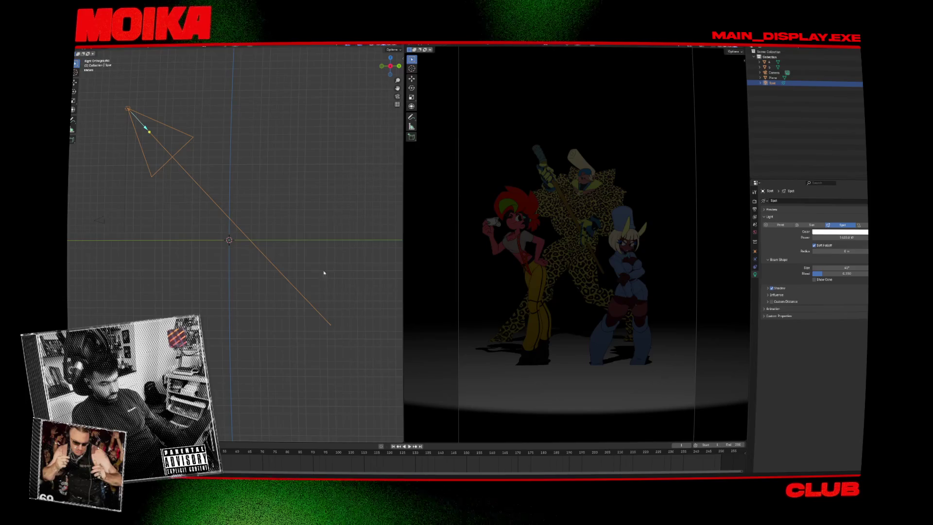
click(274, 219)
key(KP_3)
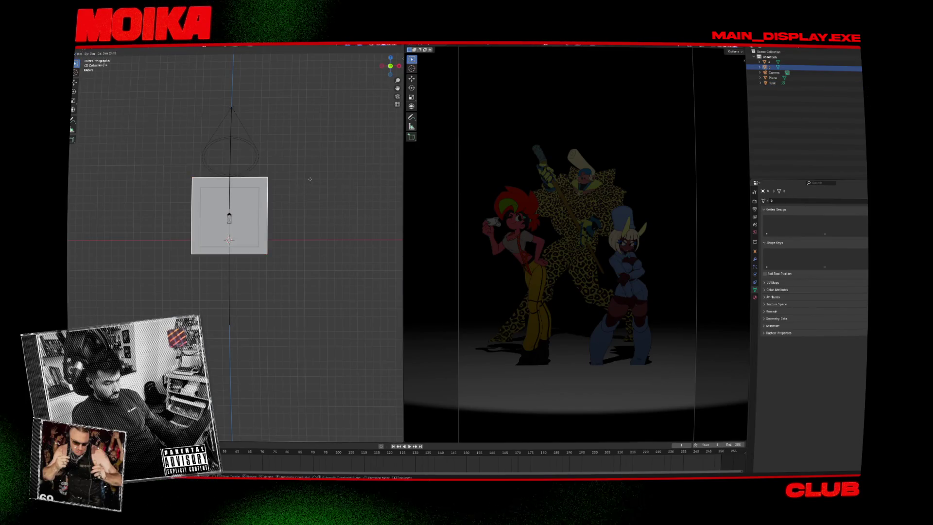
key(z)
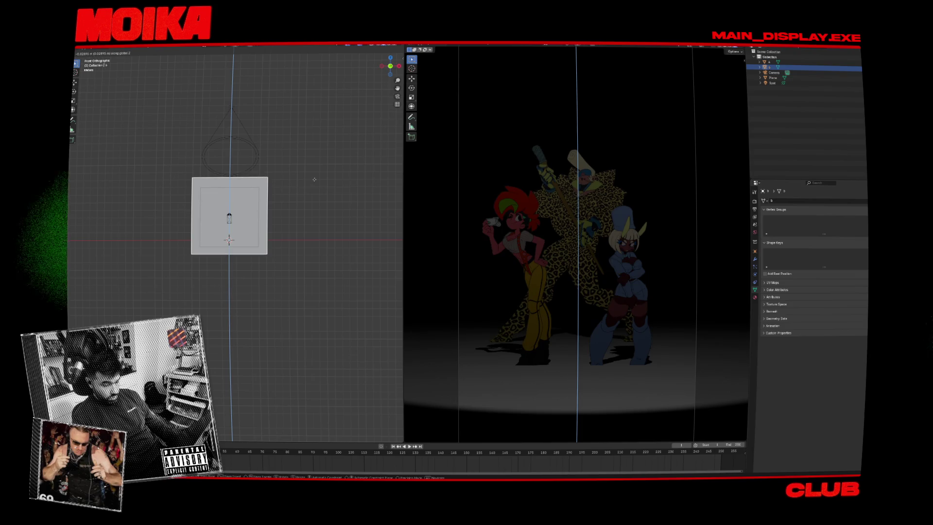
click(315, 179)
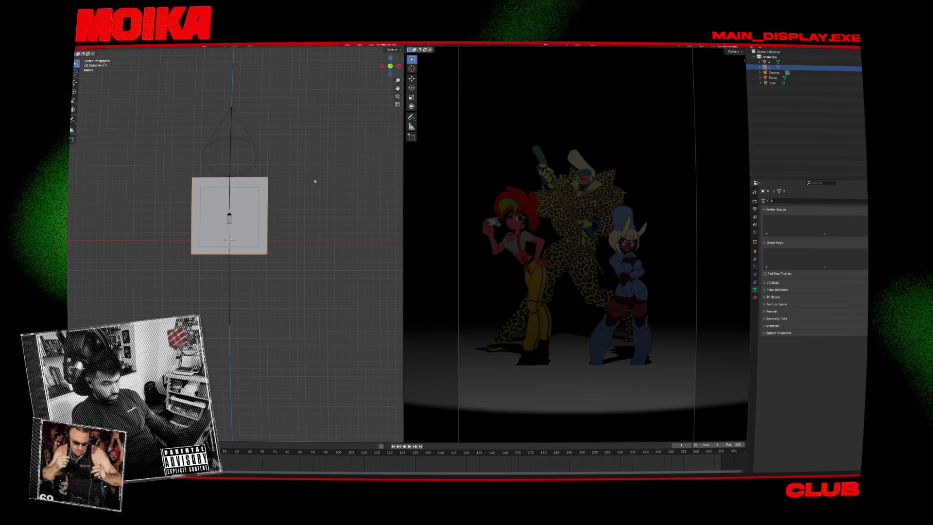
click(227, 147)
key(KP_3)
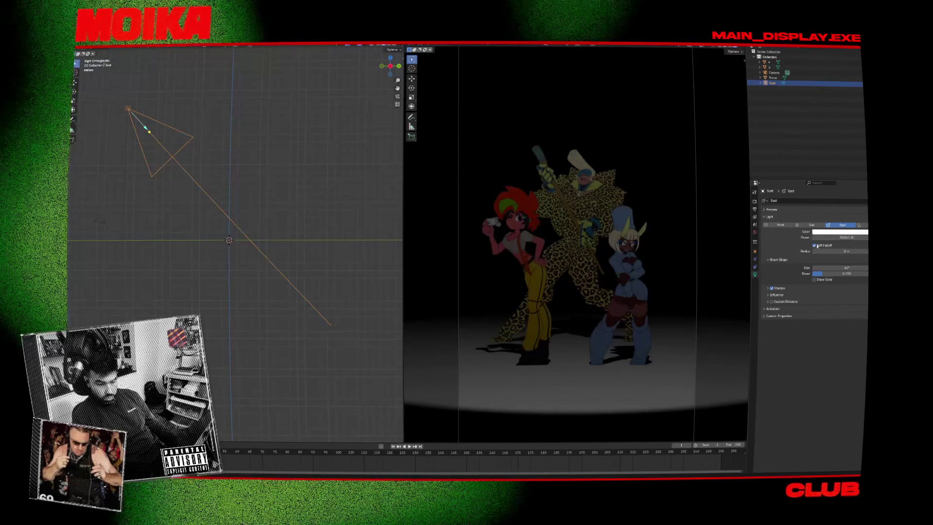
drag(816, 251, 840, 250)
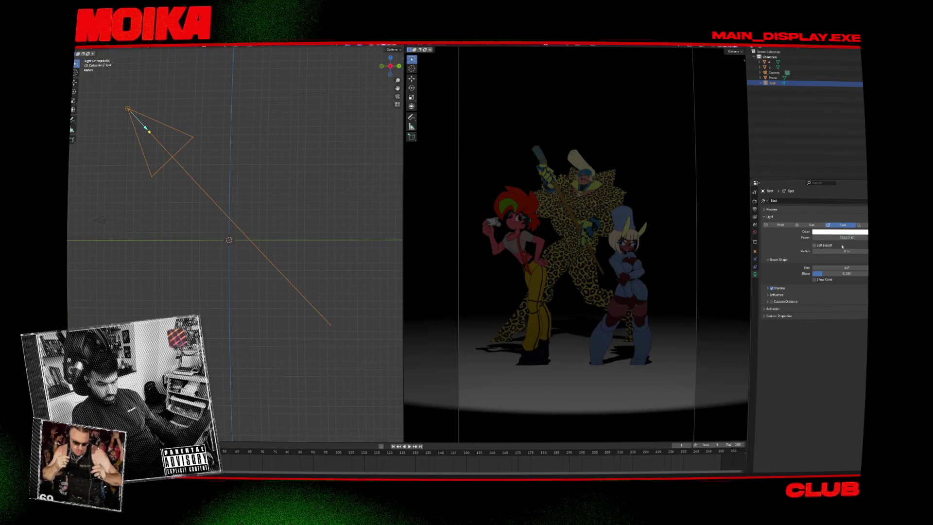
Narrow the spot beam to 20.8° and rotate and move the light to re-aim it at the trio.
drag(846, 267, 826, 267)
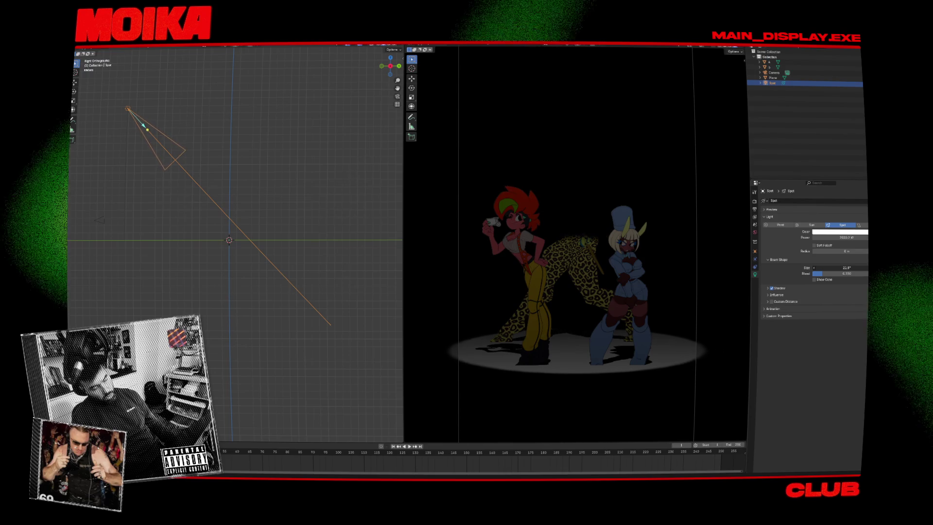
key(r)
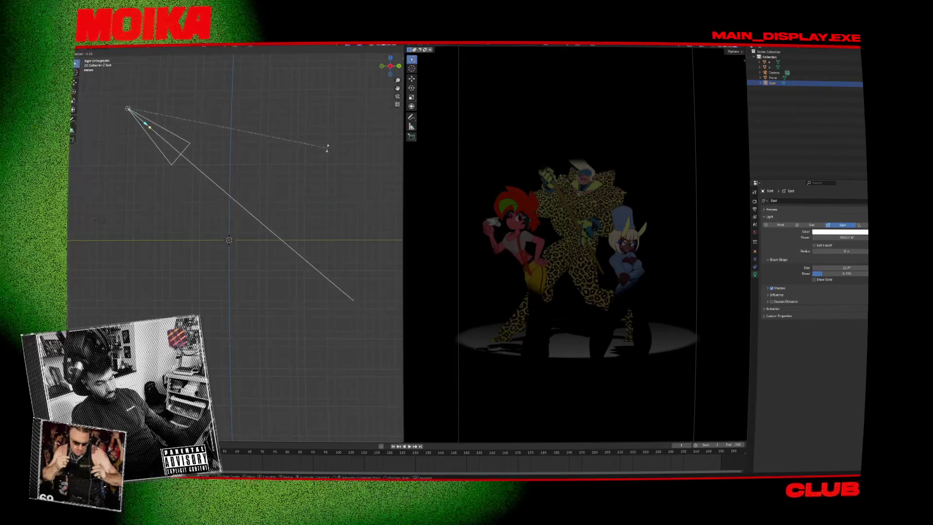
click(327, 147)
key(g)
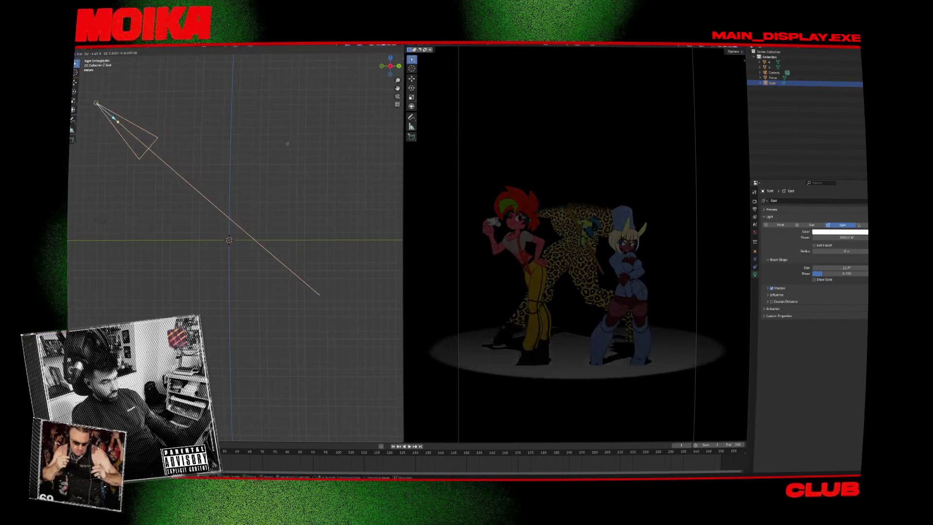
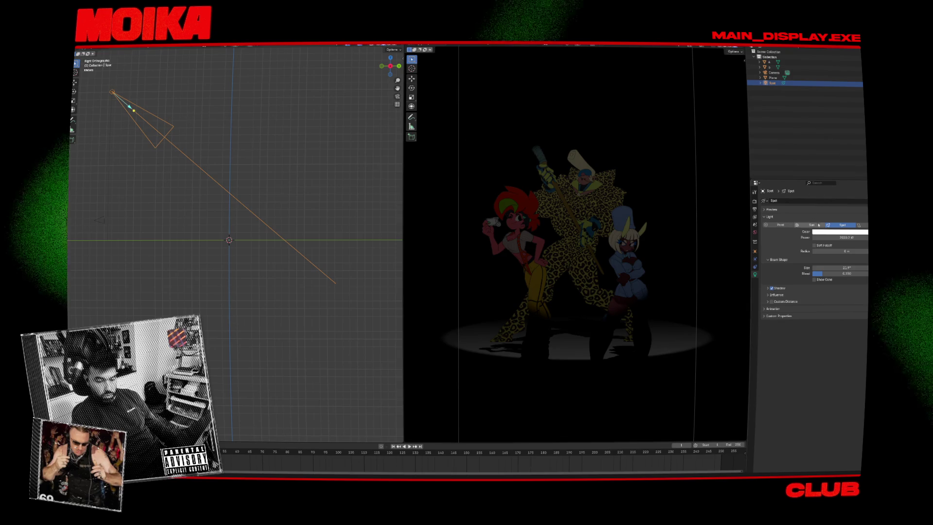
Set the spotlight's power to 4326 W and save the scene.
drag(826, 237, 854, 237)
click(826, 237)
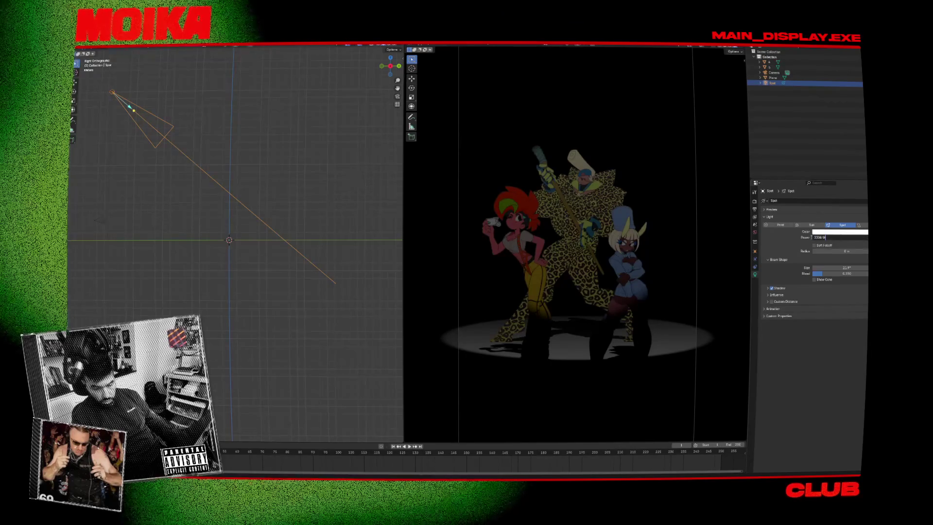
text(4326)
key(Return)
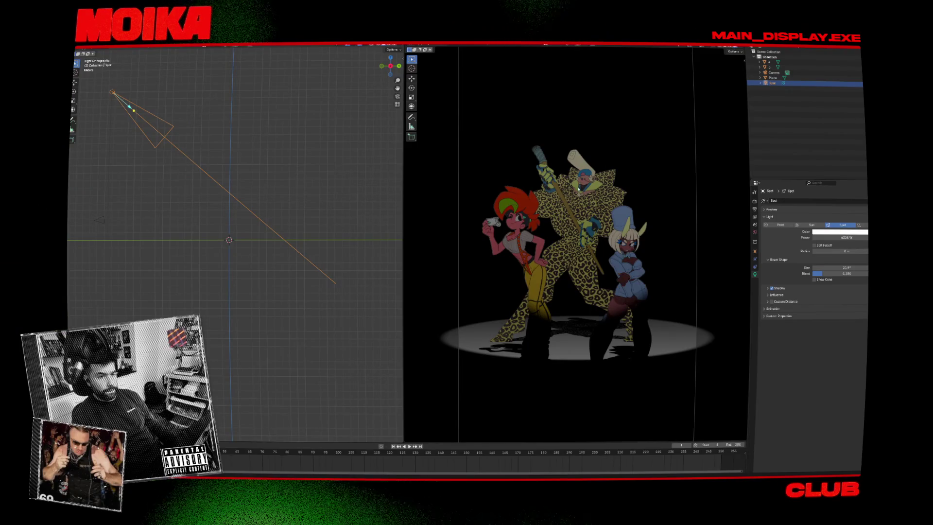
key(ctrl+s)
Check the camera view full-size, then change the light type to Area.
scroll(592, 195, up, 4)
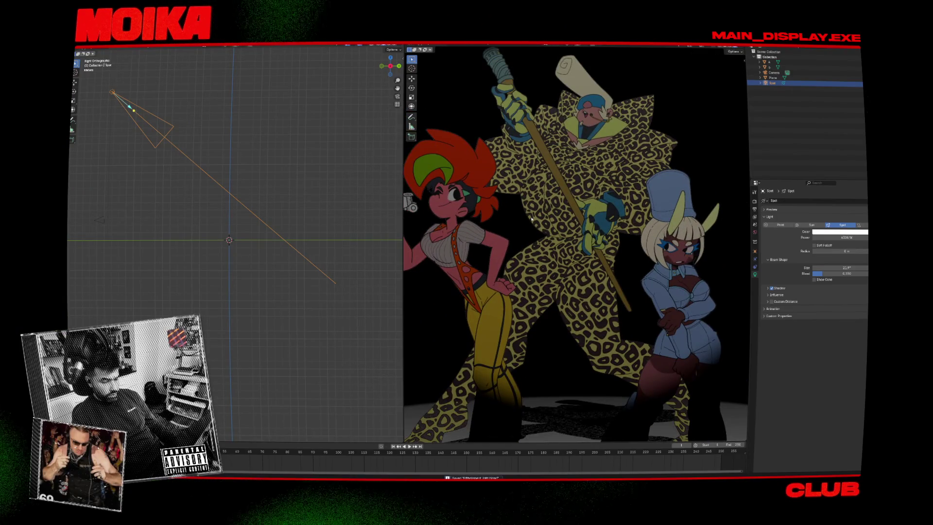
key(ctrl+space)
scroll(544, 209, down, 5)
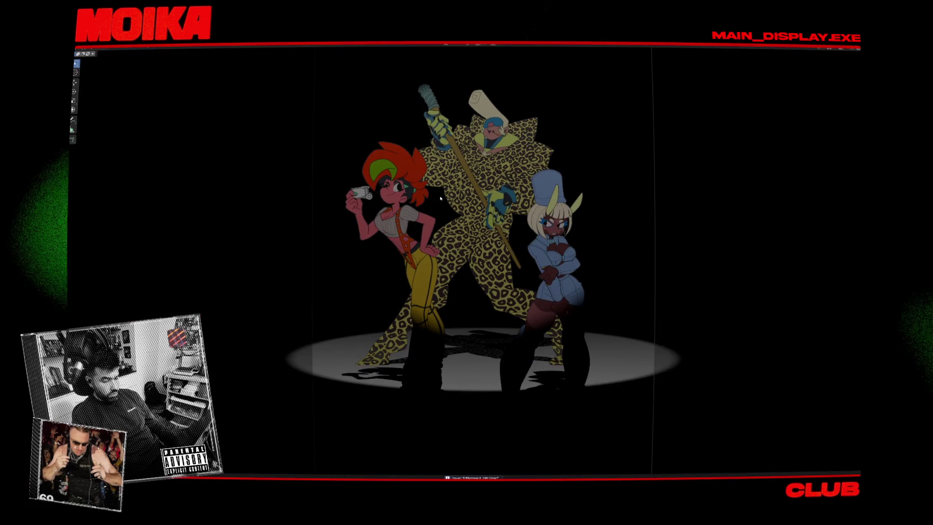
key(ctrl+space)
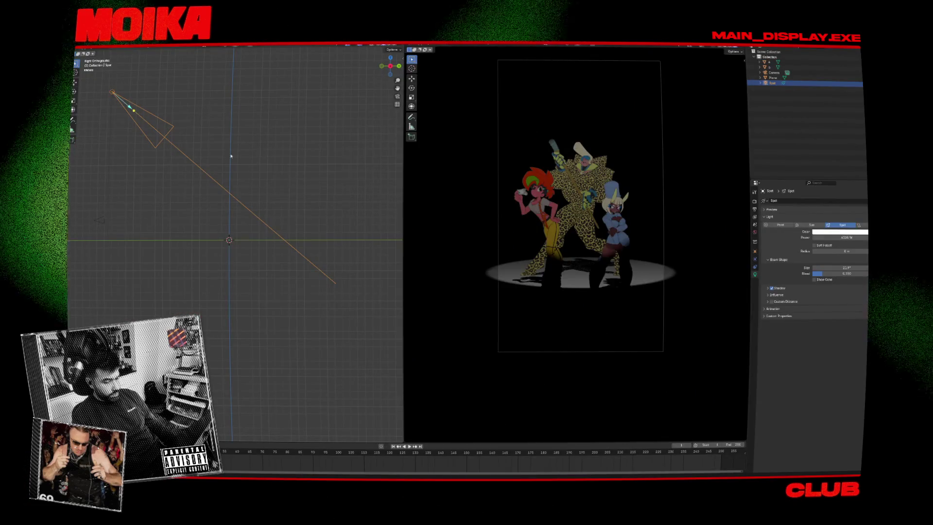
key(r)
key(Escape)
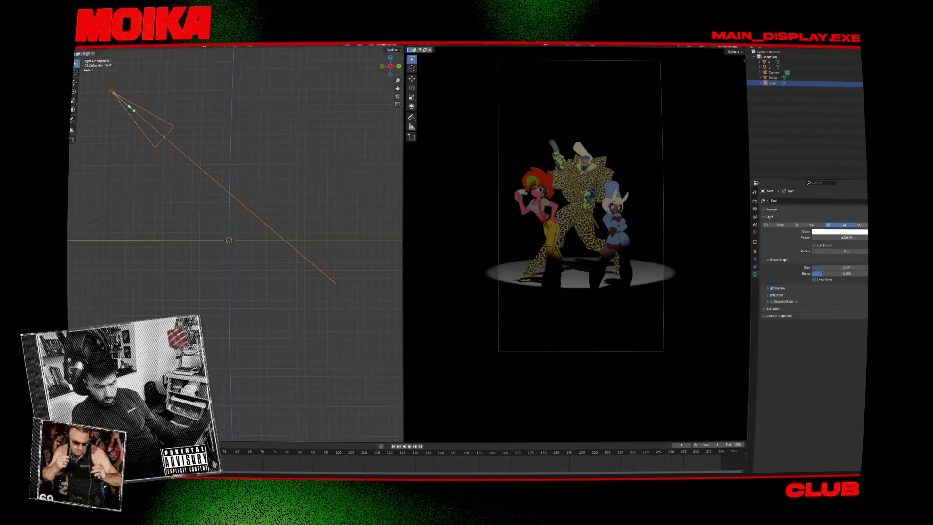
click(858, 224)
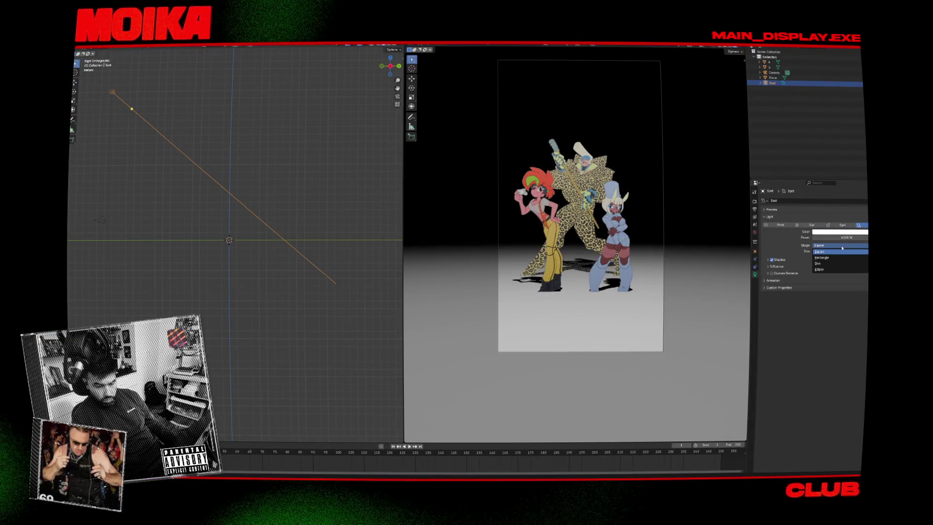
Try a rectangular Area light and a Point light, then return to Spot.
click(823, 257)
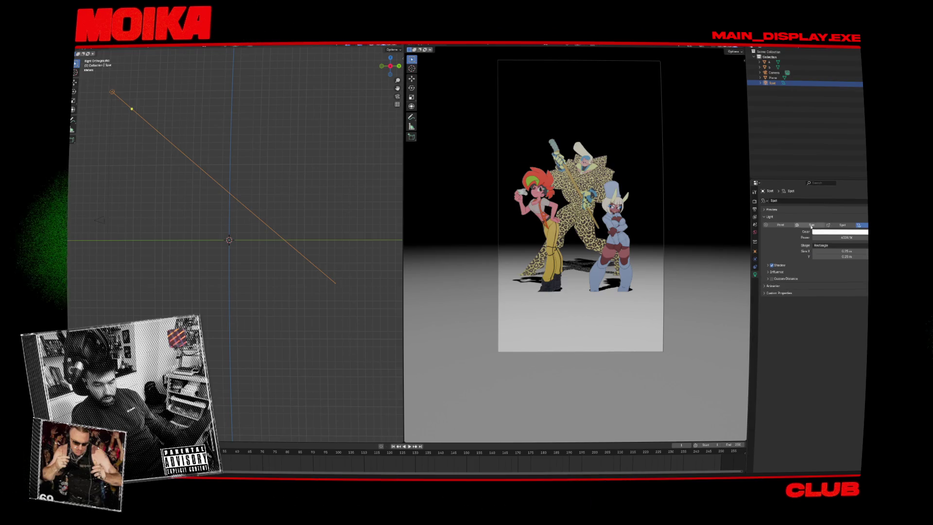
click(779, 224)
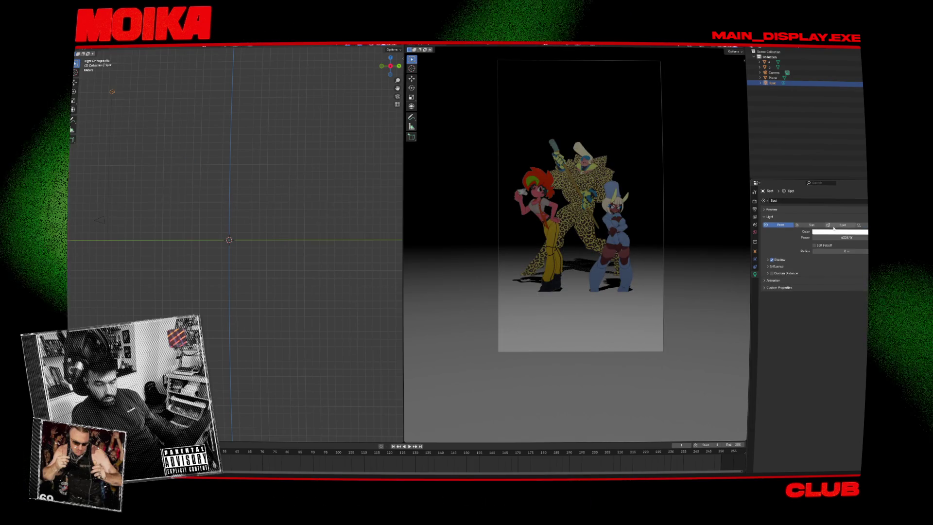
click(842, 225)
Tint the spotlight's colour, settling on a soft pale peach.
click(845, 232)
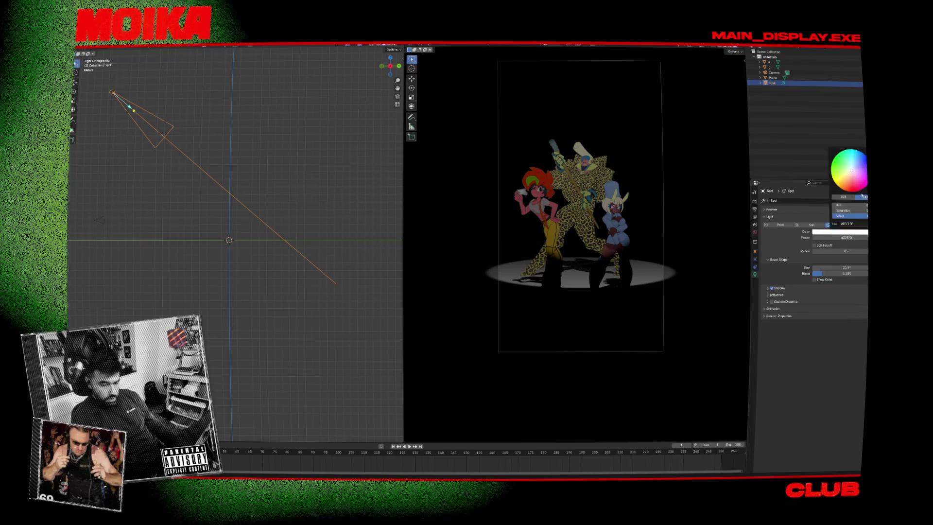
drag(845, 205, 867, 205)
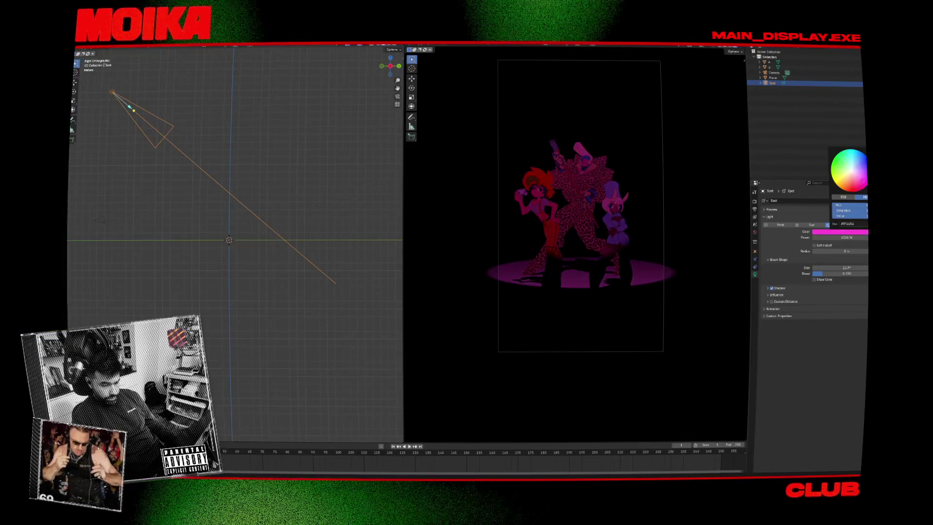
scroll(576, 198, up, 5)
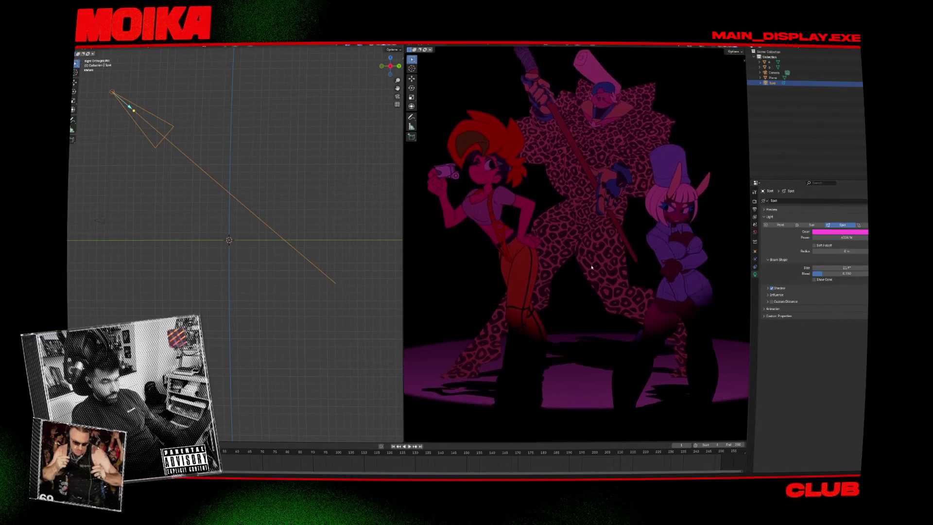
scroll(614, 260, down, 2)
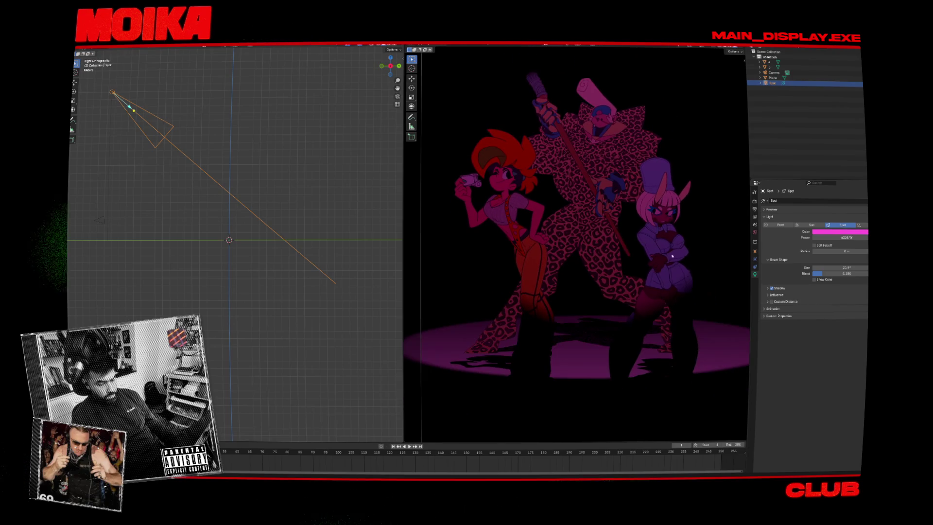
click(841, 232)
click(843, 181)
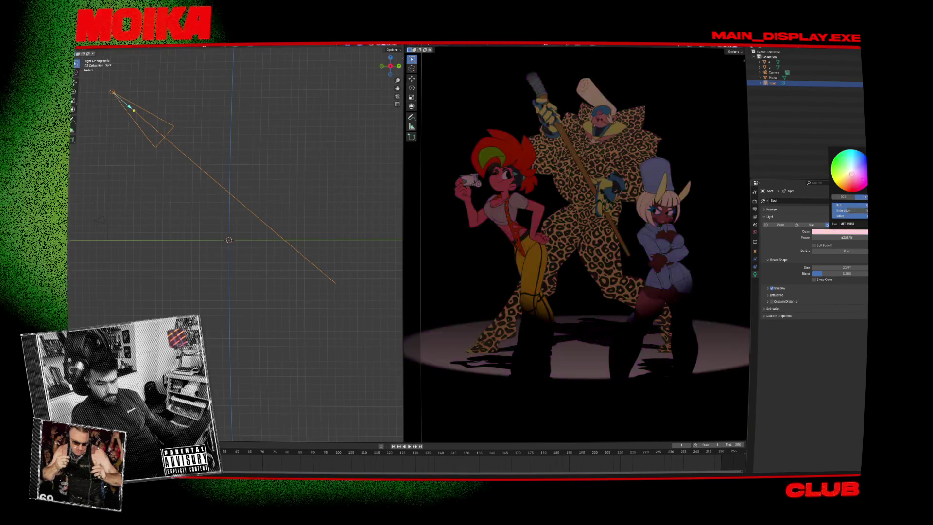
drag(844, 180, 848, 173)
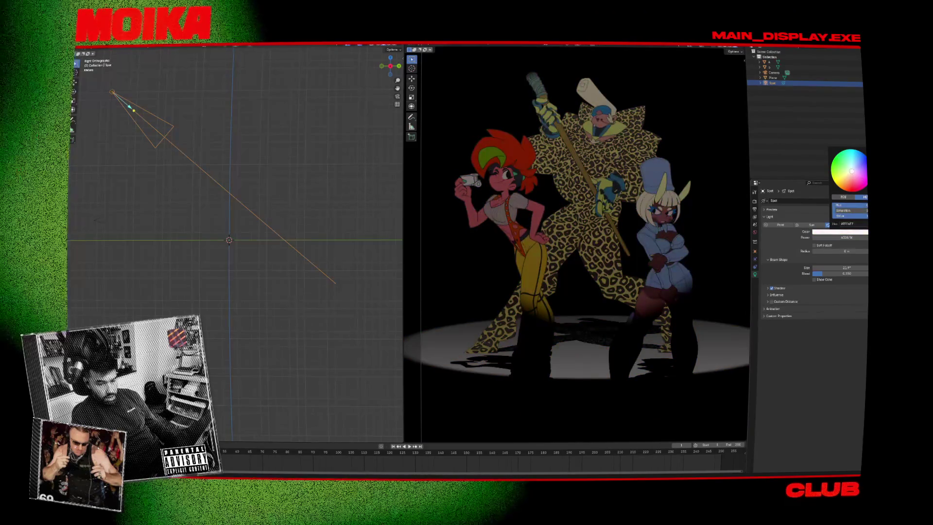
click(832, 237)
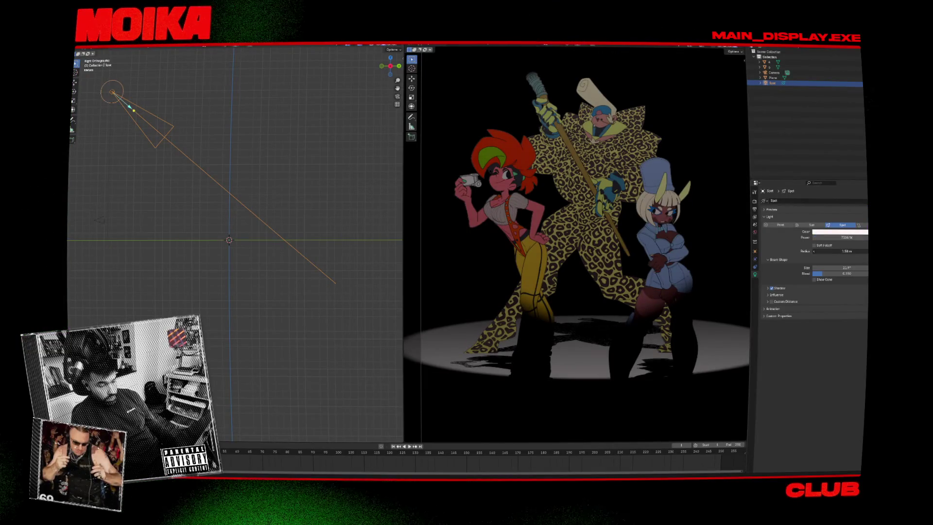
Set the spotlight's radius to 1.35 m and toggle its shadow casting.
mouse_move(840, 250)
mouse_down()
mouse_move(865, 250)
mouse_move(829, 256)
mouse_up()
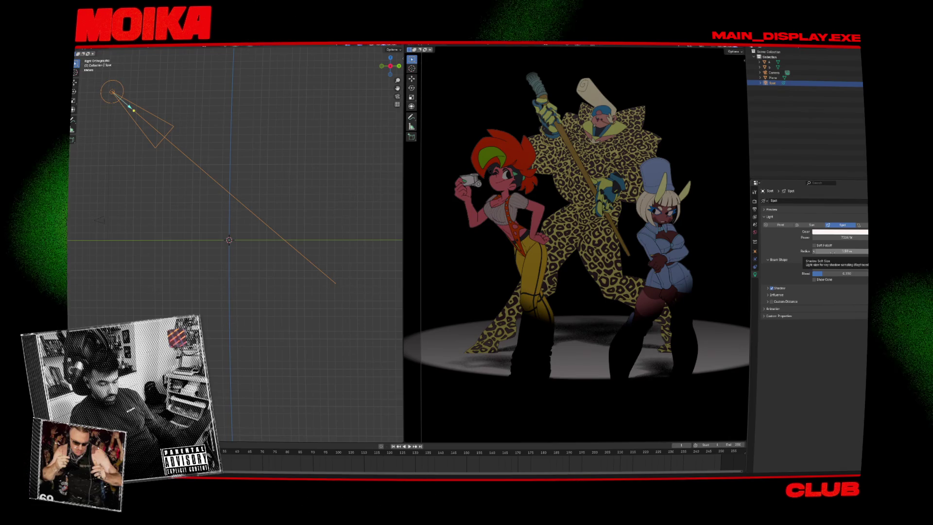
drag(831, 251, 820, 252)
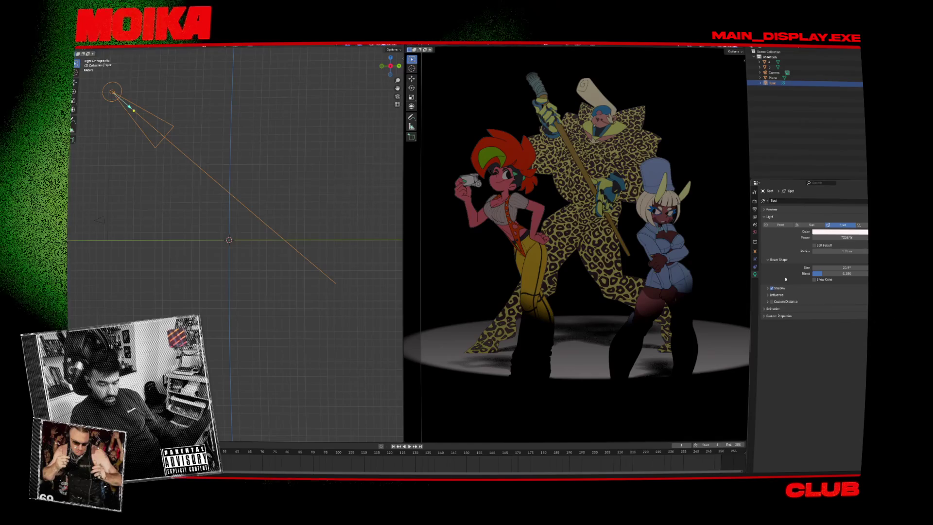
click(772, 288)
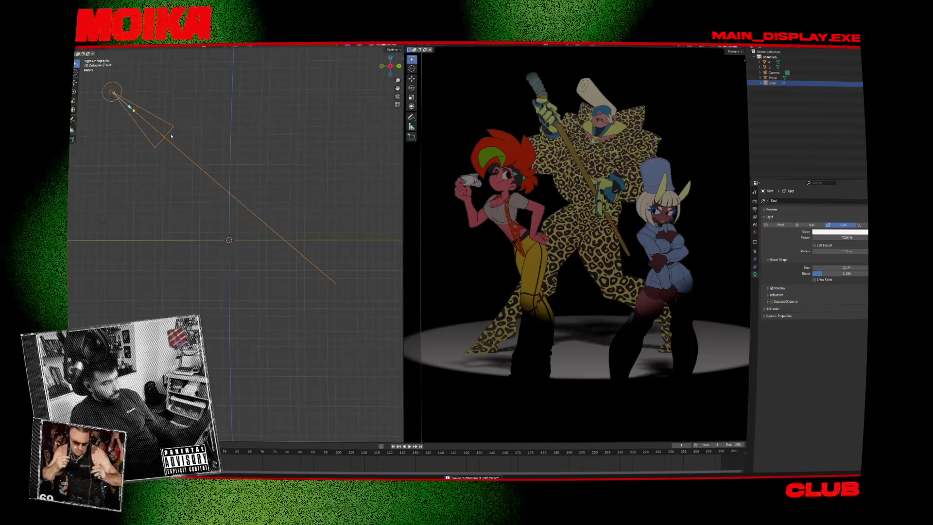
Move the spotlight slightly to the left.
key(g)
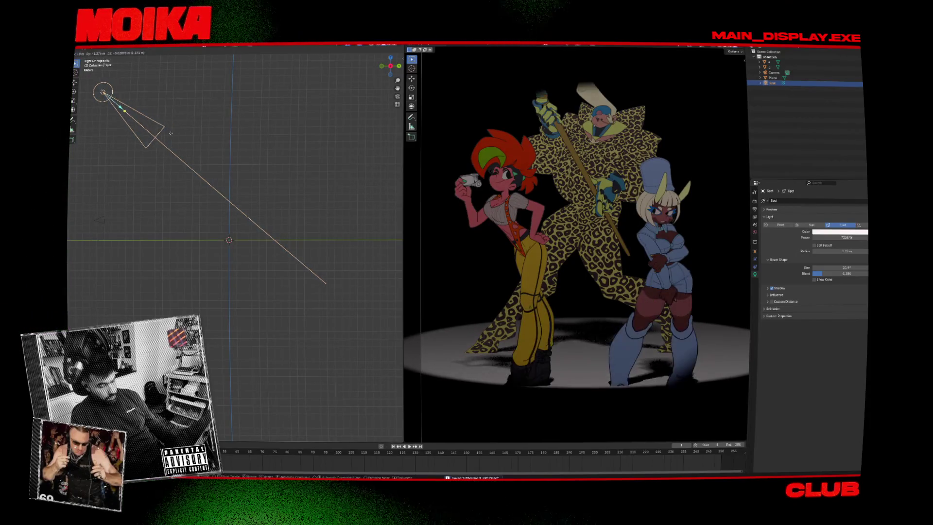
click(189, 135)
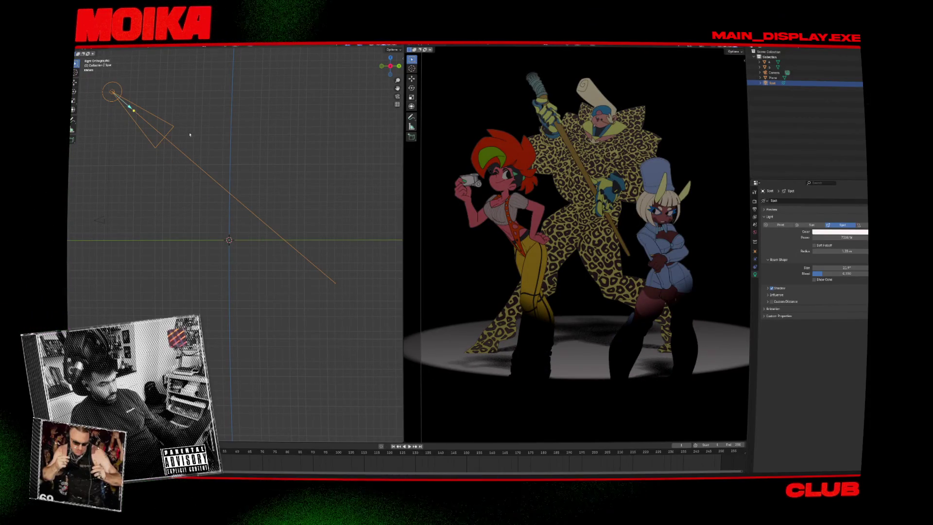
key(g)
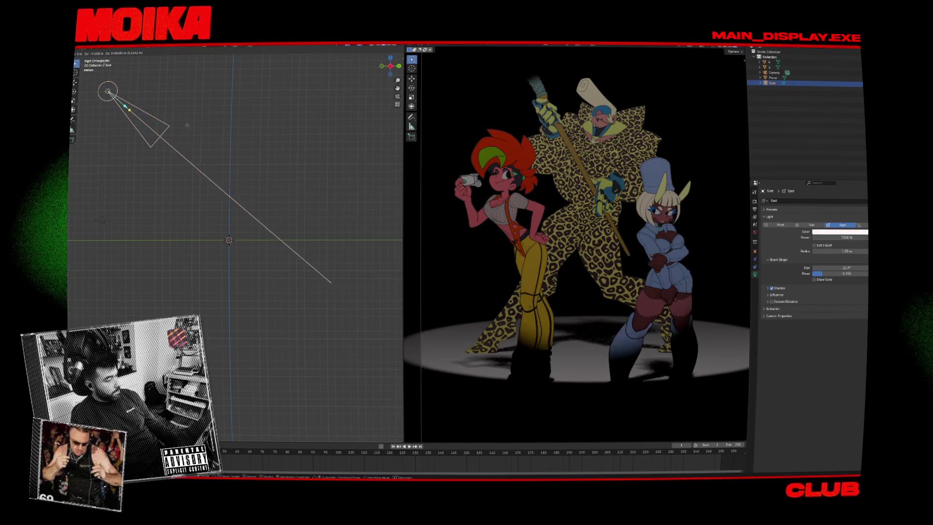
click(185, 125)
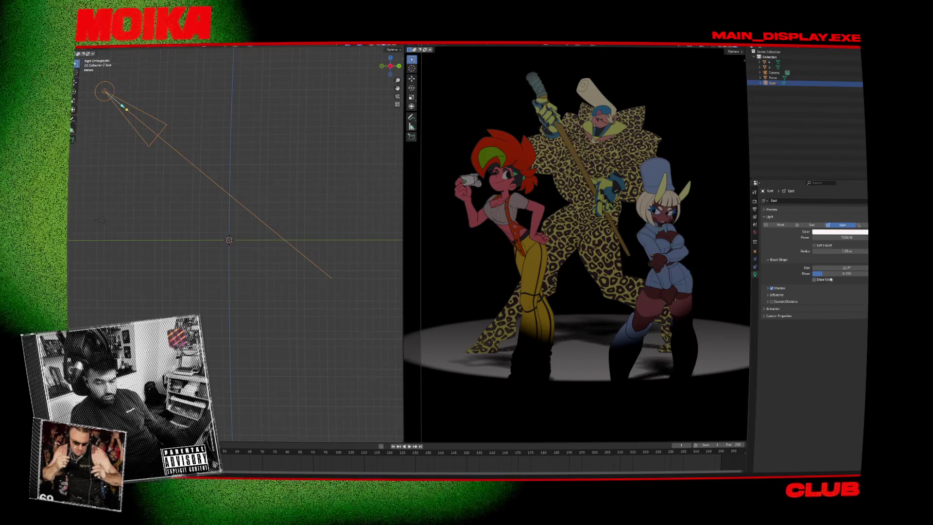
Widen the spotlight cone to 26° and deselect the light.
drag(835, 267, 850, 267)
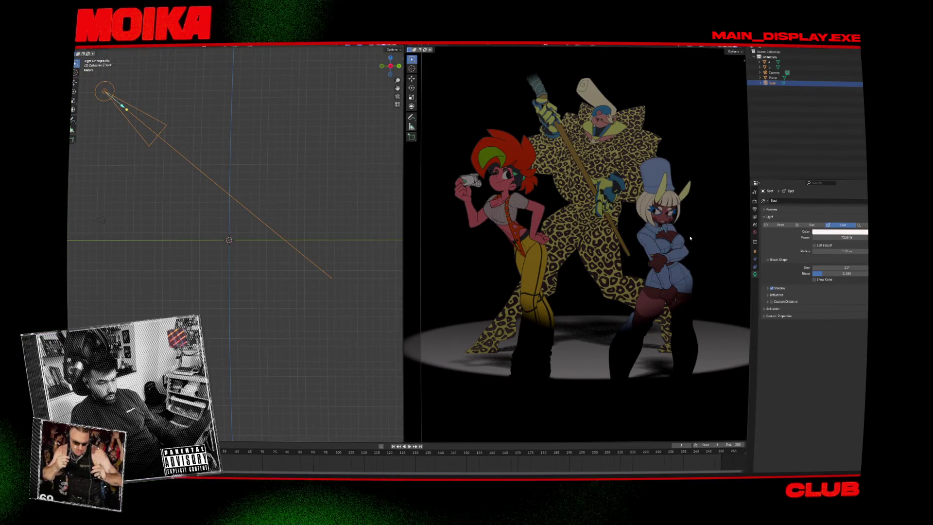
drag(645, 199, 647, 211)
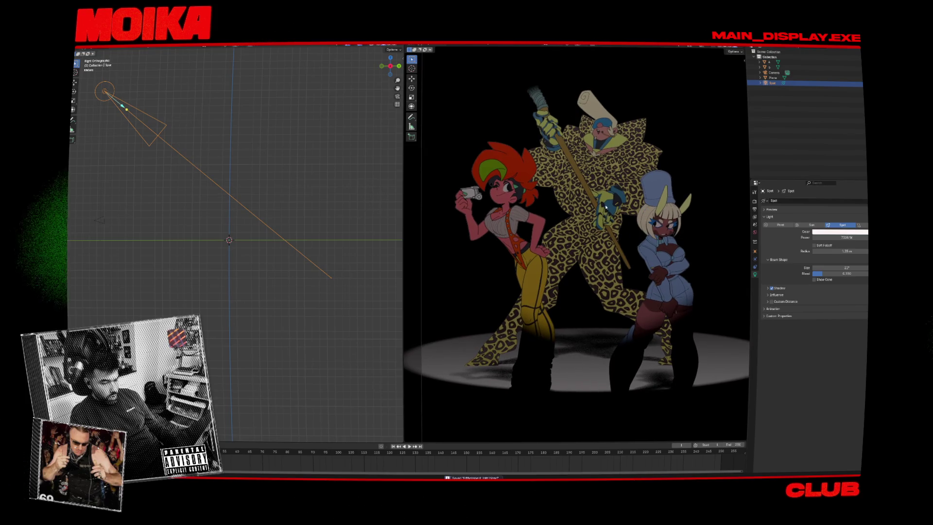
scroll(557, 186, down, 3)
scroll(309, 158, down, 1)
click(309, 158)
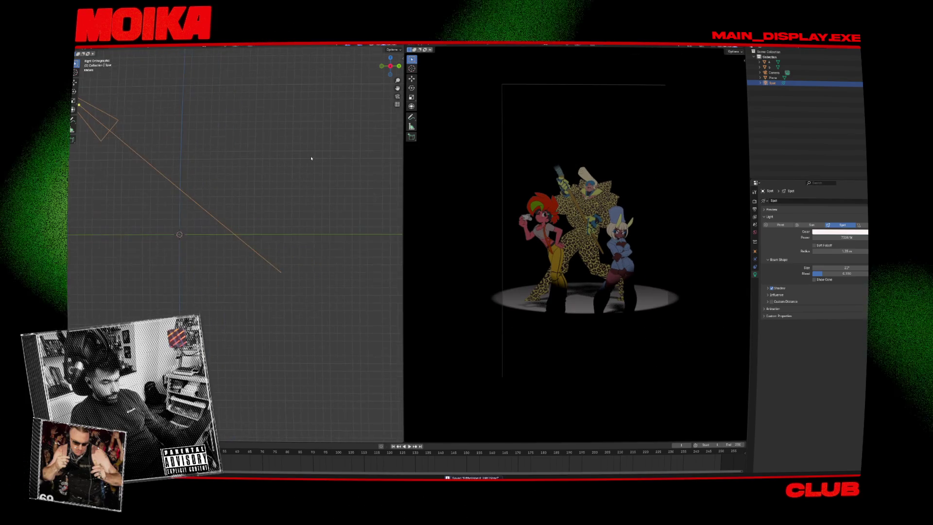
Add a circle and tilt it to lie on the stage floor.
key(shift+a)
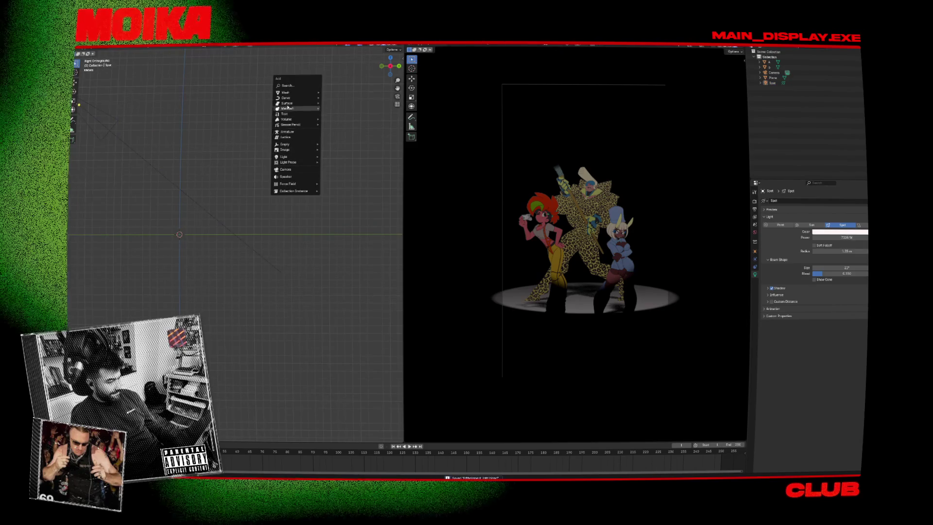
key(shift+a)
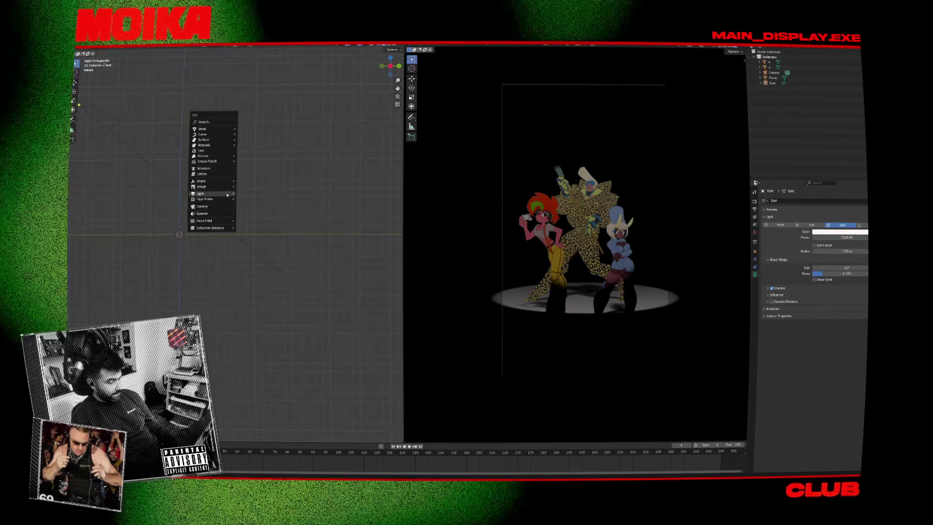
mouse_move(235, 136)
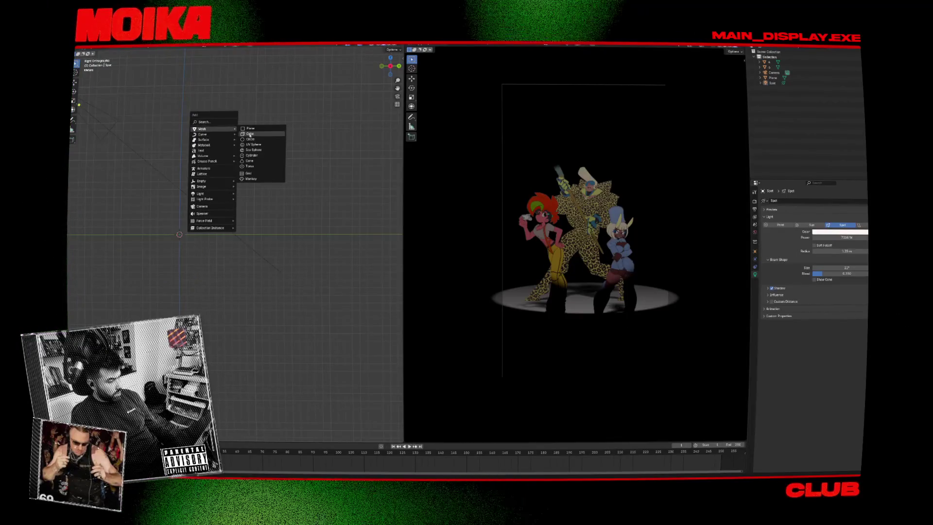
click(252, 140)
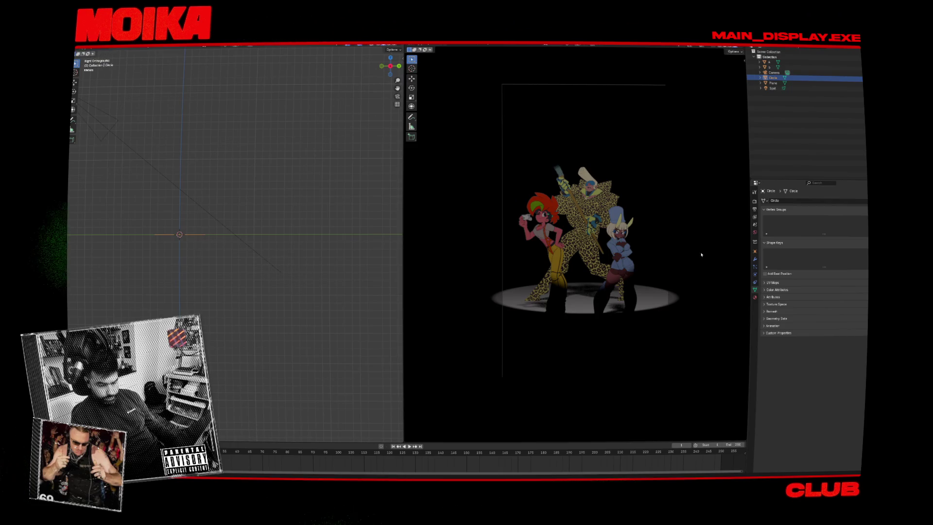
key(r)
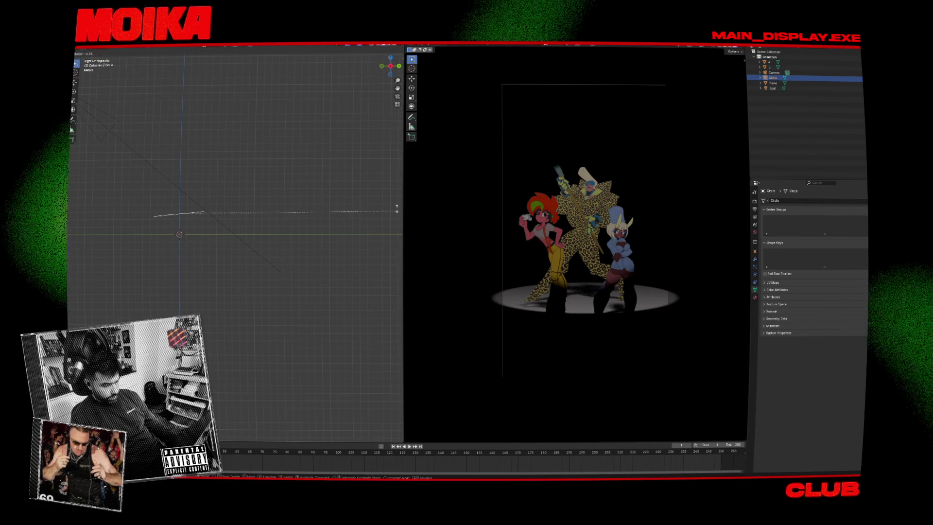
click(359, 171)
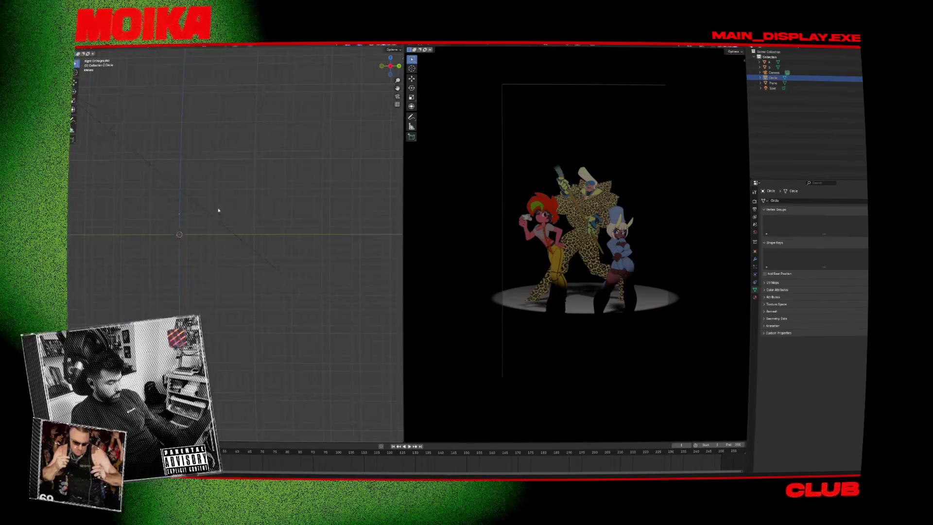
drag(216, 210, 222, 238)
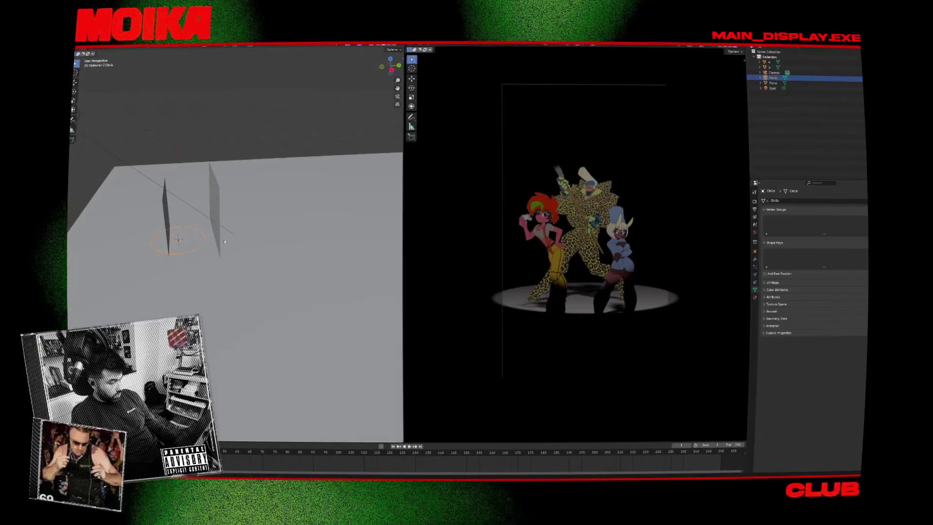
key(KP_3)
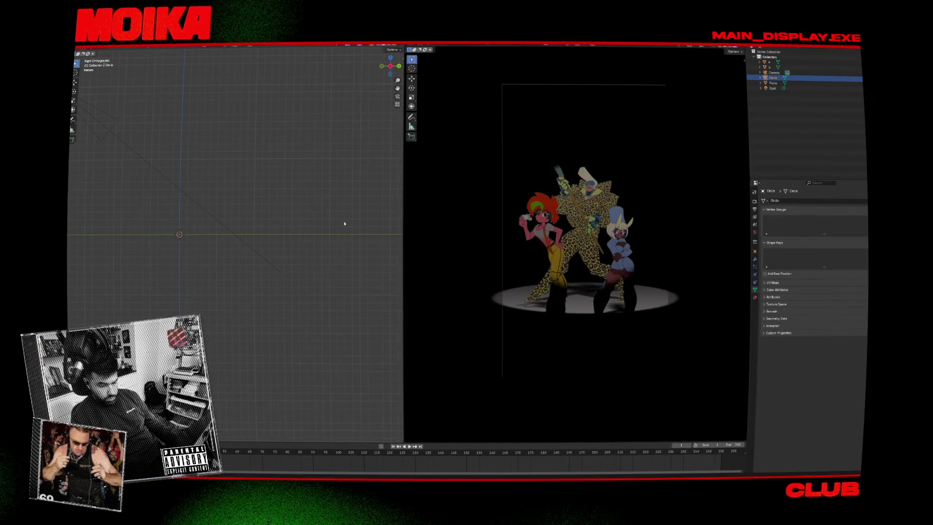
Give the circle a new glowing white emission material.
click(755, 297)
click(807, 224)
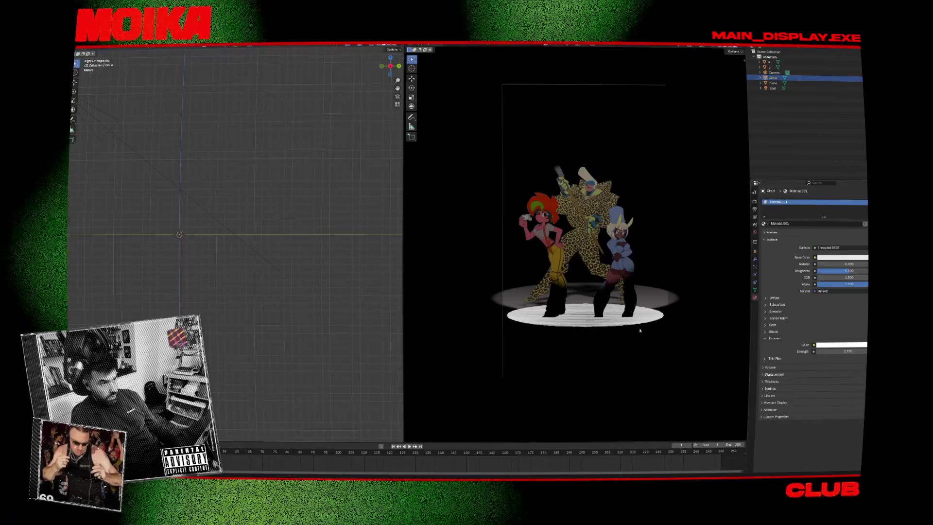
key(Tab)
key(e)
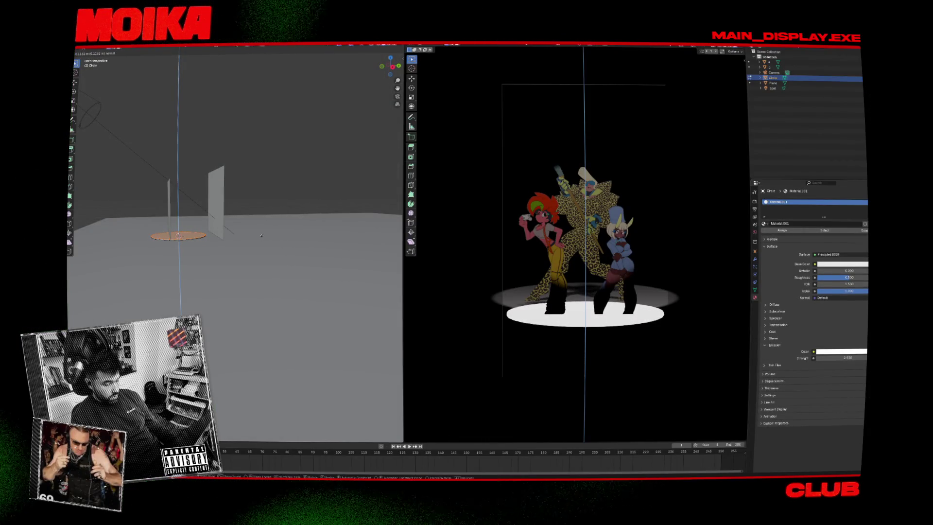
key(Escape)
key(Tab)
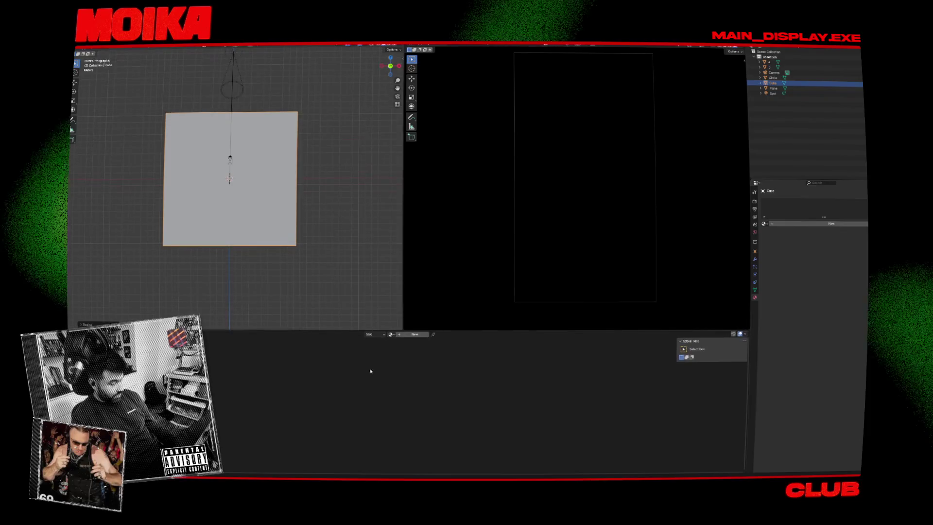
Add a new material to the cube with a Principled Volume node beside the output.
click(413, 334)
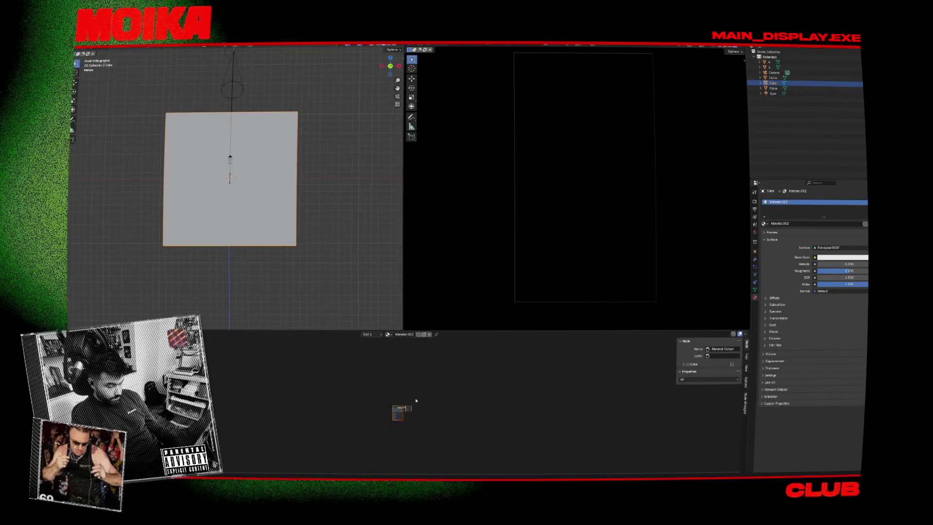
scroll(416, 401, up, 2)
key(shift+a)
text(v)
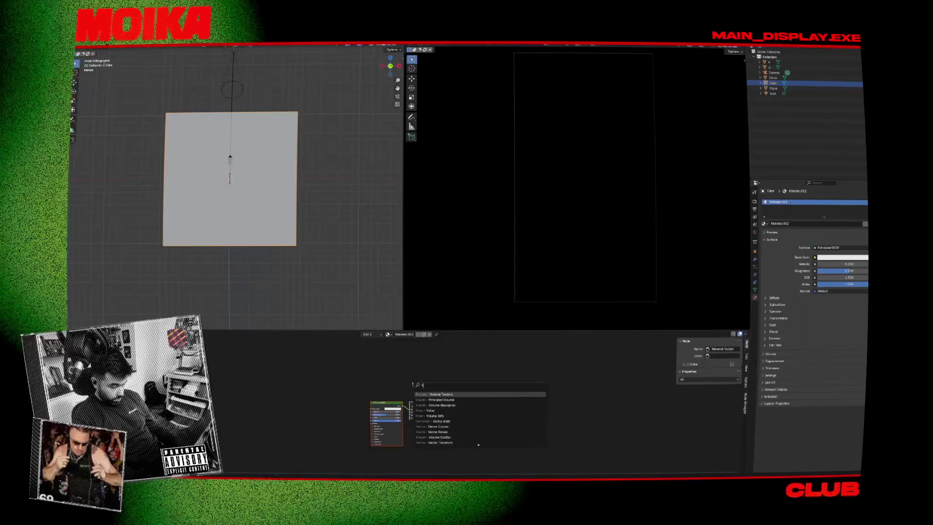
text(olume)
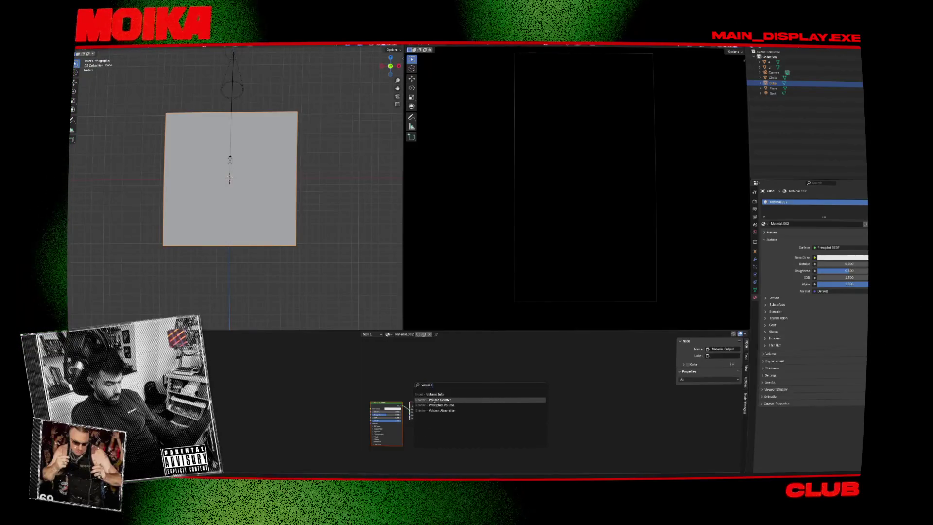
click(435, 405)
click(402, 404)
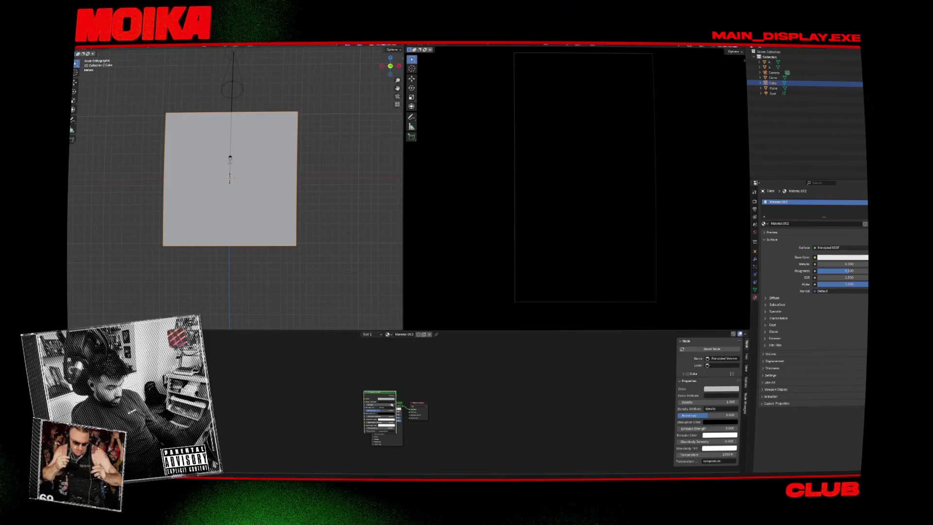
drag(400, 403, 410, 408)
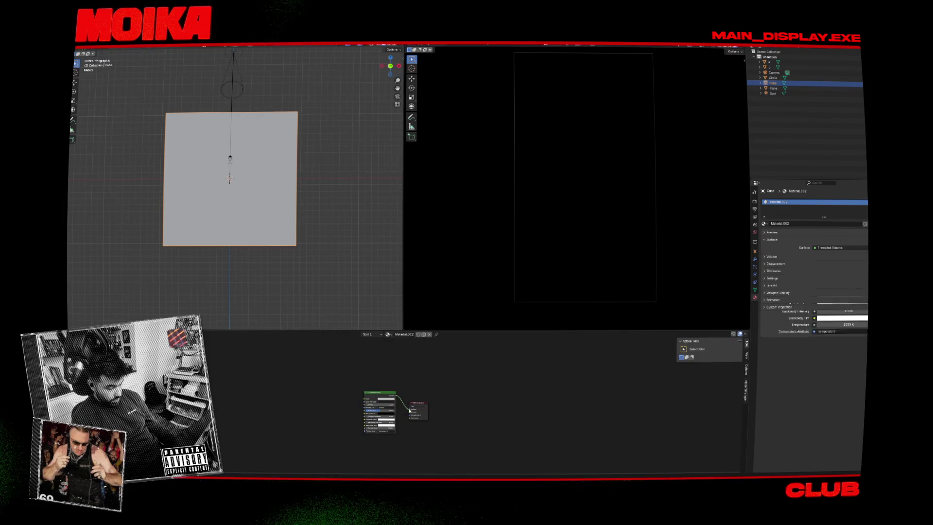
scroll(398, 410, up, 2)
scroll(398, 409, up, 1)
Scale the cube up to fill the stage, keeping volume density at 1.0.
key(s)
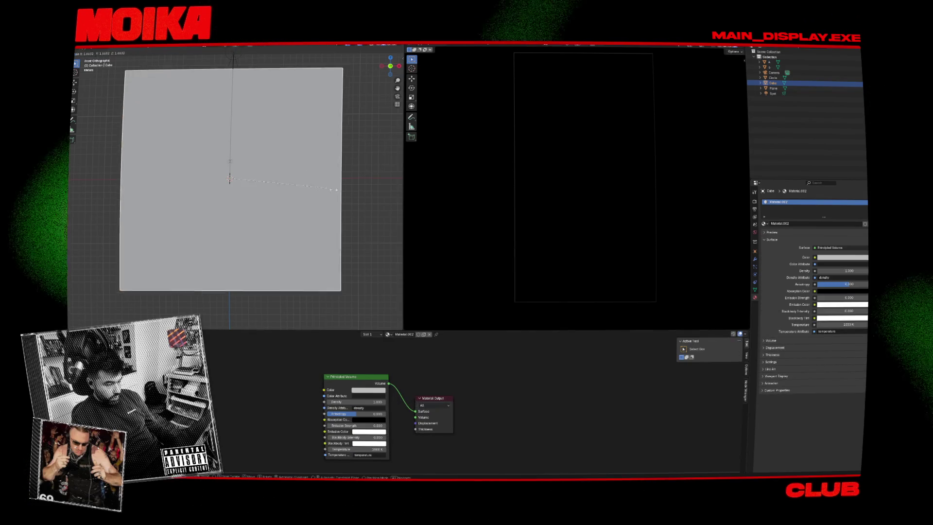
click(348, 196)
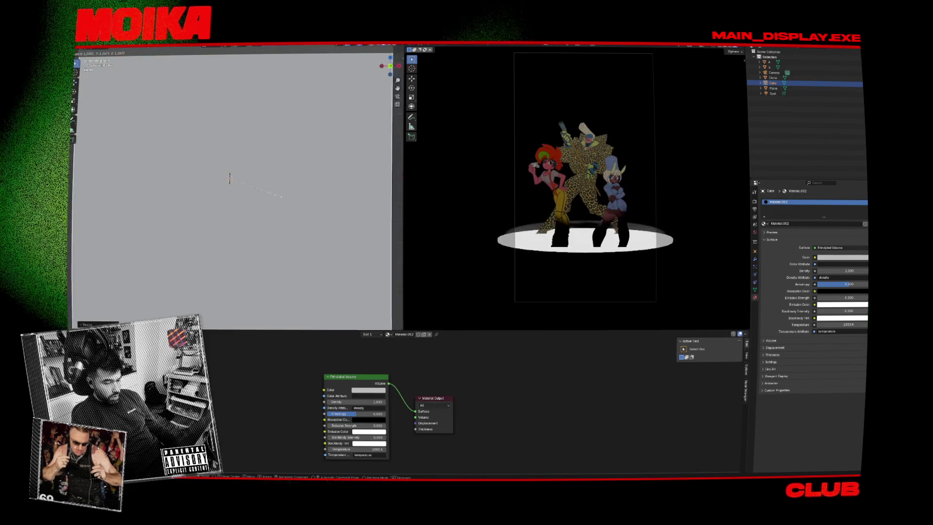
click(292, 192)
scroll(290, 187, up, 3)
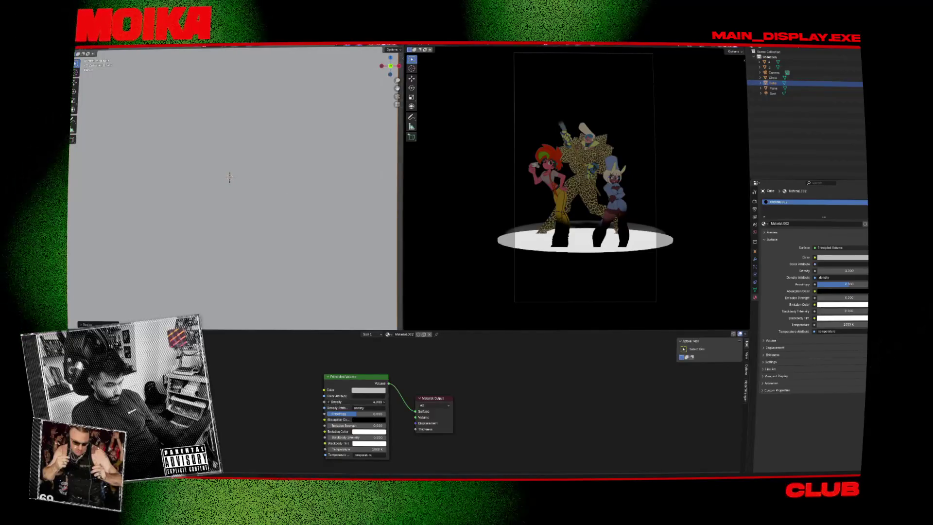
scroll(230, 177, down, 5)
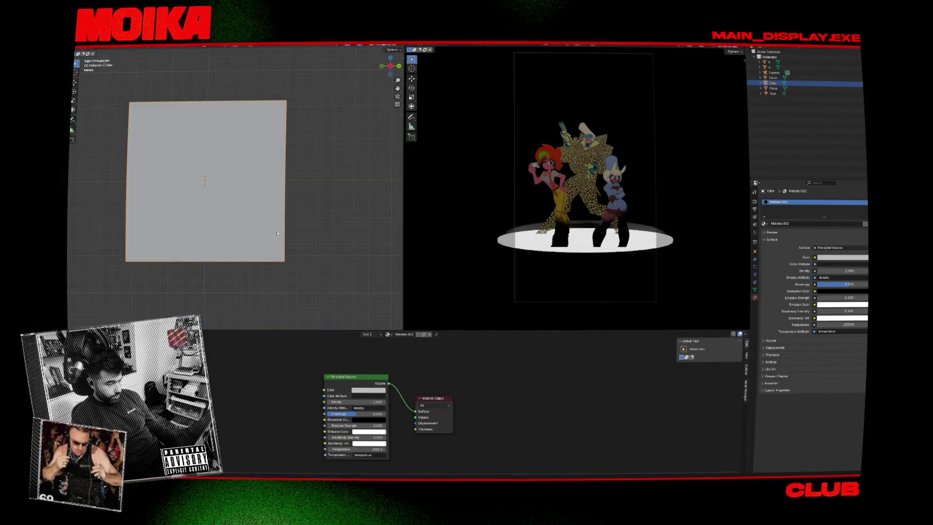
key(ctrl+z)
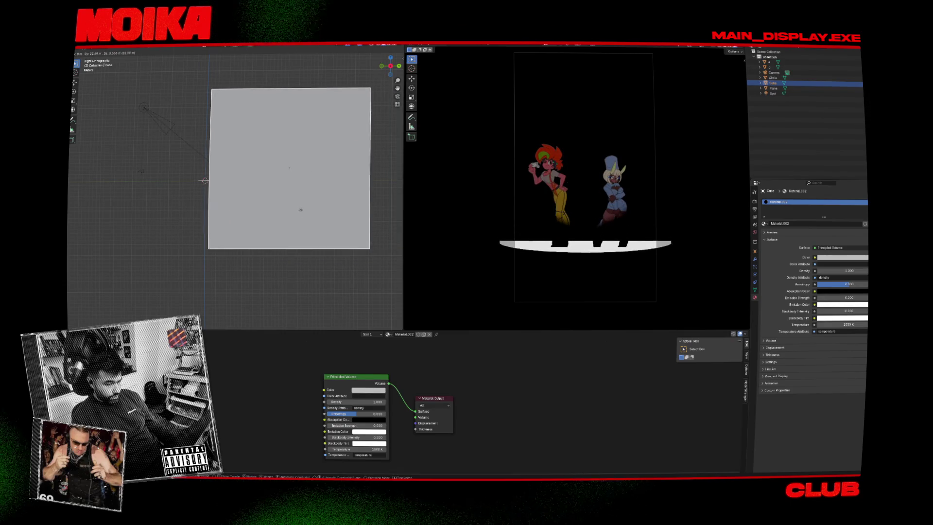
click(285, 211)
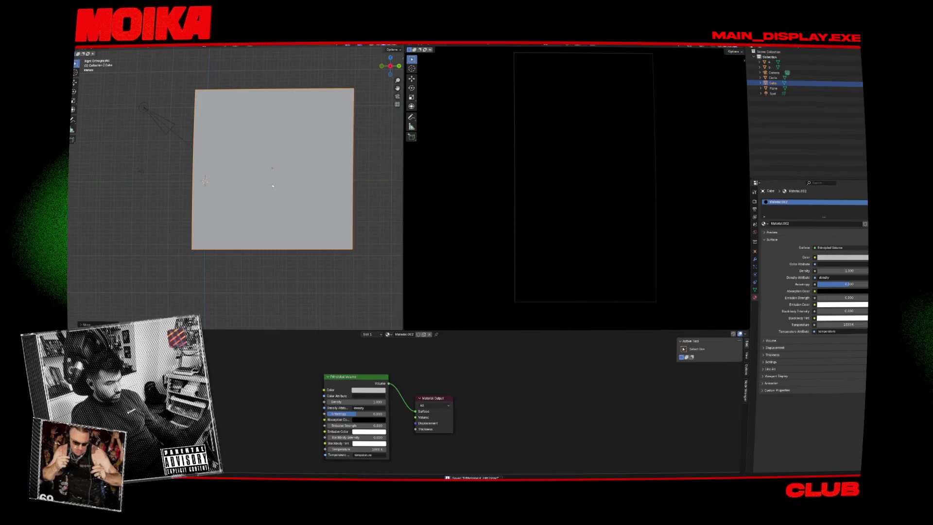
Plug the Principled Volume into the Material Output's Volume input and finalize the cube's size.
scroll(233, 180, up, 5)
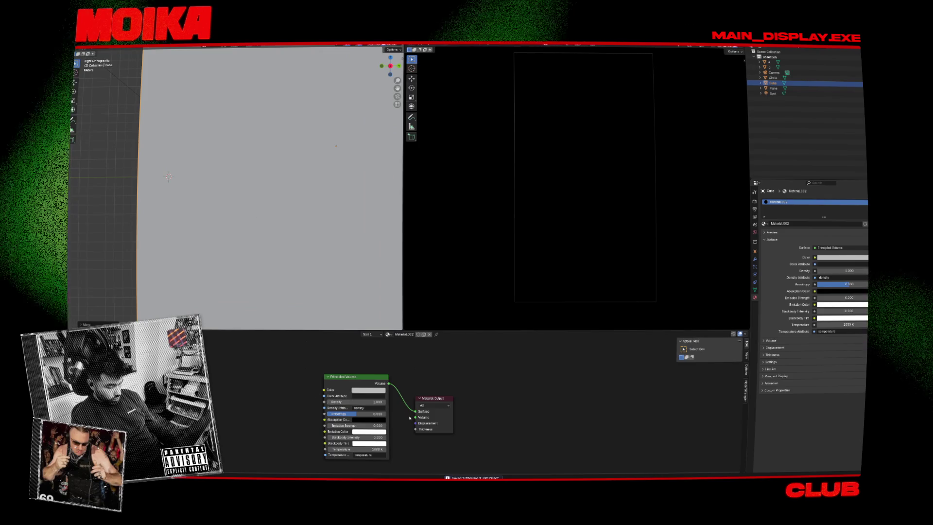
drag(416, 411, 415, 417)
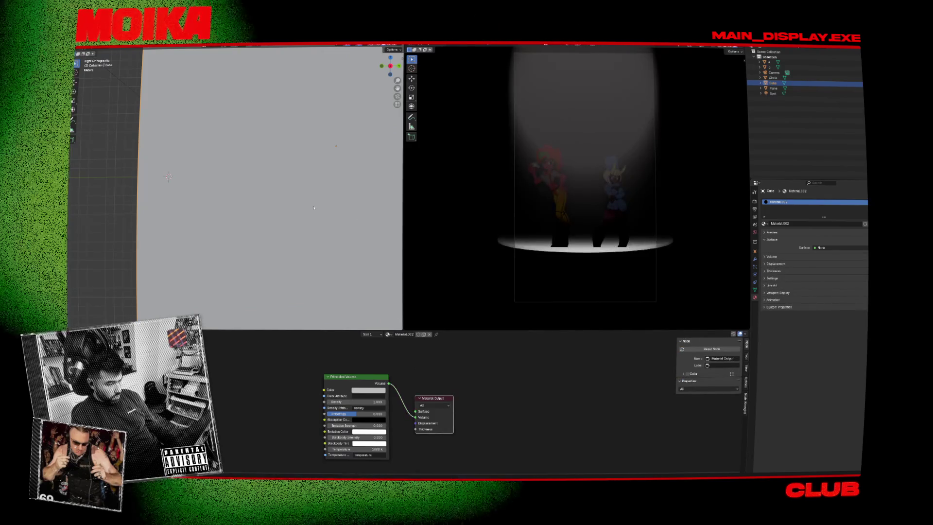
scroll(314, 208, down, 3)
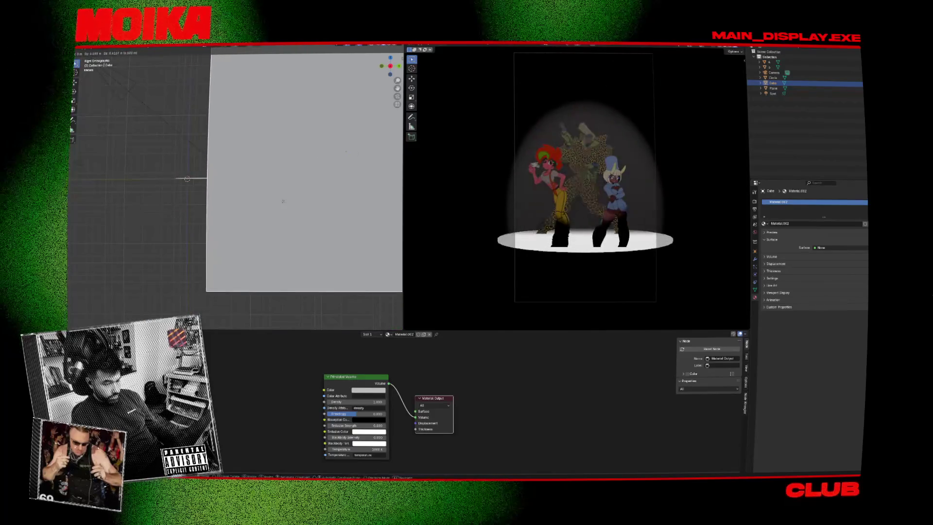
scroll(243, 208, up, 3)
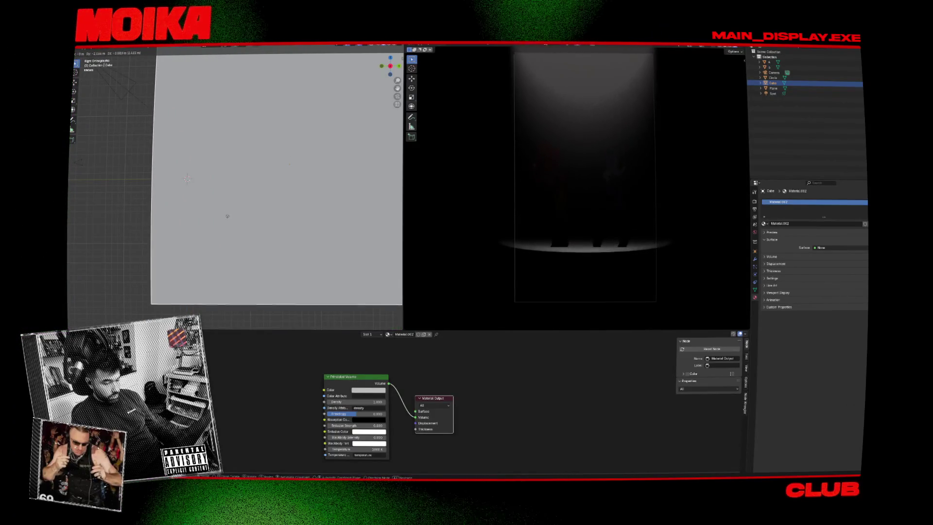
scroll(227, 216, down, 3)
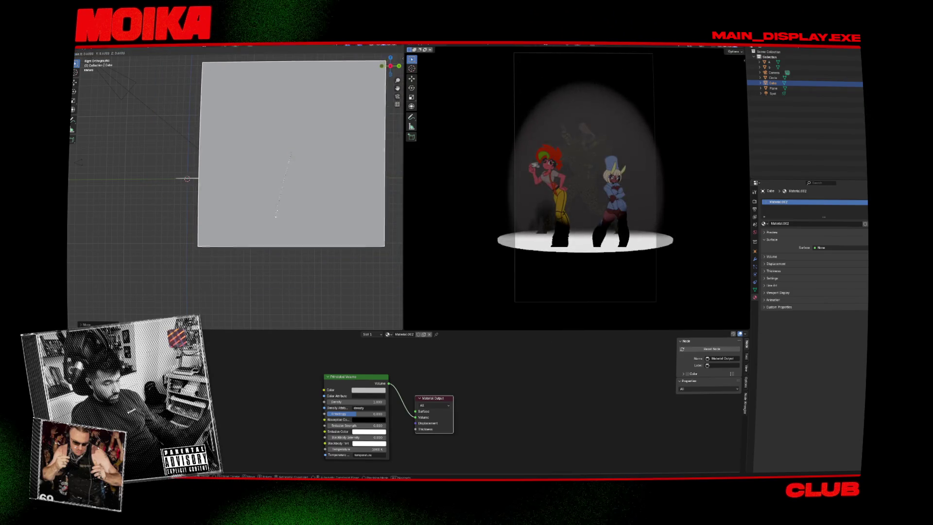
click(292, 215)
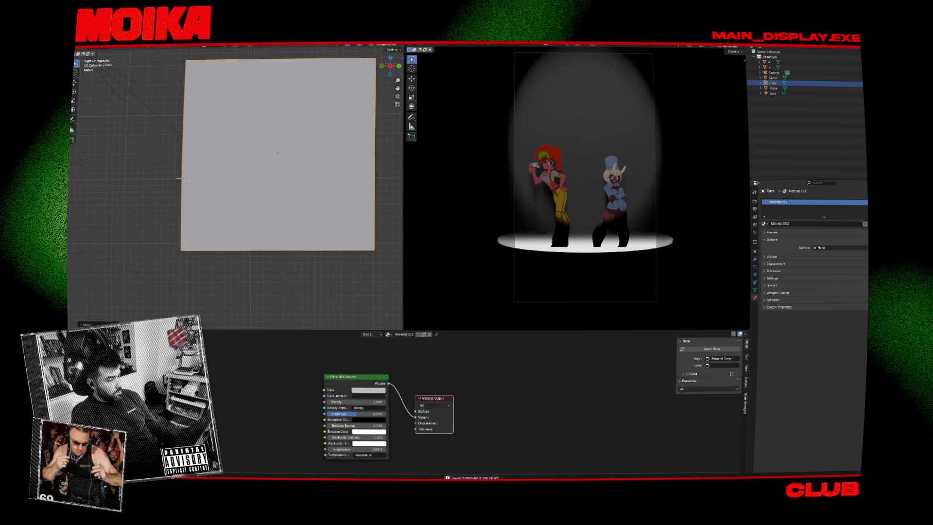
key(ctrl+Page_Up)
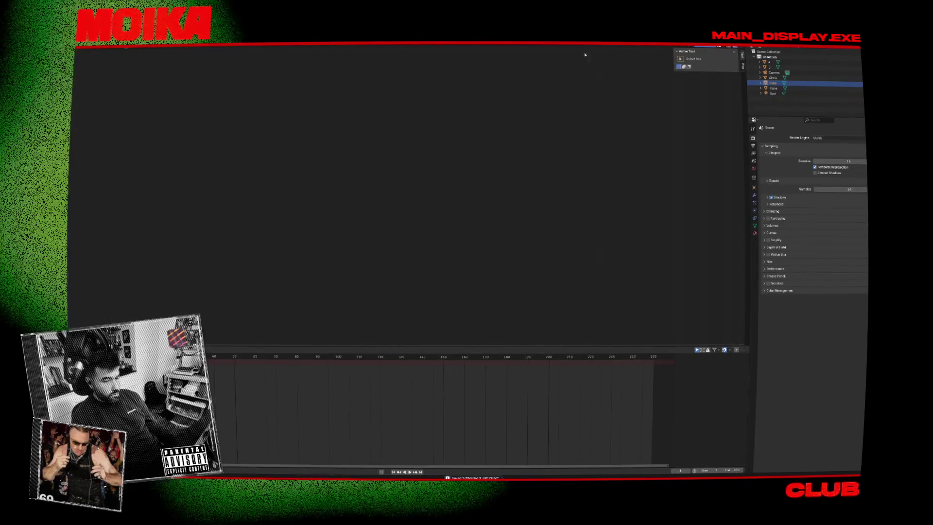
Enable compositing nodes and insert a Glare node set to Bloom between Render Layers and Composite.
click(121, 47)
key(shift+a)
click(338, 161)
text(gla)
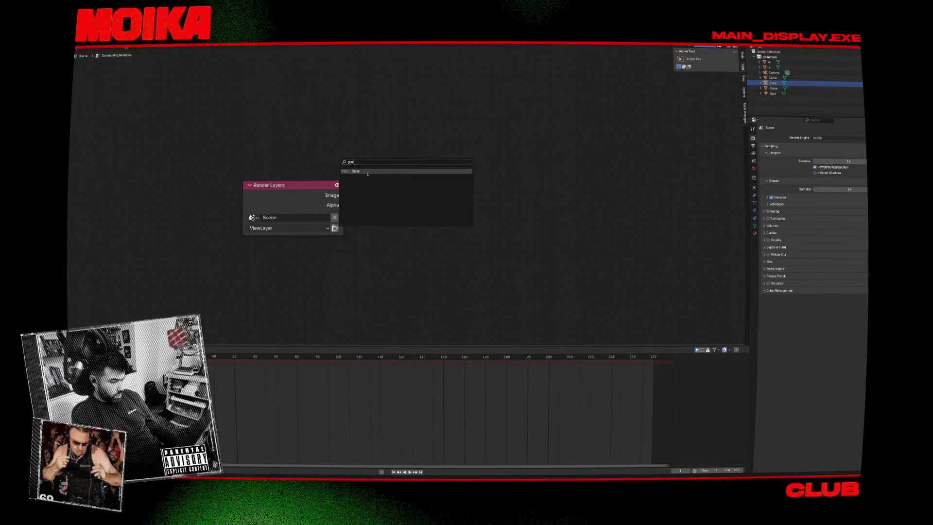
key(Return)
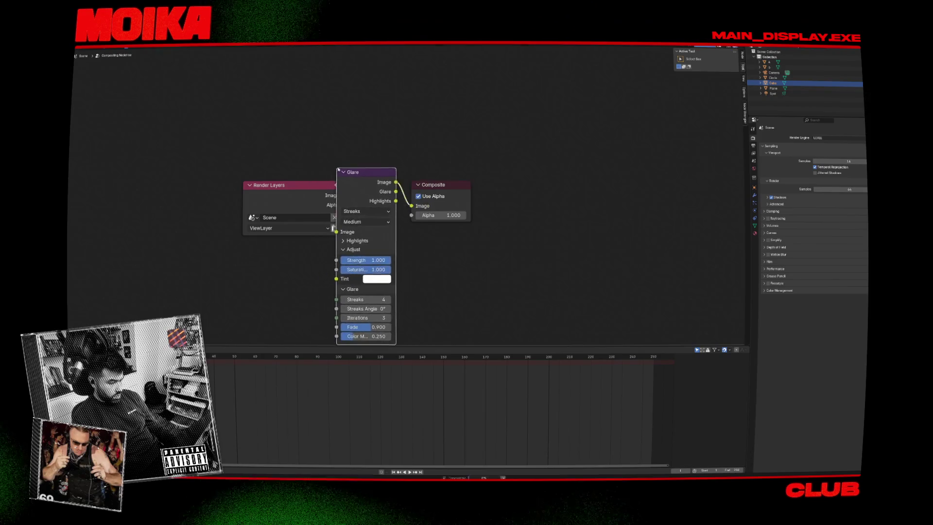
click(373, 225)
click(388, 212)
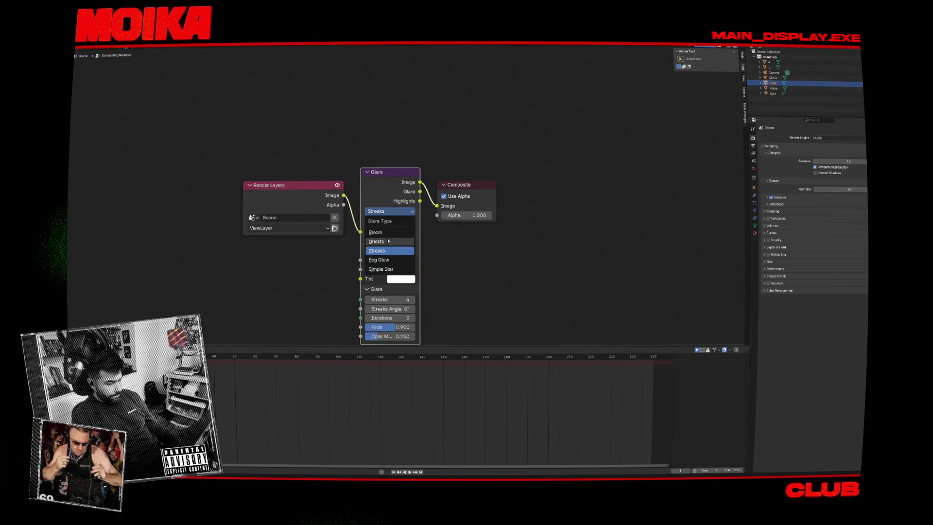
click(377, 232)
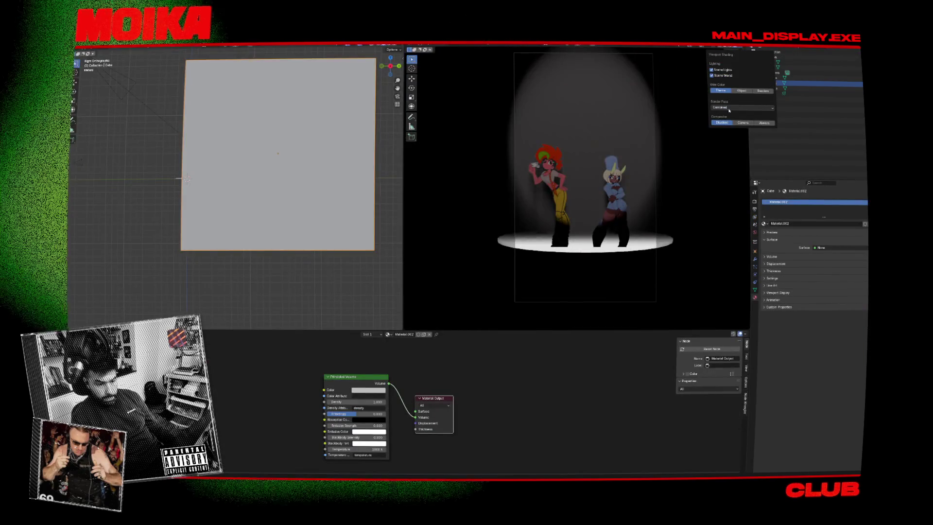
Save the file, switch the left view to front orthographic, and open the Add menu.
scroll(587, 182, up, 4)
scroll(585, 189, down, 2)
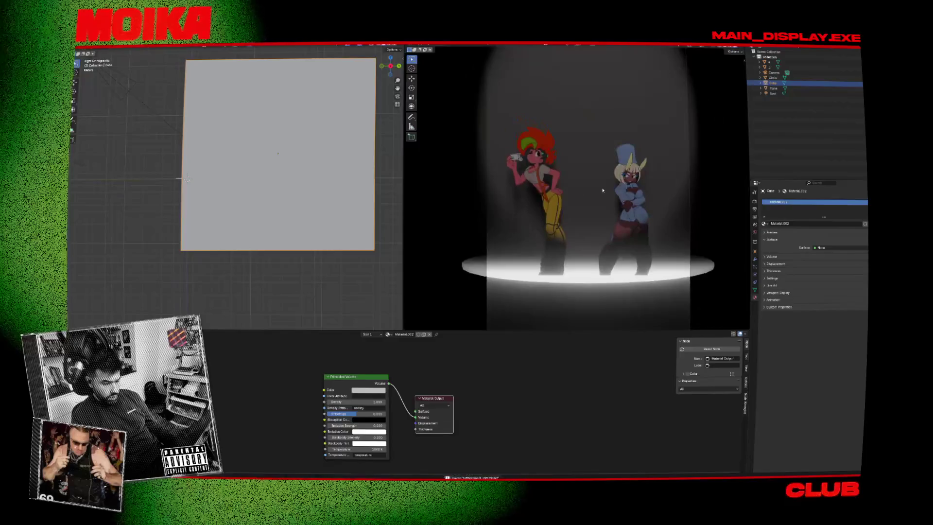
scroll(597, 188, up, 1)
key(ctrl+s)
scroll(602, 190, right, 2)
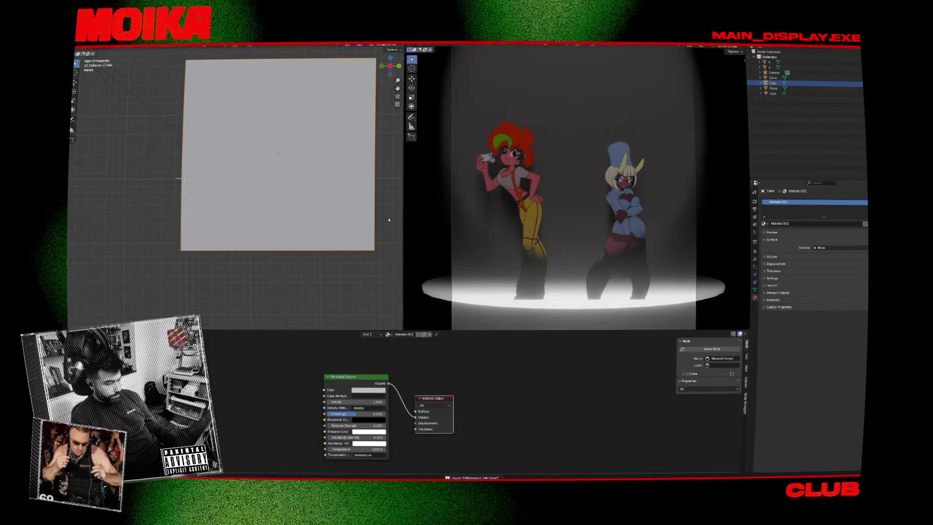
key(KP_1)
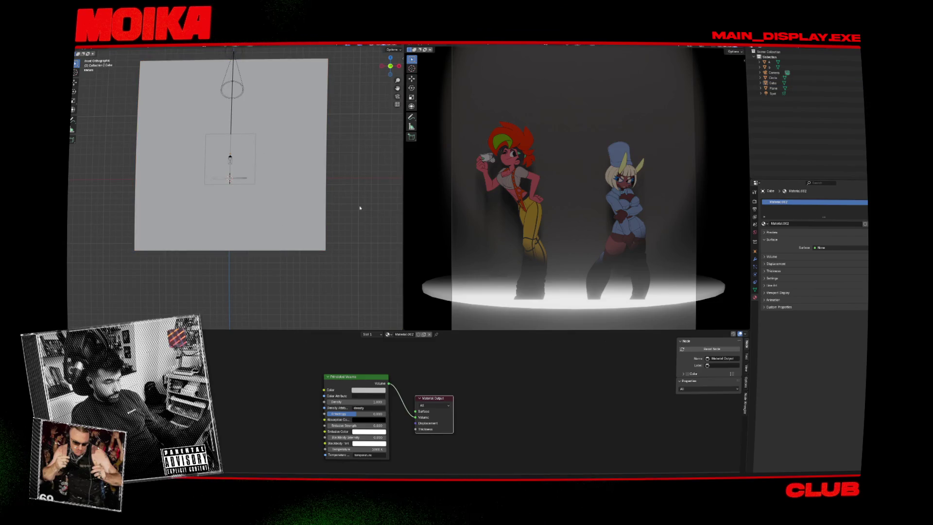
key(shift+a)
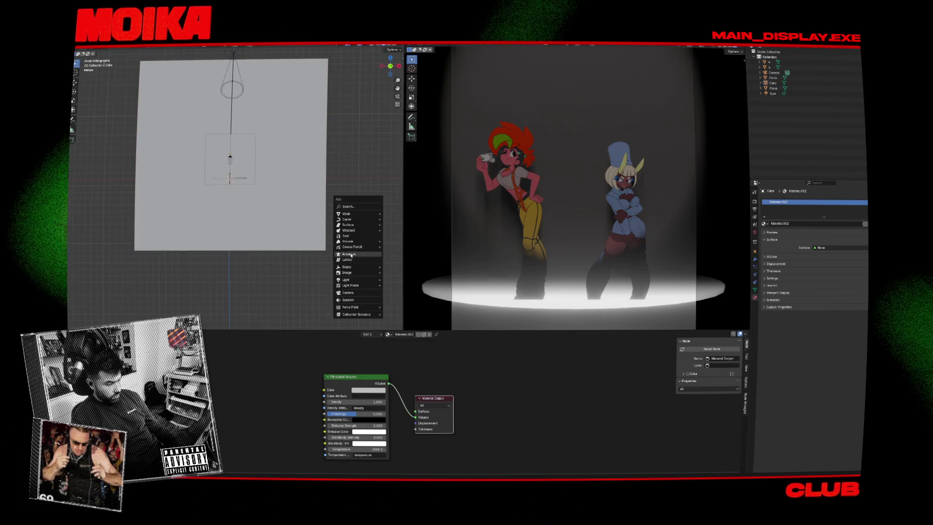
Add an area light and raise its power to about 10.7 W.
mouse_move(354, 280)
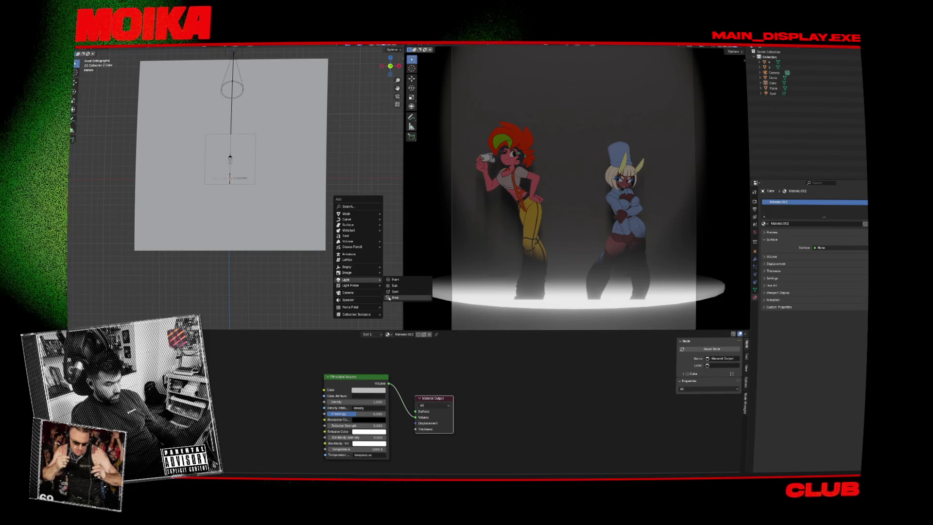
click(394, 297)
key(KP_3)
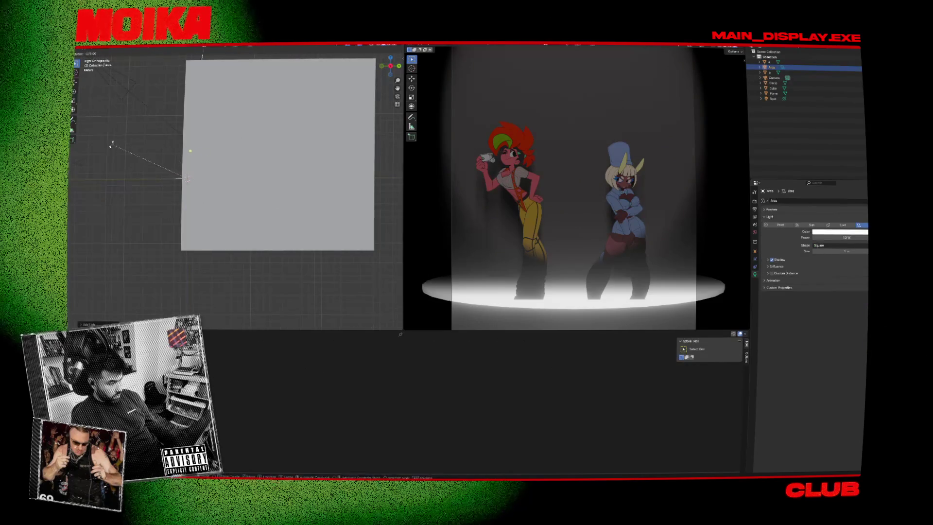
key(g)
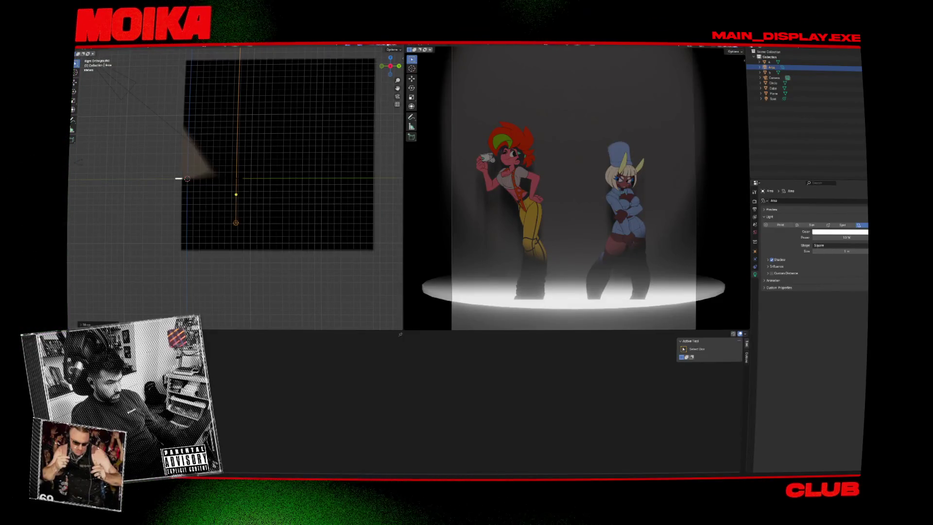
key(alt+z)
scroll(267, 151, up, 3)
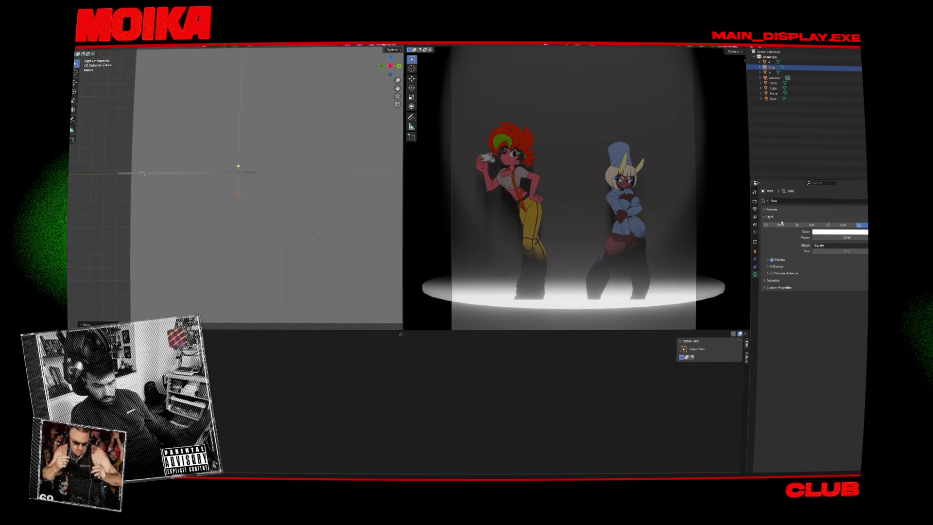
drag(843, 237, 857, 237)
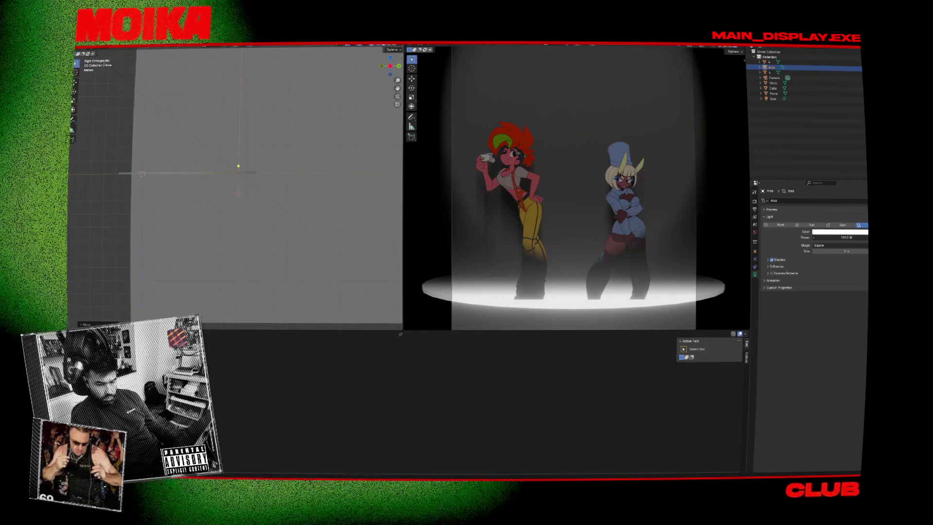
drag(850, 237, 857, 237)
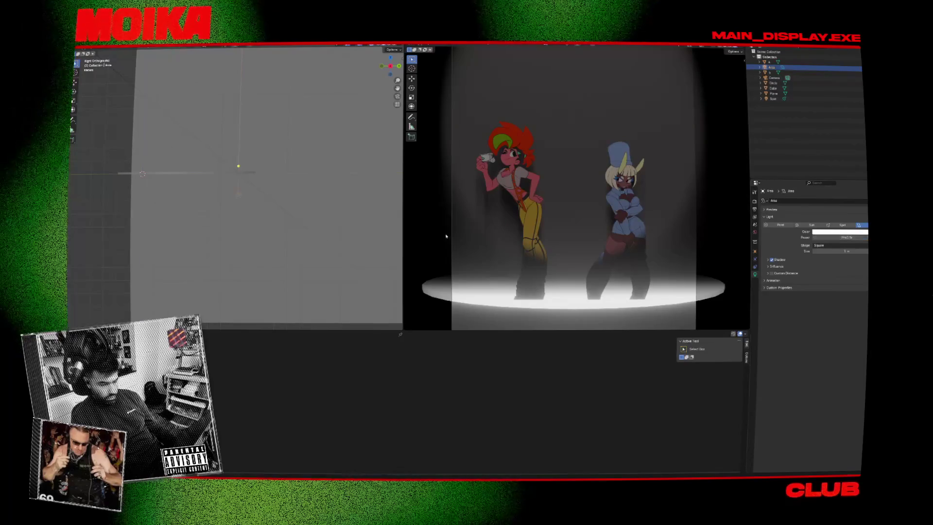
Move the area light higher and to the right, and angle it toward the characters.
key(KP_1)
key(KP_3)
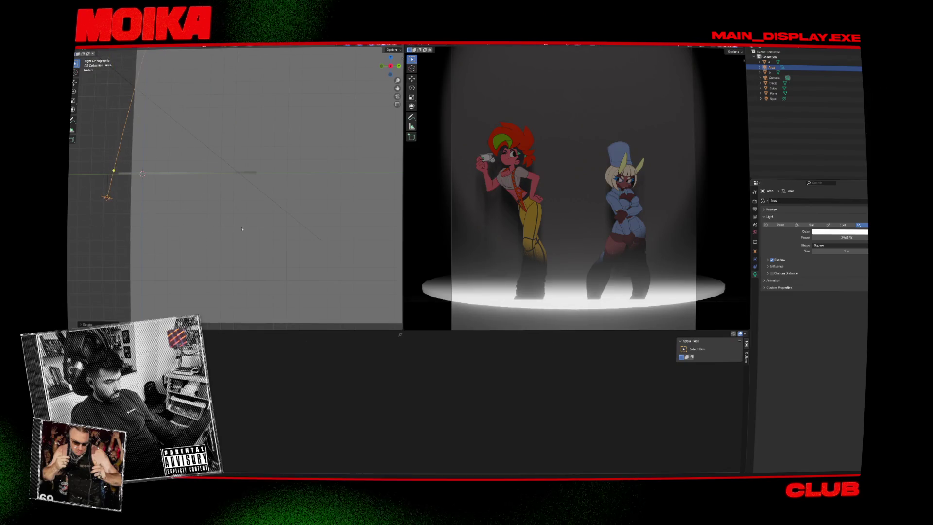
key(g)
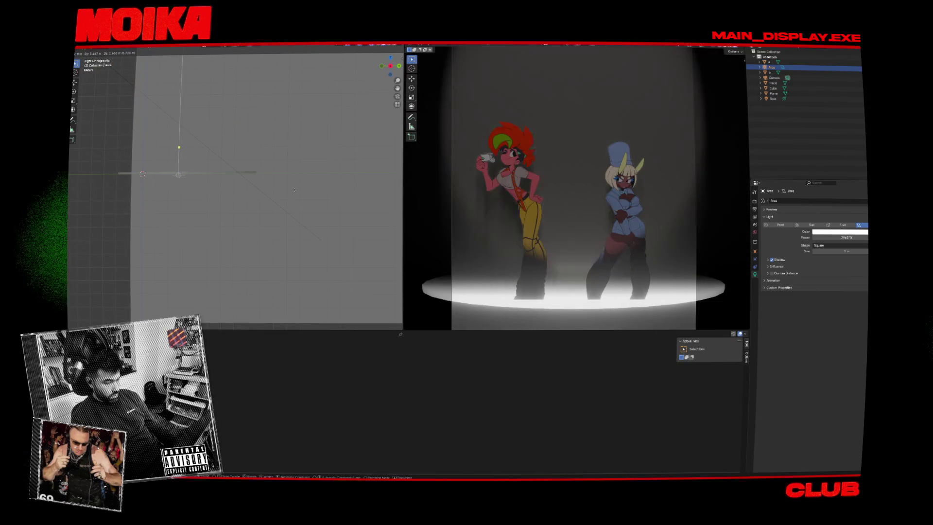
mouse_move(348, 182)
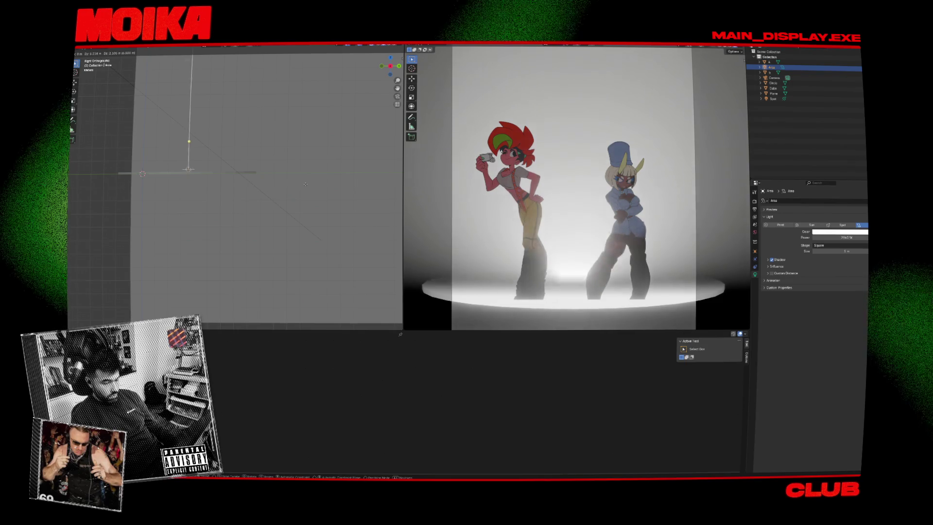
click(400, 173)
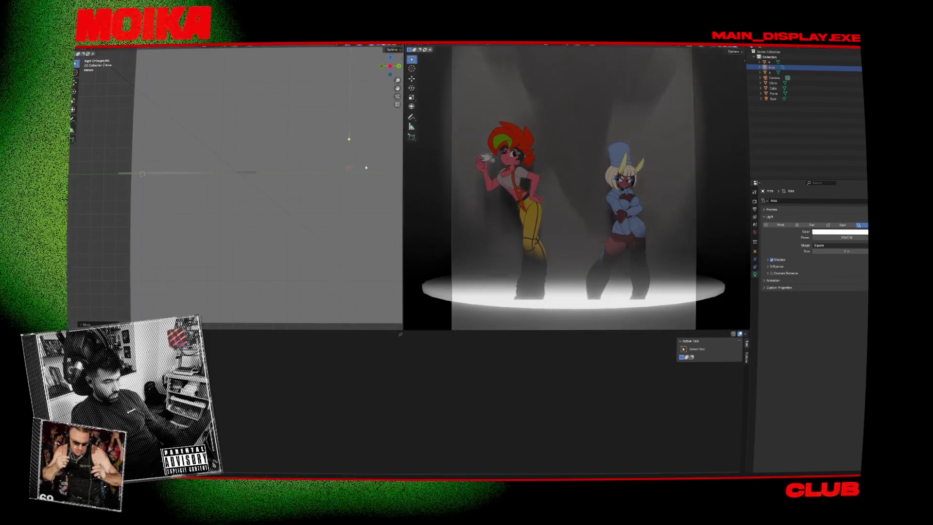
key(r)
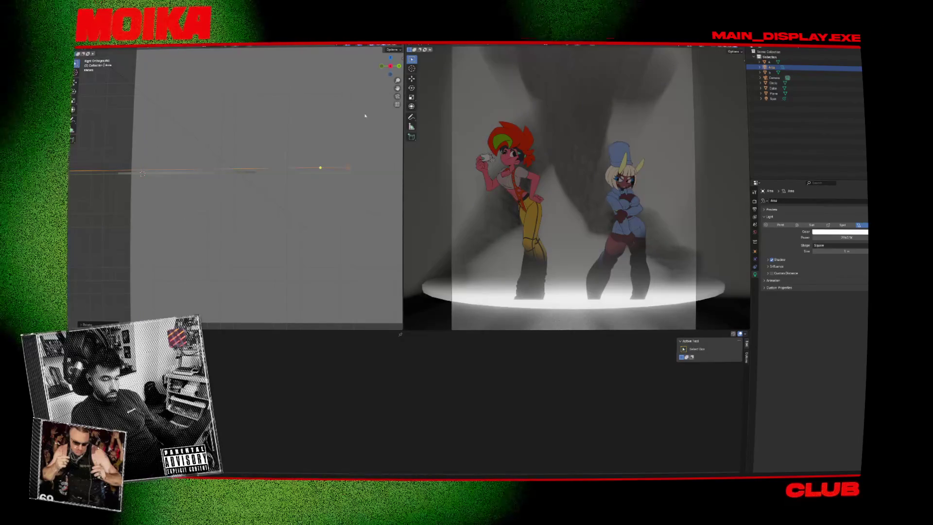
click(126, 73)
click(320, 125)
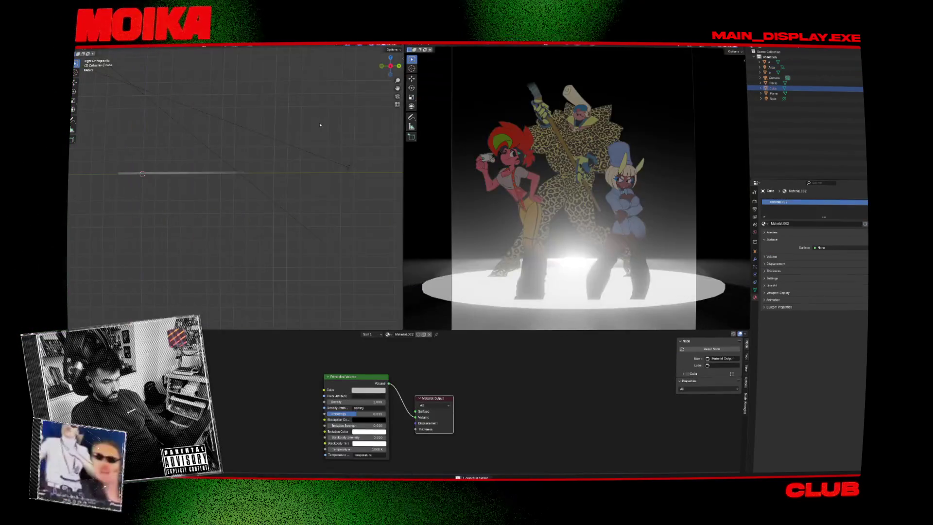
Enlarge and lower the fog cube and set its volume density to 0.1.
key(s)
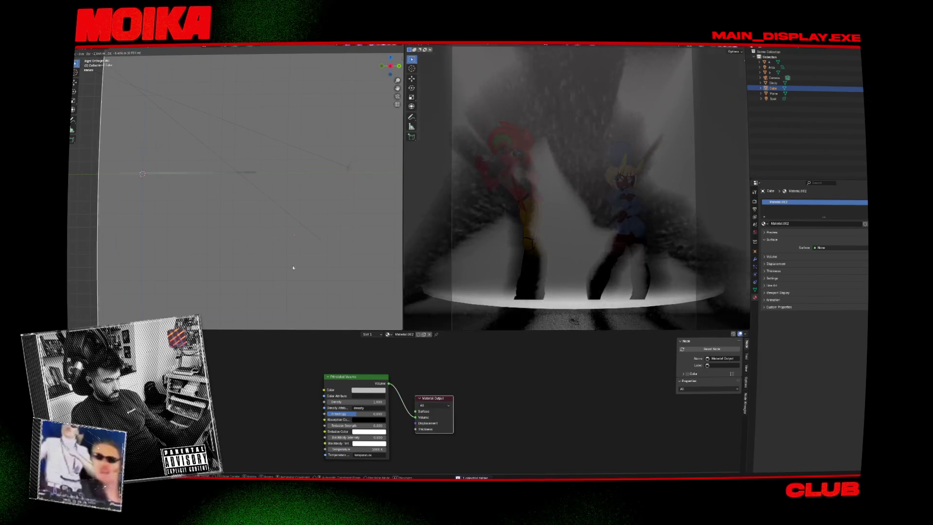
click(259, 175)
key(g)
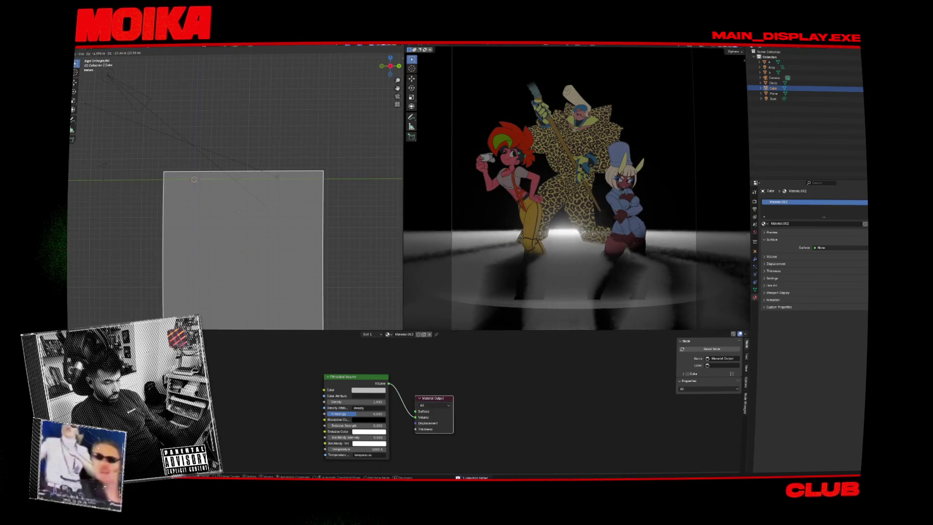
click(268, 326)
drag(349, 401, 311, 401)
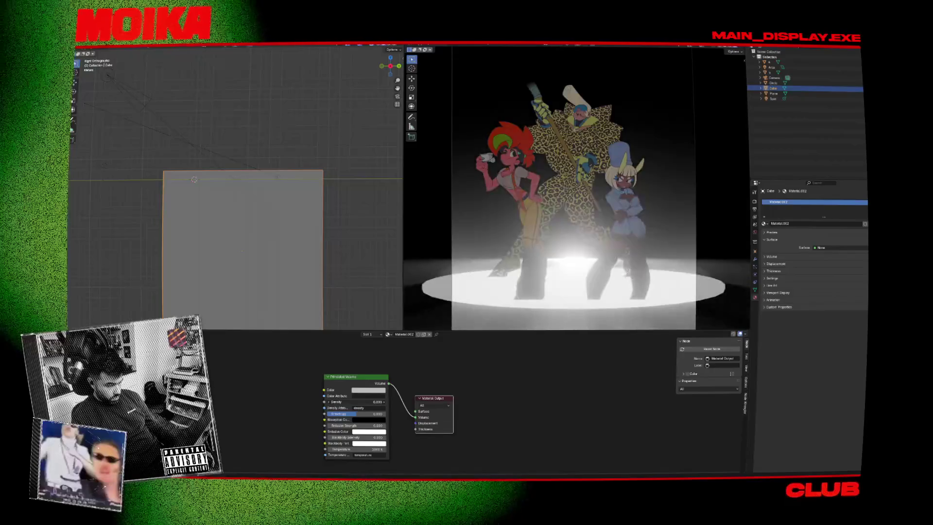
mouse_move(359, 402)
mouse_down()
mouse_move(369, 402)
mouse_move(335, 415)
mouse_up()
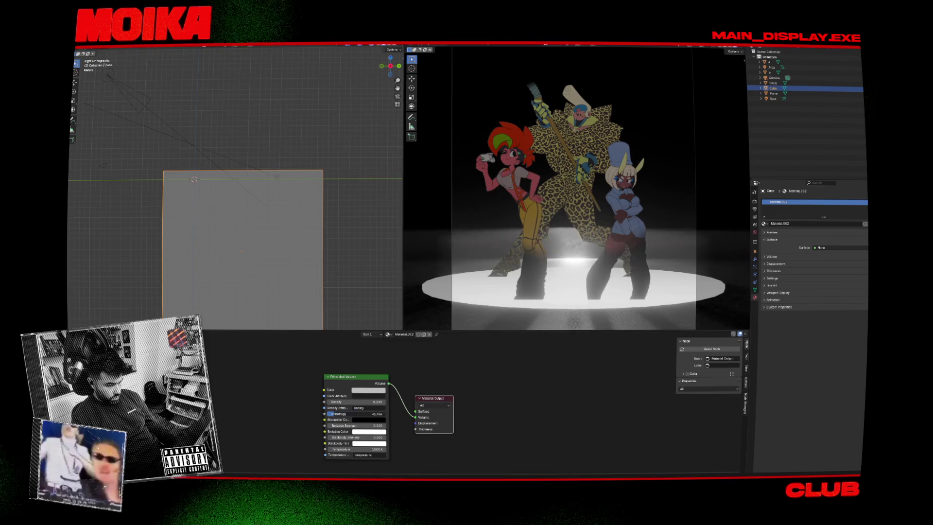
Raise the fog cube and shift it slightly right, then select the area light.
key(g)
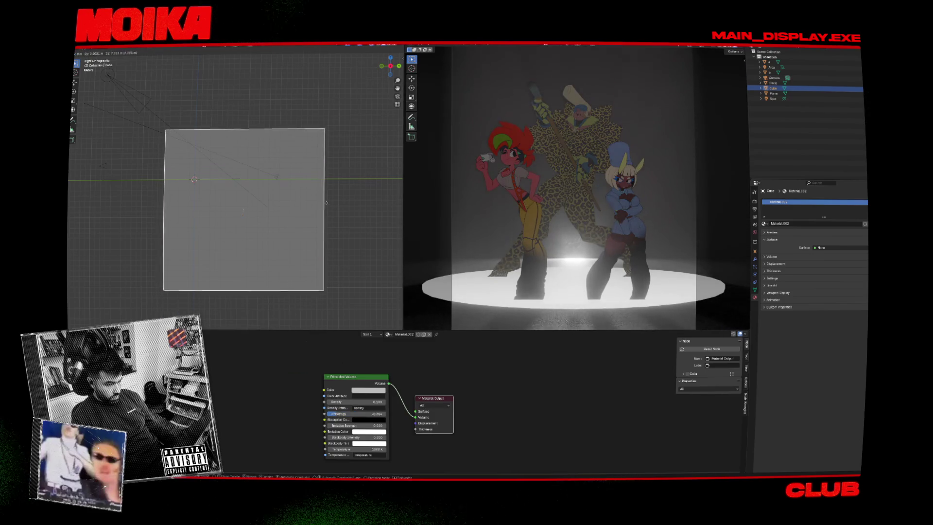
click(328, 184)
key(g)
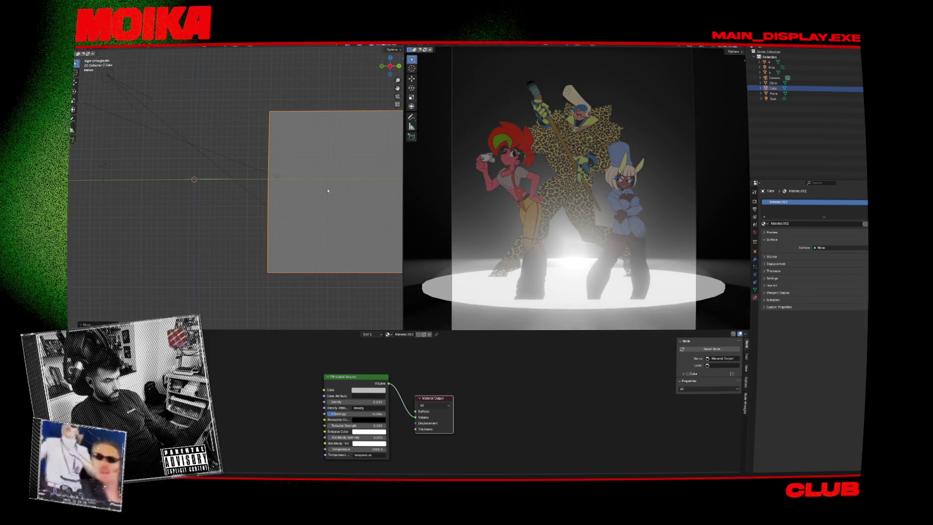
click(359, 187)
key(g)
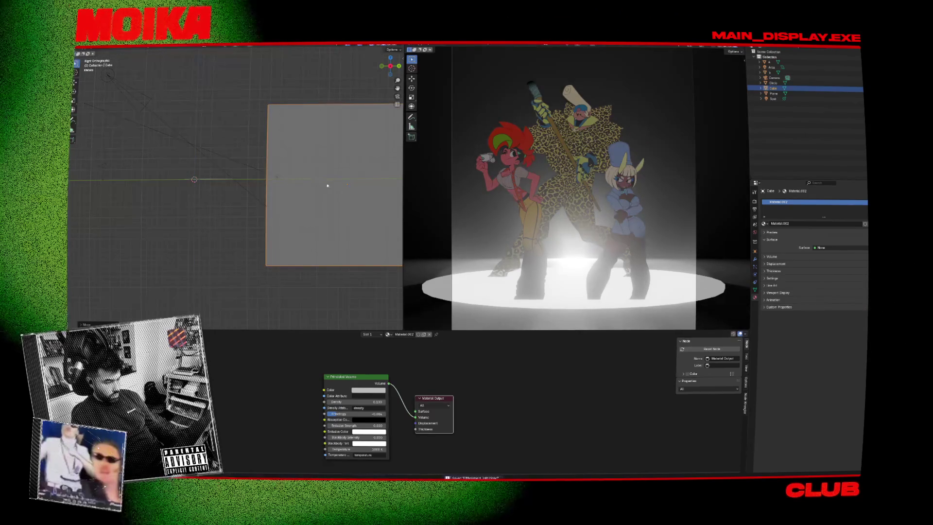
click(194, 179)
Reposition the area light, then briefly hide and restore the lights to compare.
key(g)
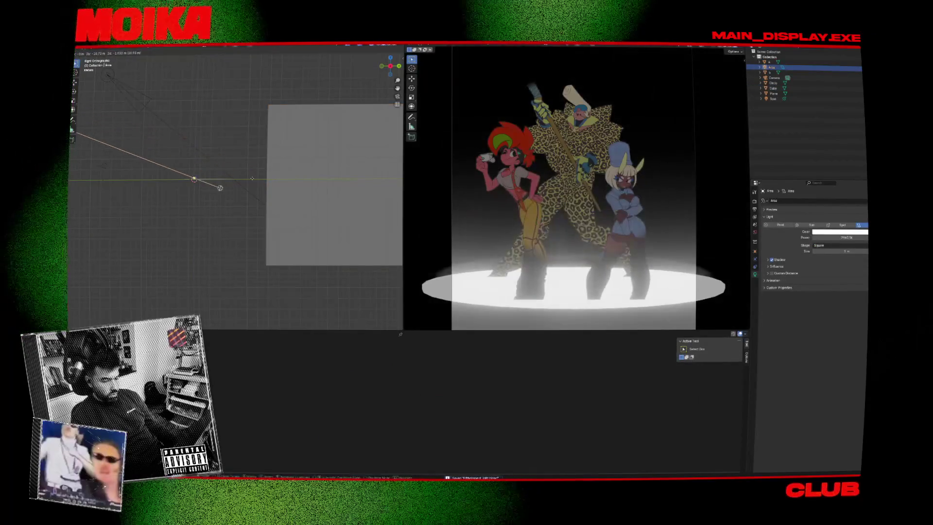
click(196, 184)
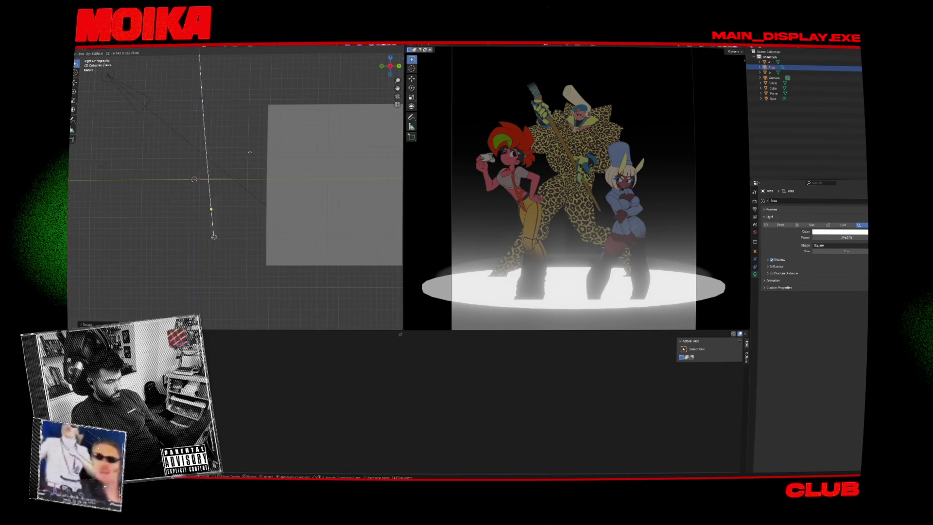
key(Escape)
key(h)
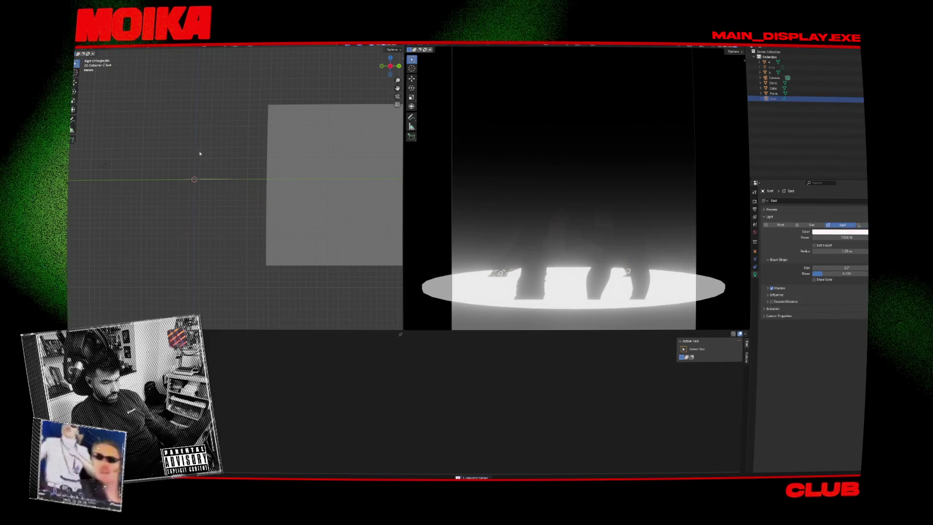
key(ctrl+z)
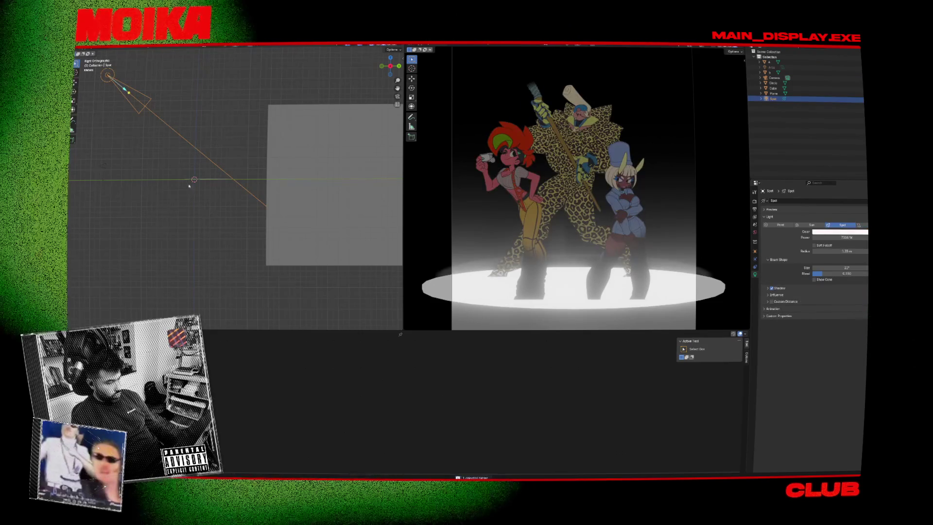
drag(189, 185, 195, 182)
Remove the glowing material from the floor disk Circle and reselect the area light in side view.
click(560, 193)
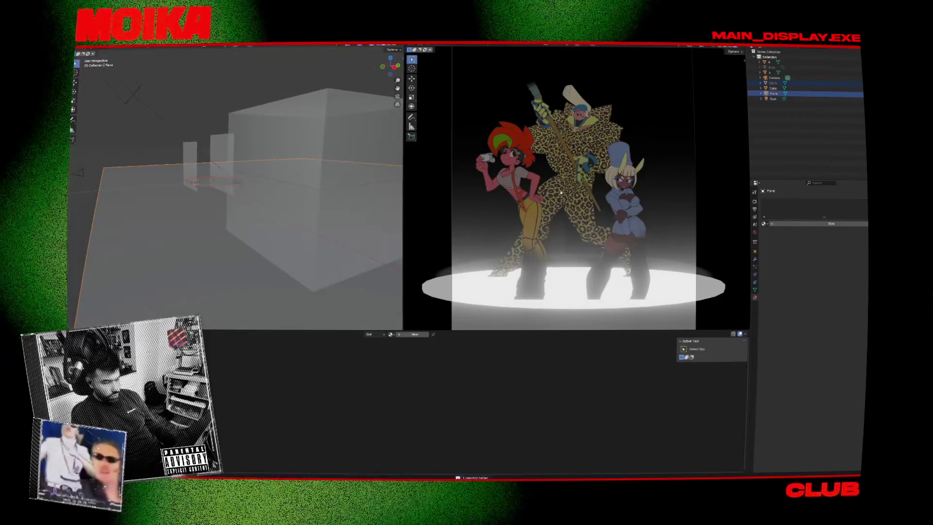
click(208, 182)
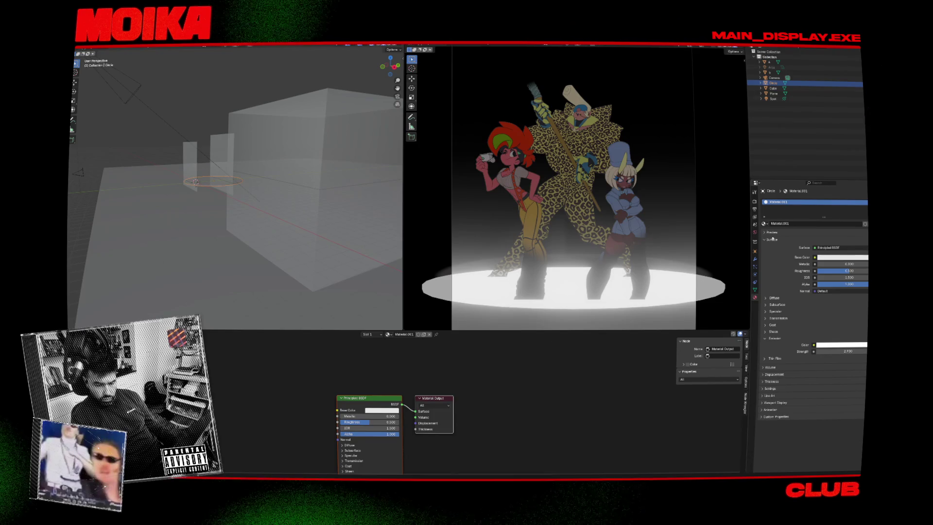
click(866, 206)
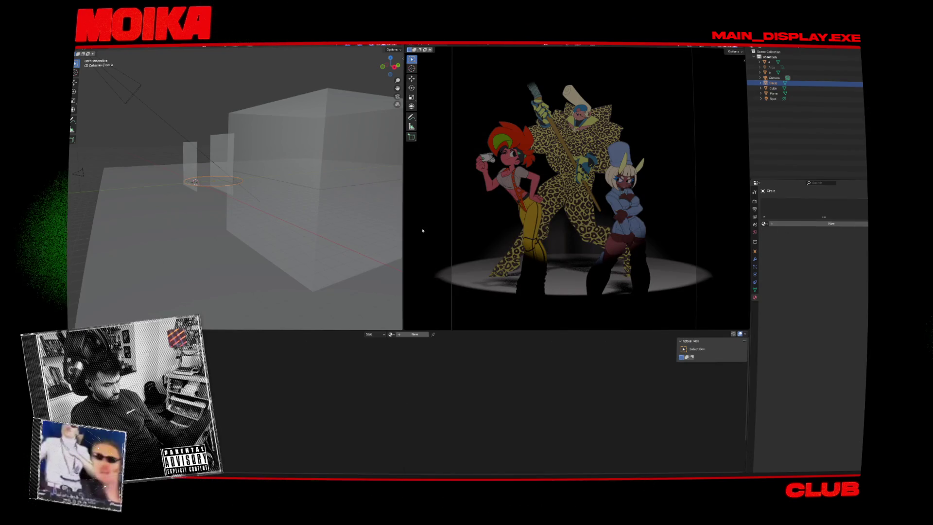
click(185, 115)
key(KP_3)
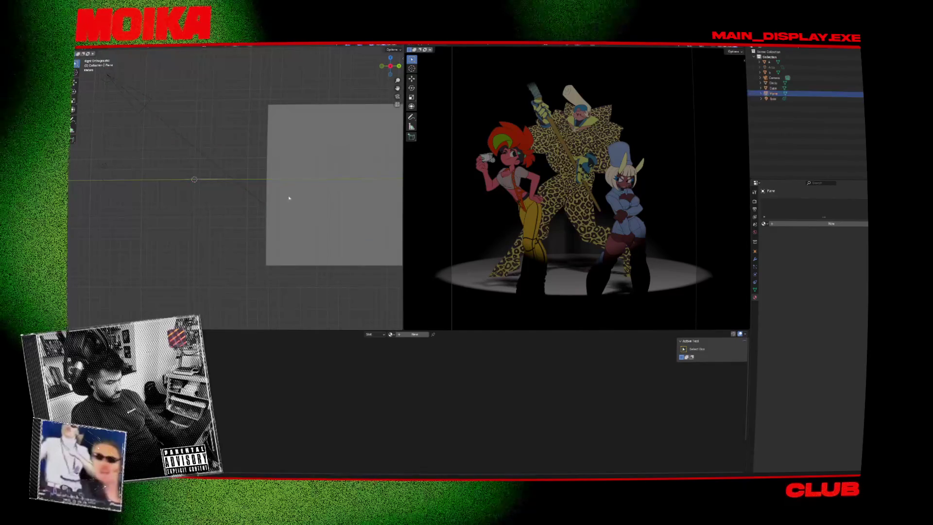
click(809, 73)
click(857, 69)
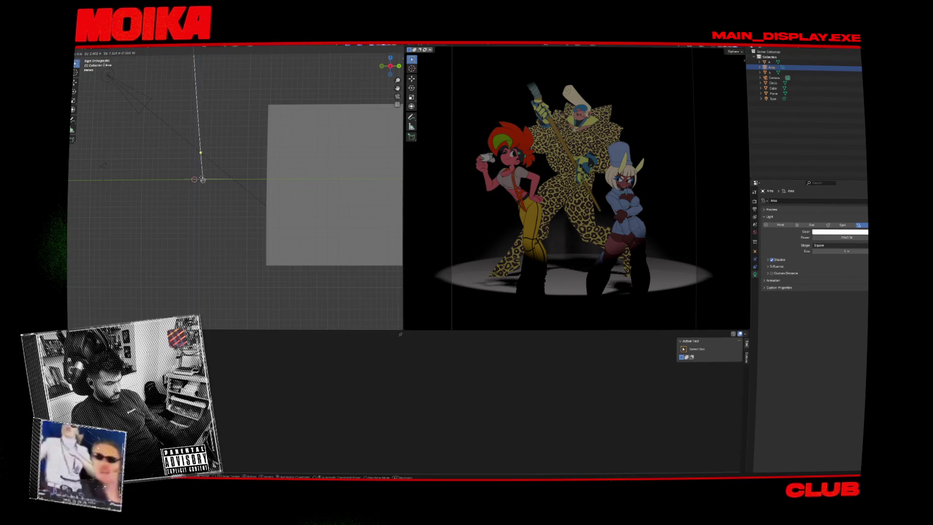
Move the area light higher and to the upper left, and rotate it to aim down at the stage.
drag(203, 180, 202, 179)
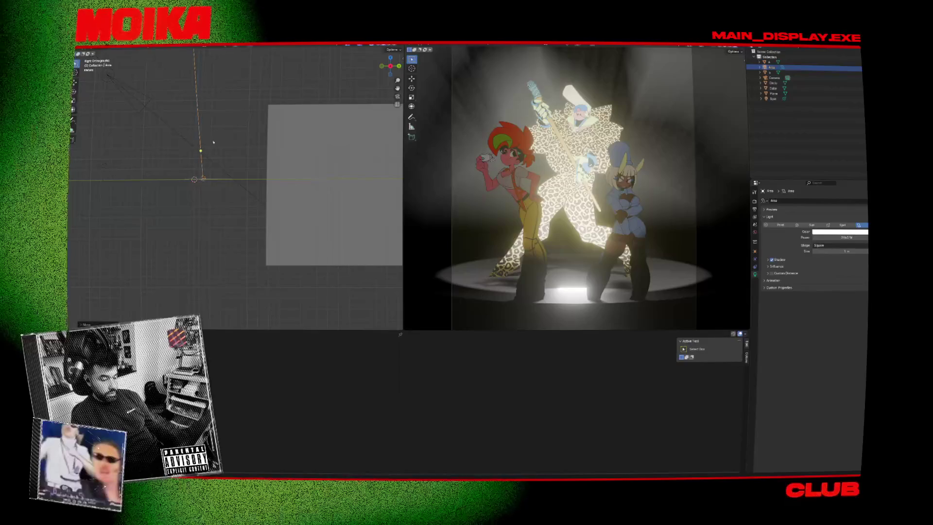
key(r)
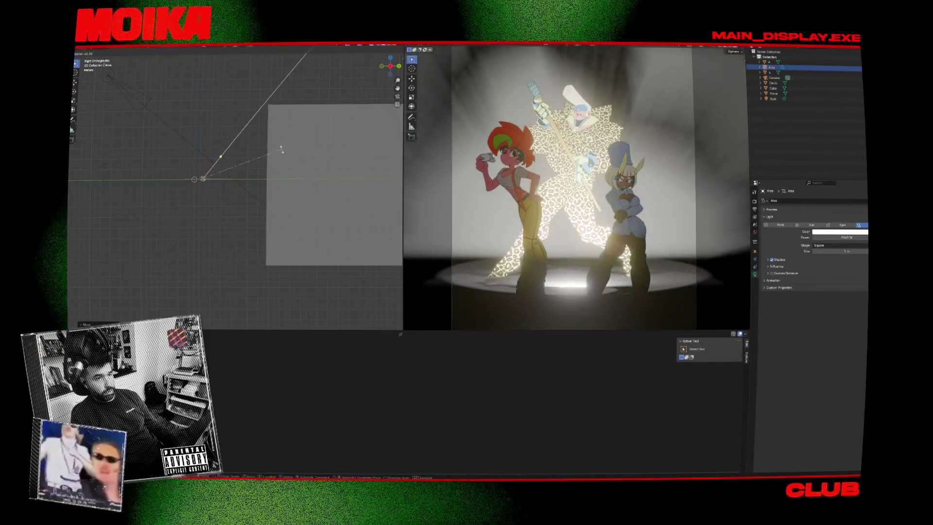
key(Escape)
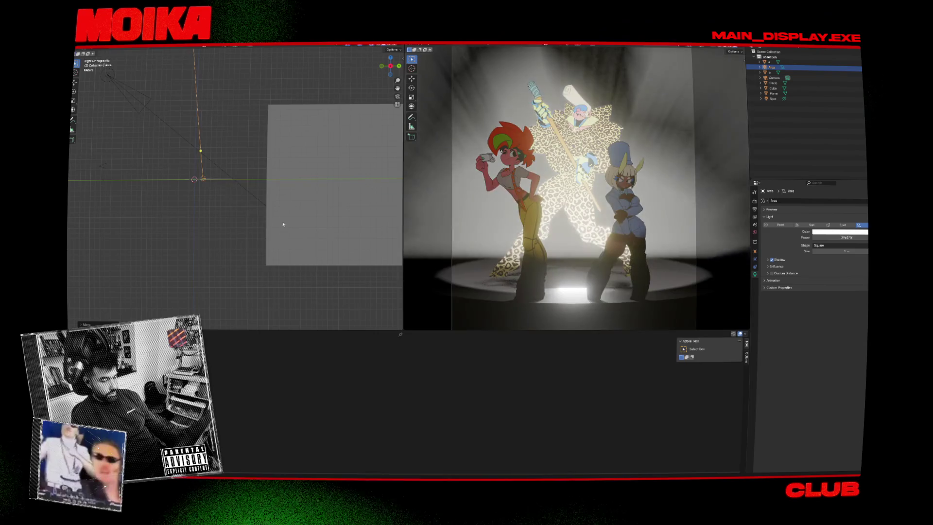
key(g)
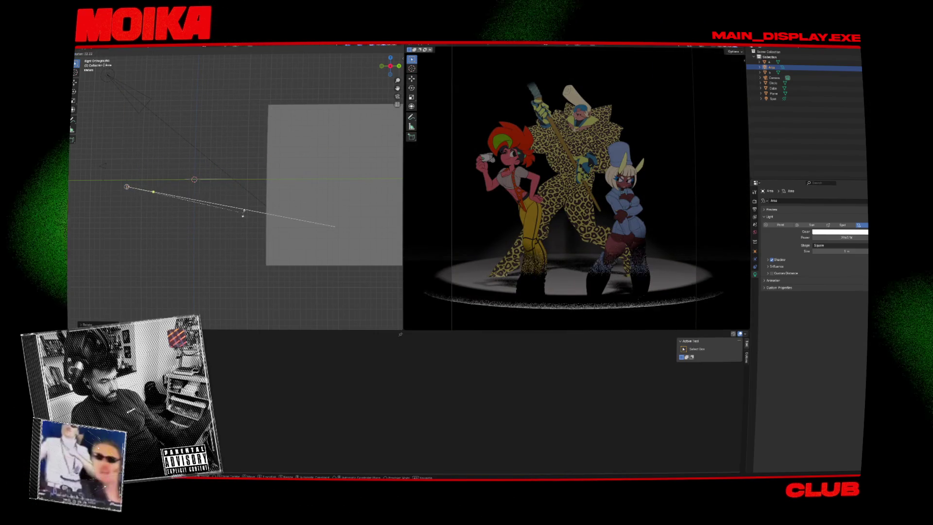
key(g)
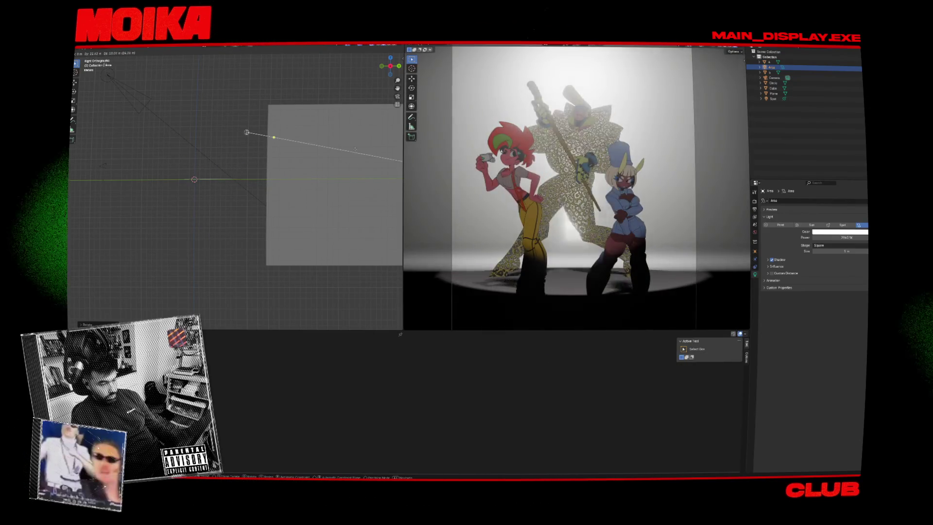
click(219, 103)
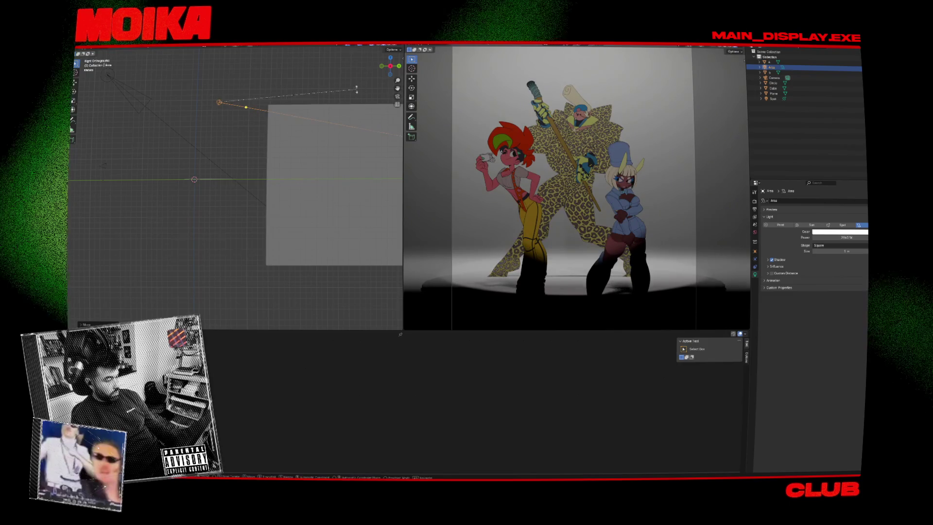
key(r)
click(259, 191)
Delete the area light and start moving the Cube volume.
key(x)
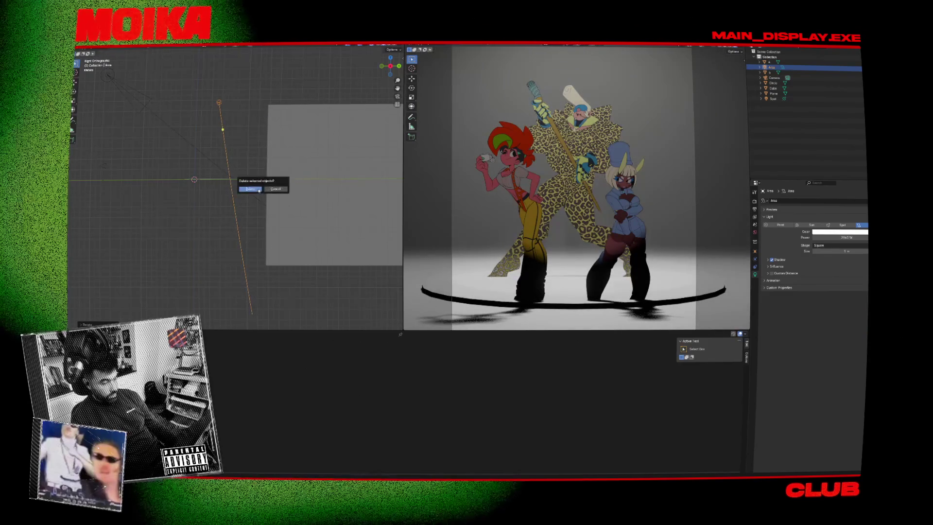
click(258, 190)
click(315, 151)
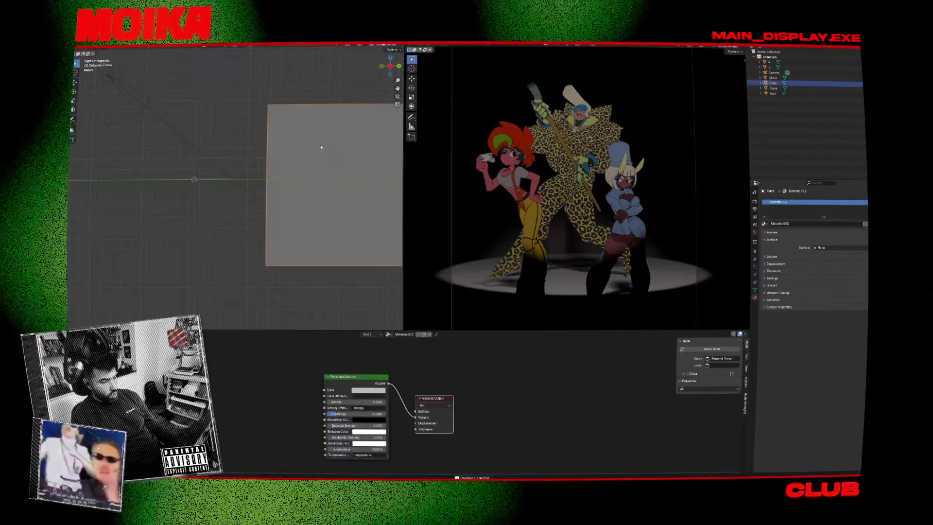
key(g)
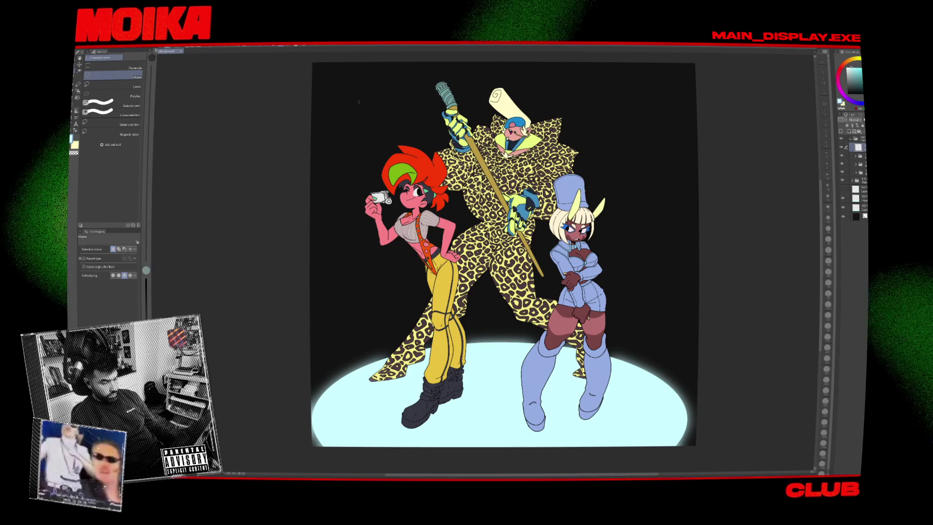
key(alt+Tab)
In Clip Studio Paint, draw an elliptical selection around the trio, nudged slightly right and down.
key(Tab)
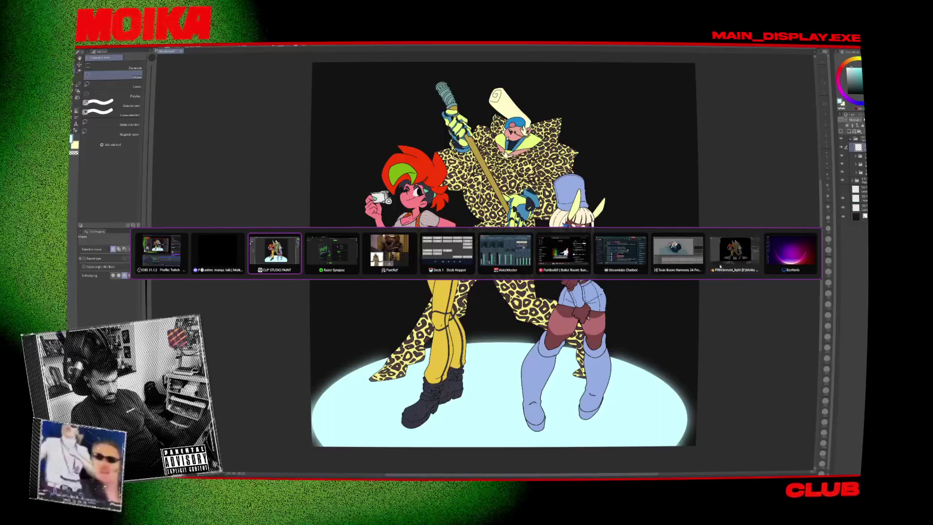
click(734, 250)
key(alt+Tab)
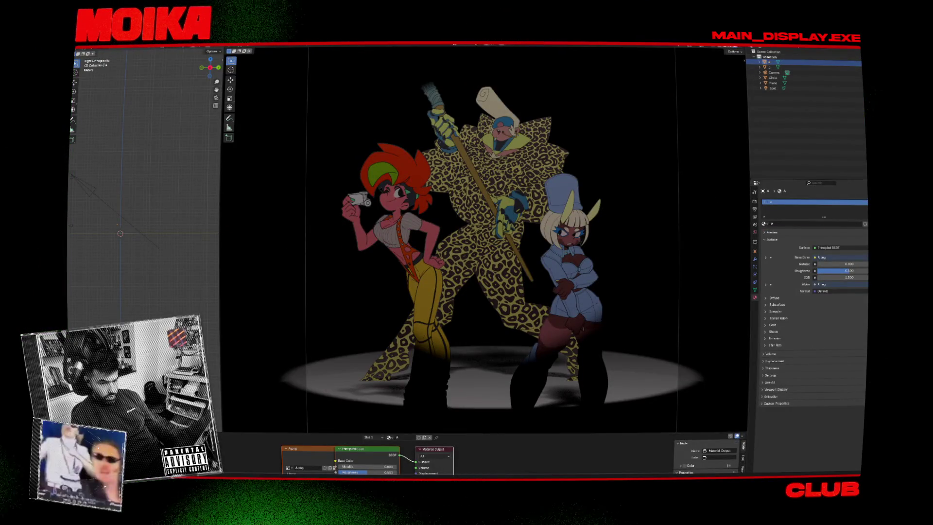
key(alt+Tab)
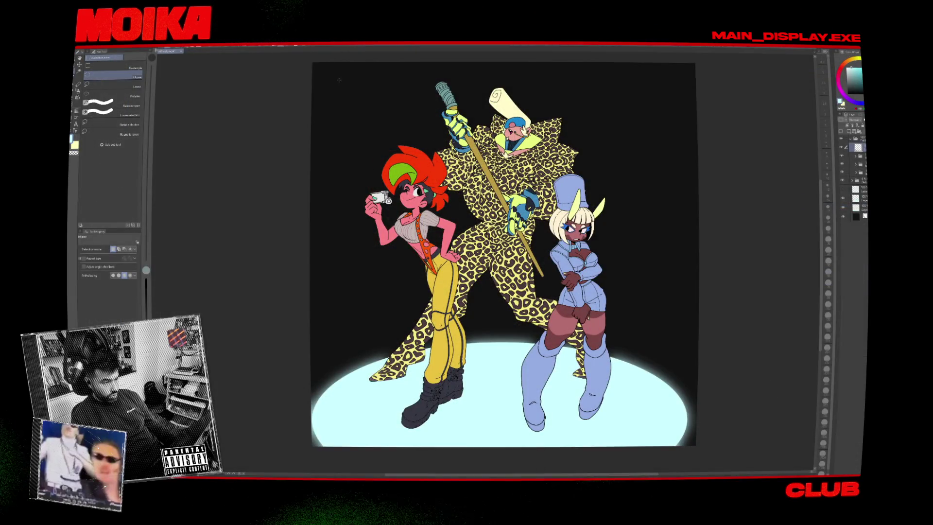
drag(329, 67, 576, 310)
drag(654, 389, 663, 400)
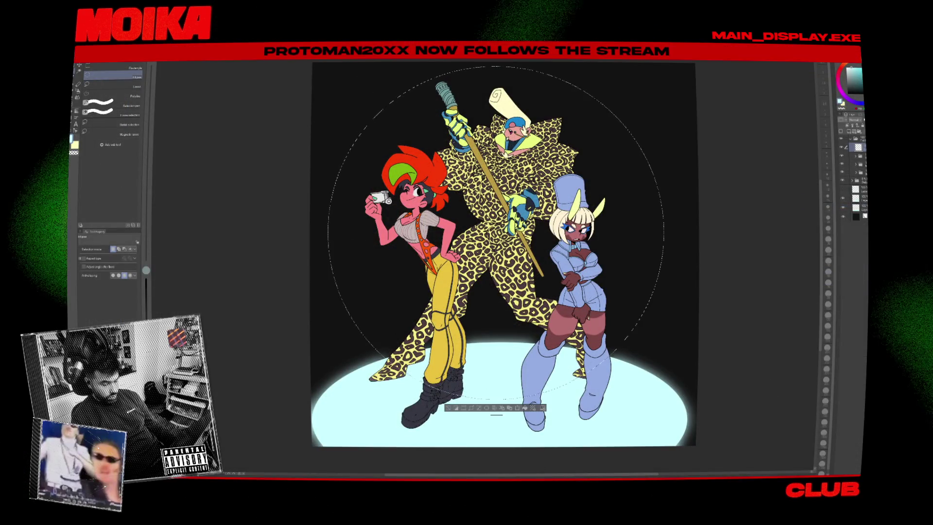
drag(604, 333, 612, 335)
Invert the circular selection and fill everything outside it with black.
click(532, 410)
key(ctrl+z)
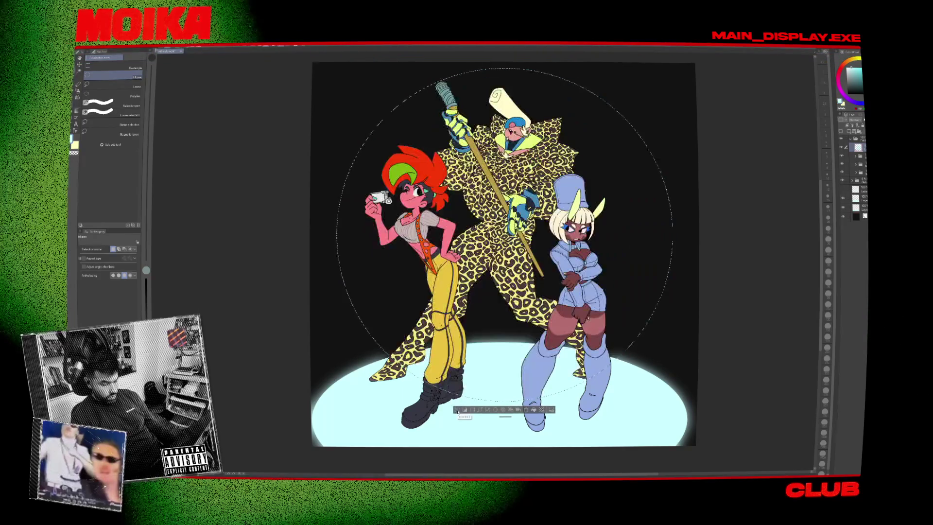
key(ctrl+shift+i)
key(x)
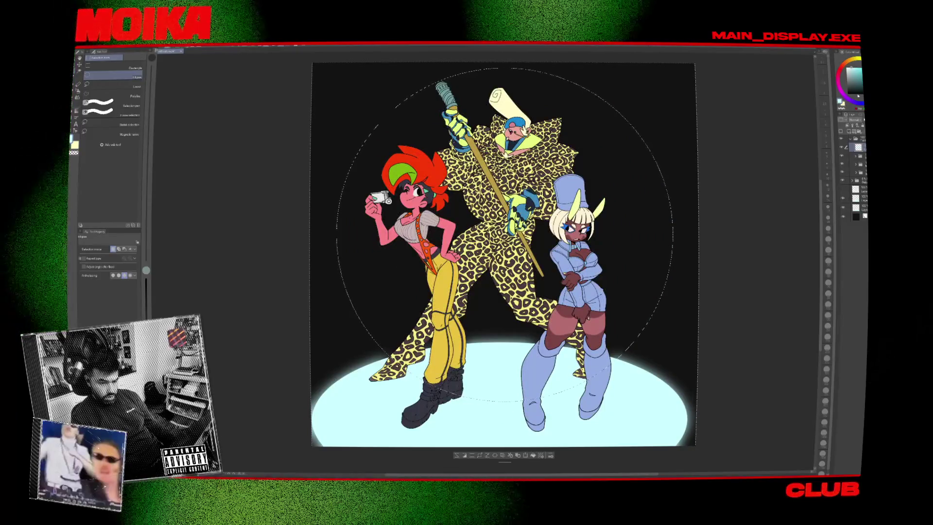
click(533, 455)
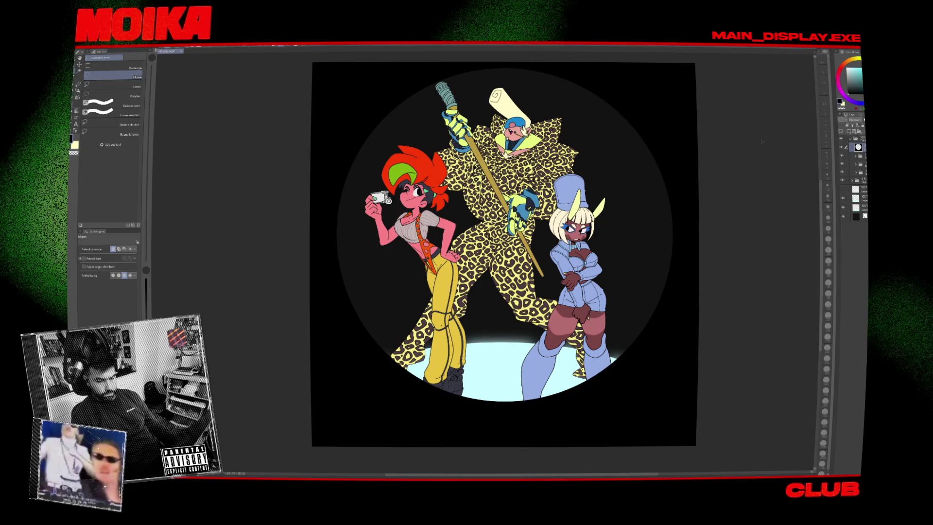
click(160, 47)
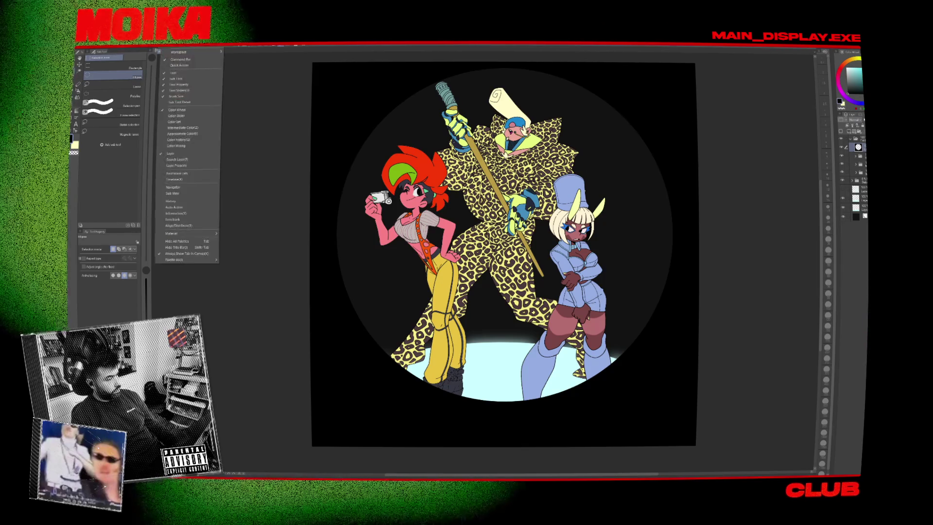
Soften the vignette edge with a Gaussian Blur at a raised strength.
mouse_move(165, 57)
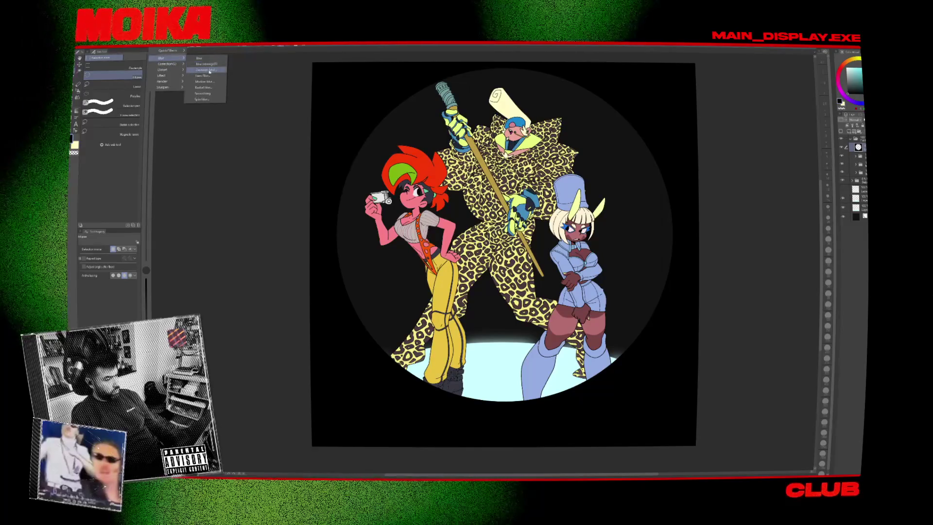
click(205, 69)
drag(657, 337, 662, 335)
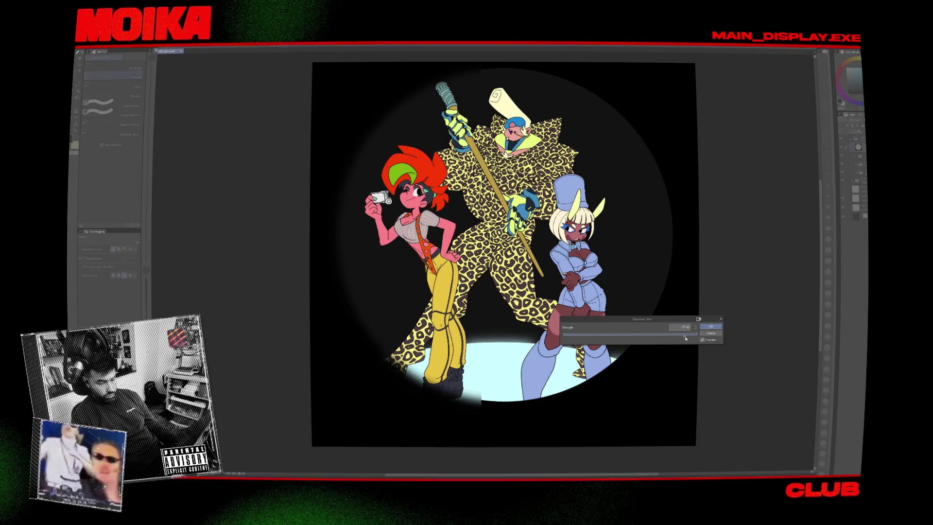
click(716, 327)
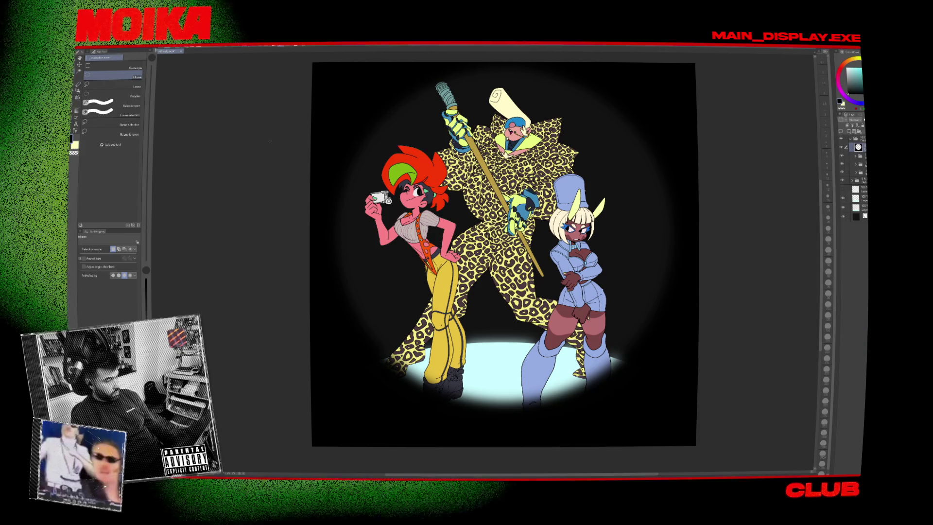
Undo the blur and start scaling the vignette layer down around its centre.
key(e)
key(bracketright)
key(bracketright)
key(bracketright)
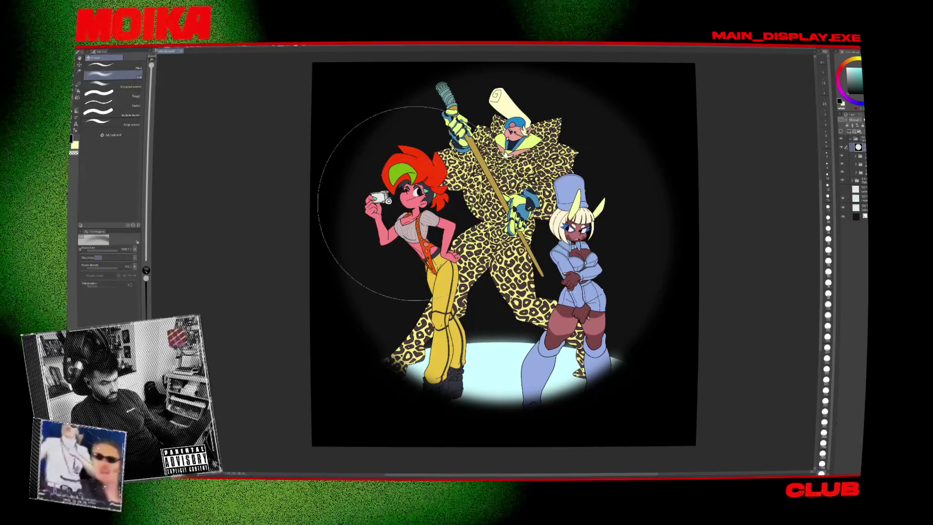
key(ctrl+z)
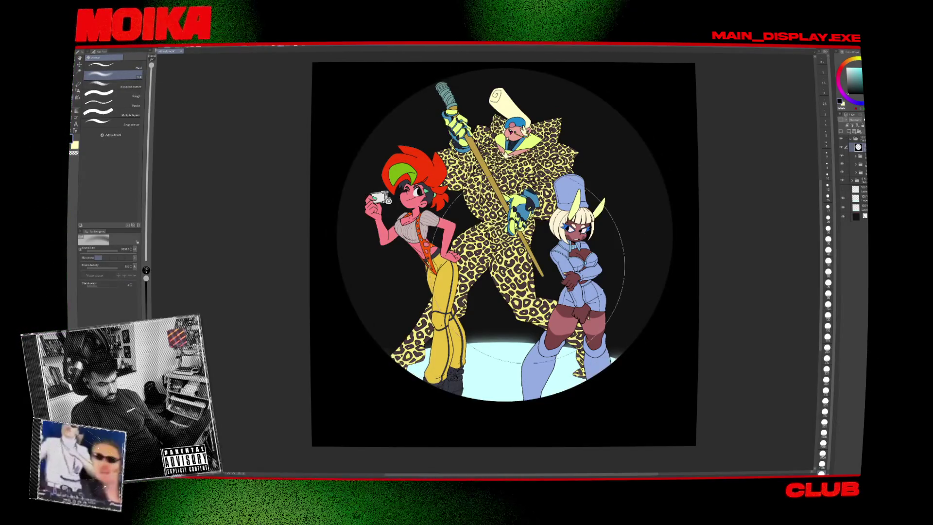
key(ctrl+t)
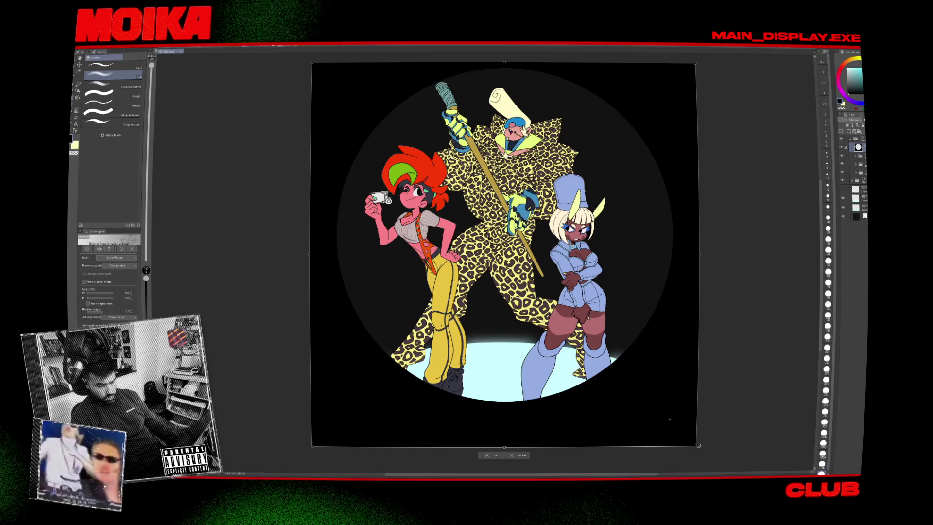
mouse_move(698, 445)
mouse_down()
mouse_move(648, 398)
mouse_move(655, 404)
mouse_up()
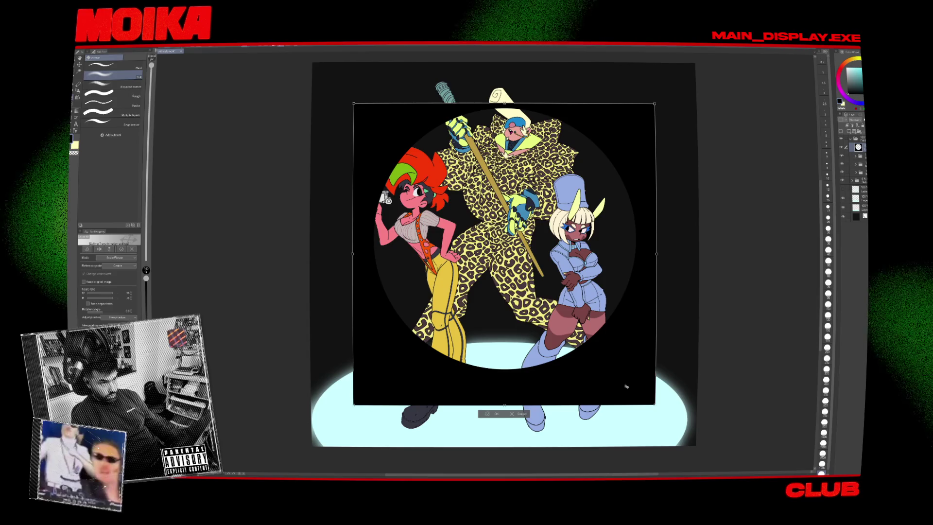
Commit the smaller vignette and fill outside the circle black, referring only to the editing layer.
key(Return)
key(g)
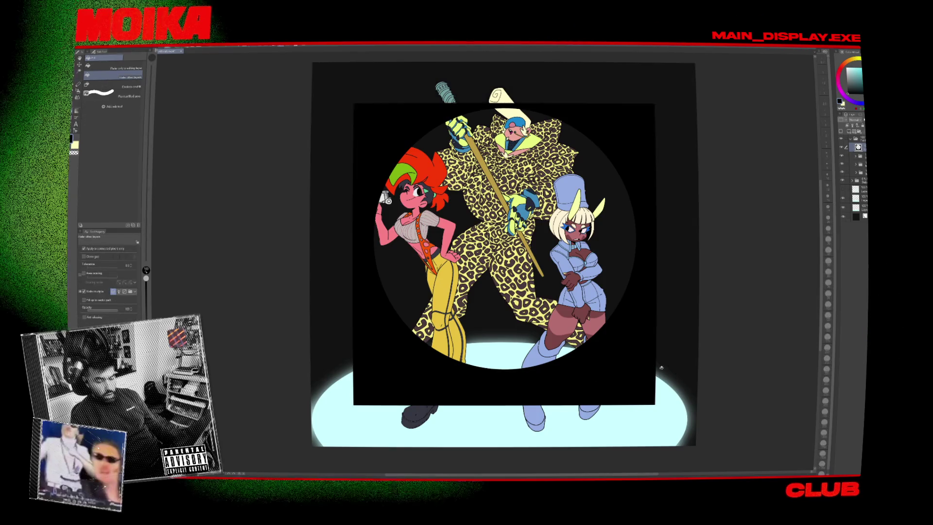
click(109, 67)
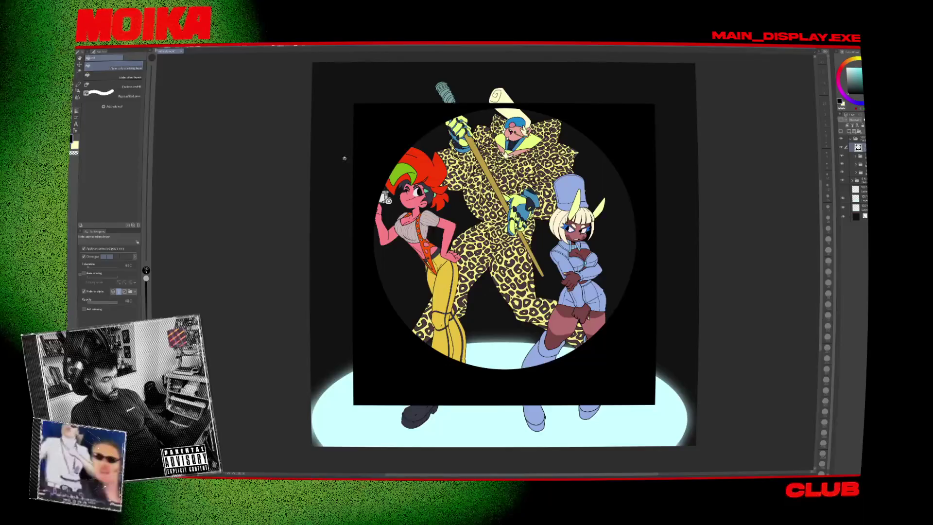
click(345, 150)
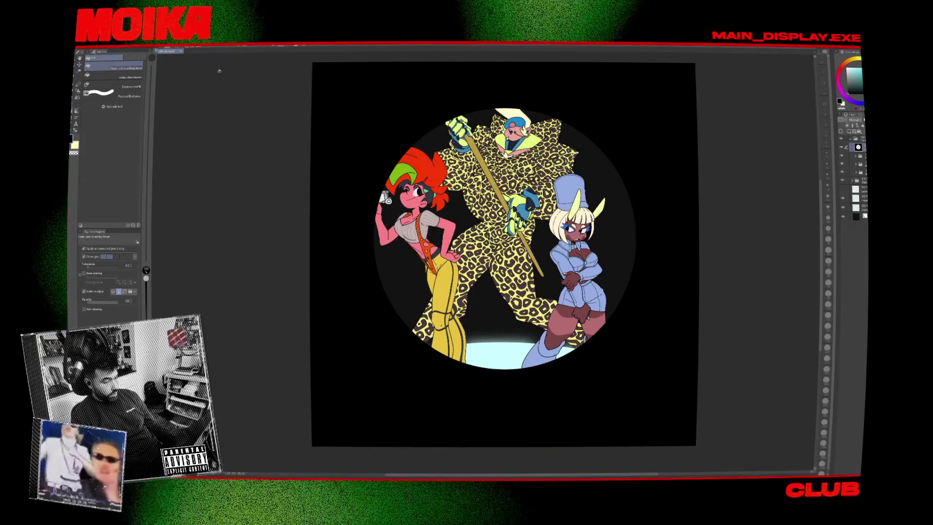
Apply a Gaussian Blur to turn the vignette edge into a soft fade.
click(165, 44)
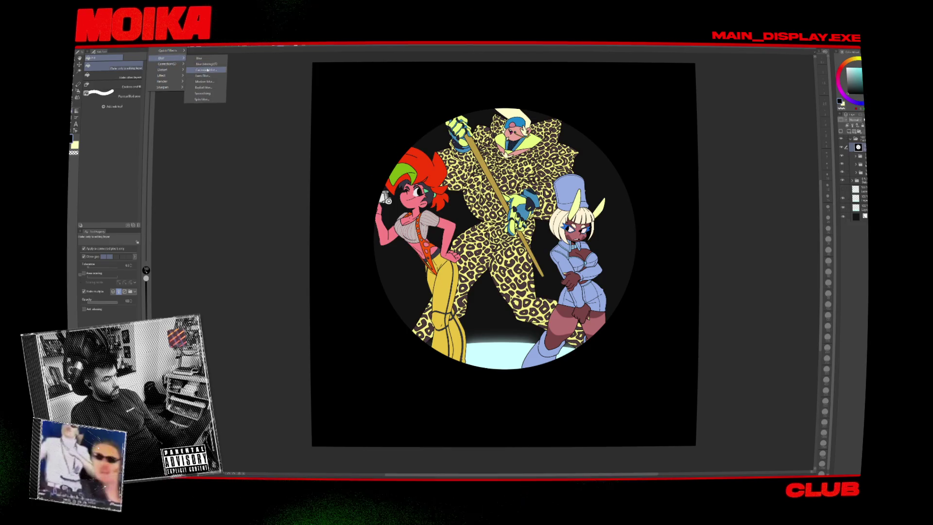
click(207, 70)
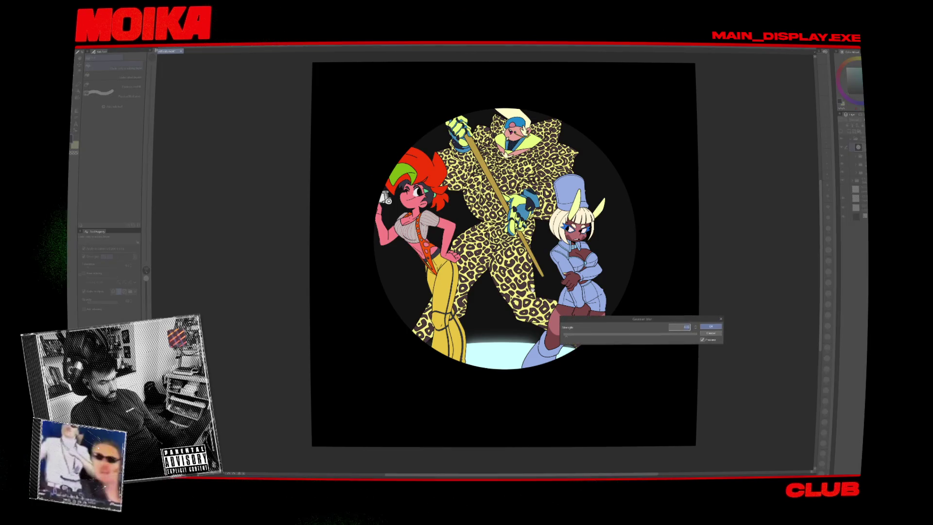
click(712, 326)
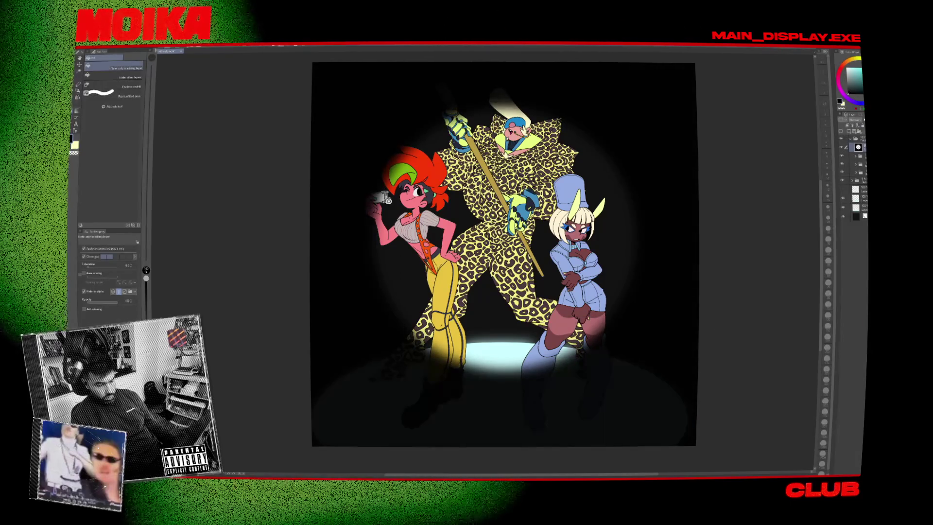
key(e)
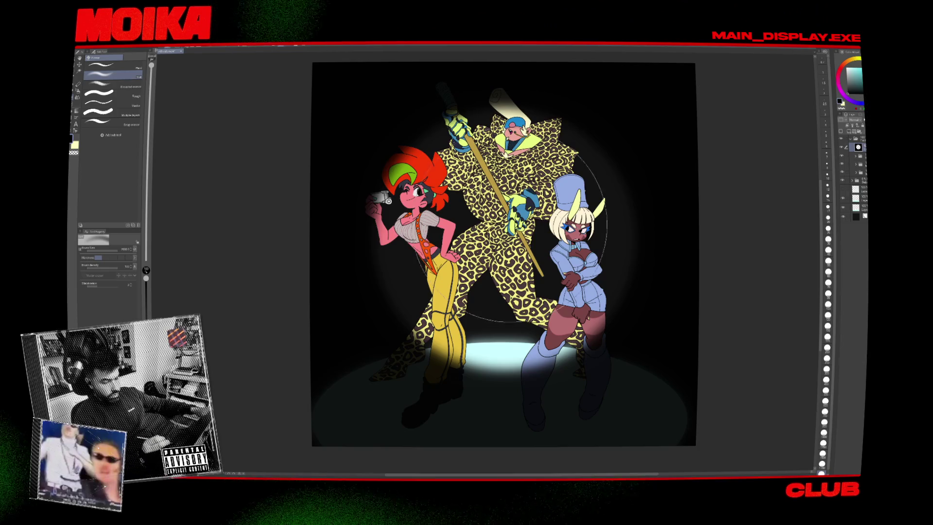
Erase the vignette over the right figure's legs and around the girl's boots.
mouse_move(510, 223)
mouse_down()
mouse_move(466, 272)
mouse_move(539, 192)
mouse_up()
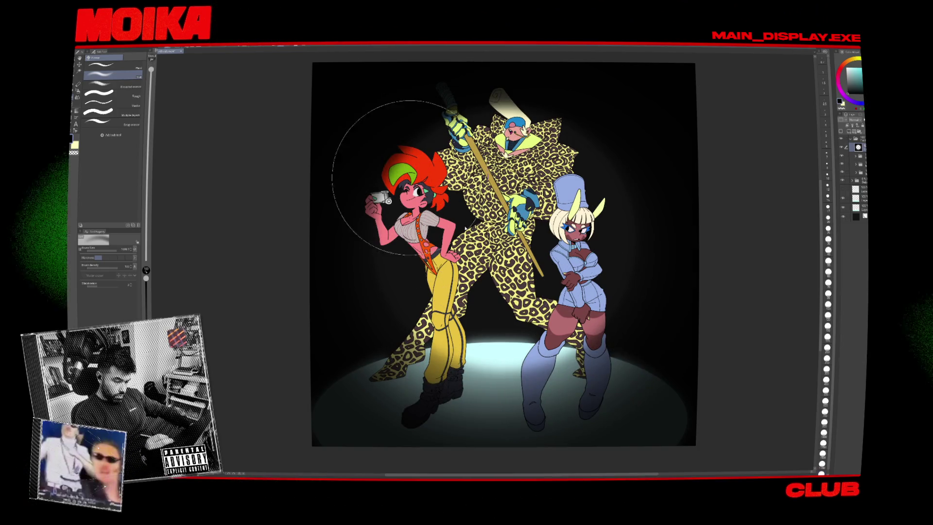
key(ctrl+z)
mouse_move(438, 340)
mouse_down()
mouse_move(486, 360)
mouse_move(599, 286)
mouse_up()
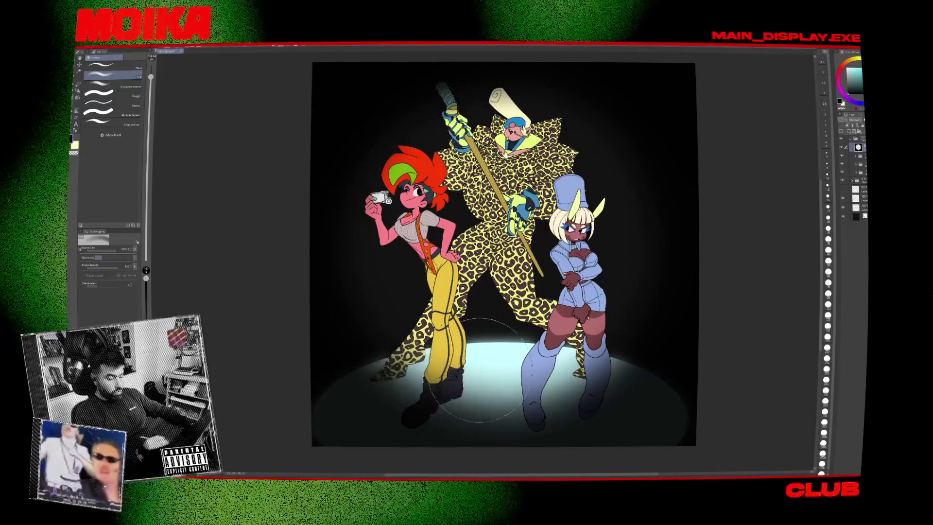
drag(478, 369, 510, 384)
Set the spotlight layer's blend mode to Add so the floor glows white.
click(845, 199)
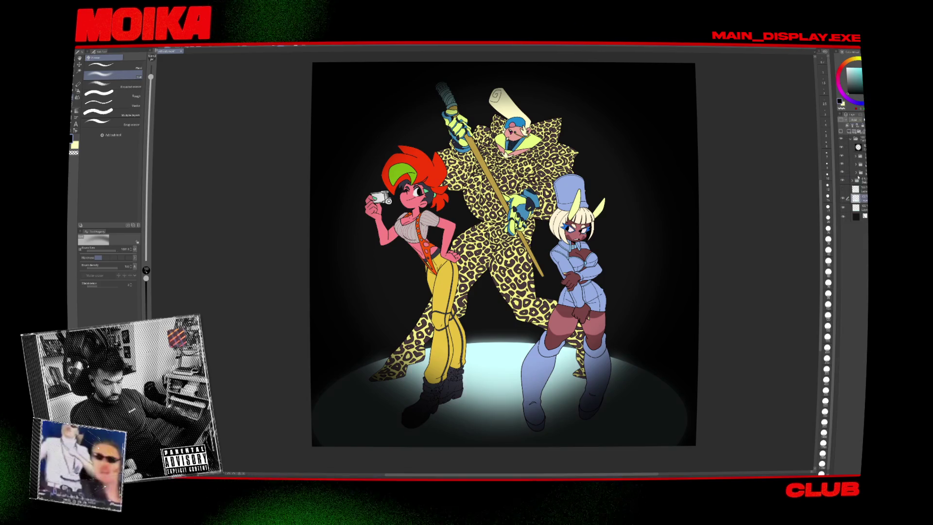
click(856, 119)
click(863, 177)
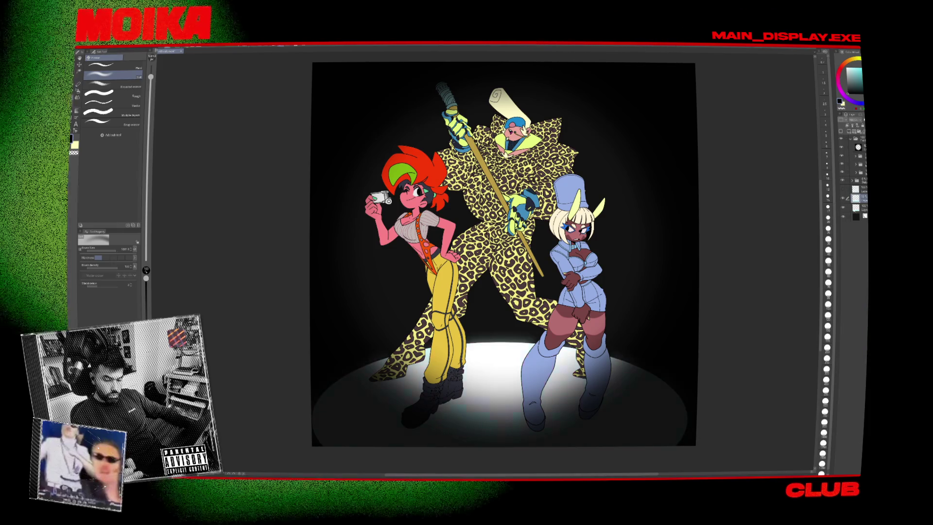
click(860, 207)
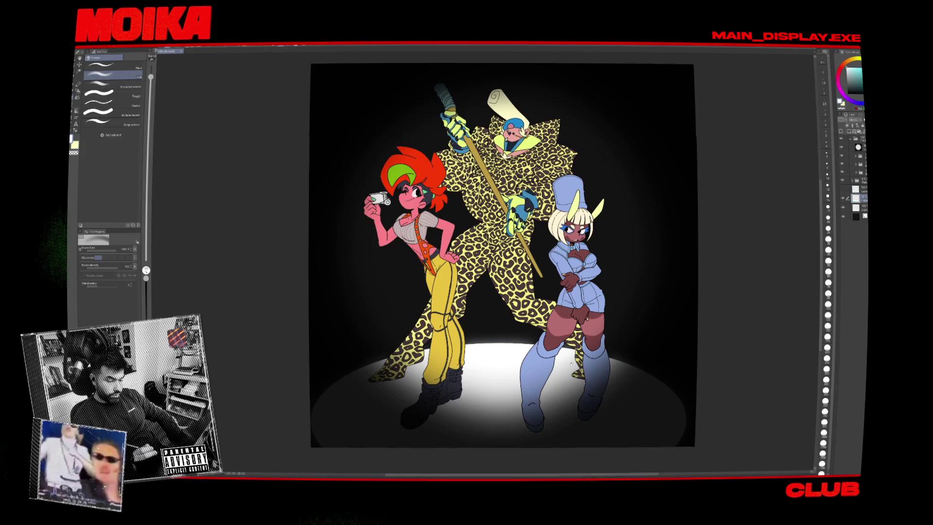
click(853, 181)
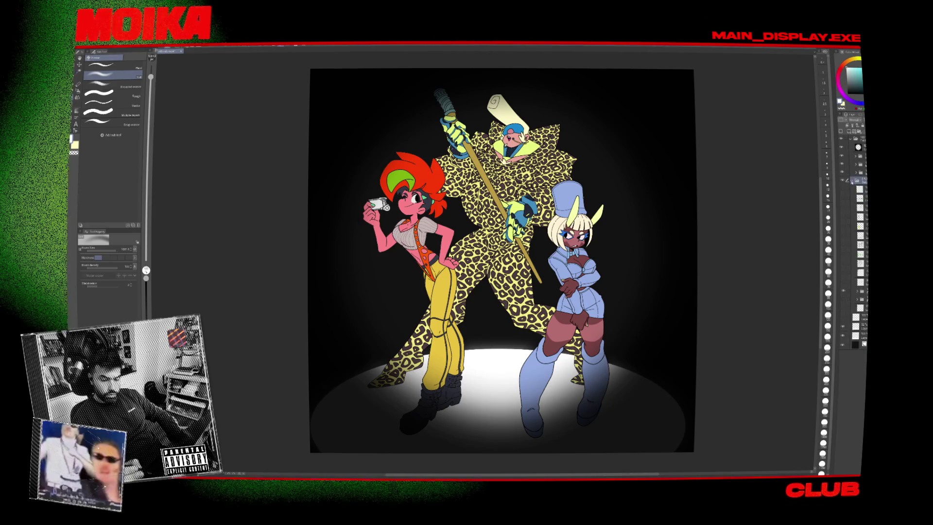
click(853, 181)
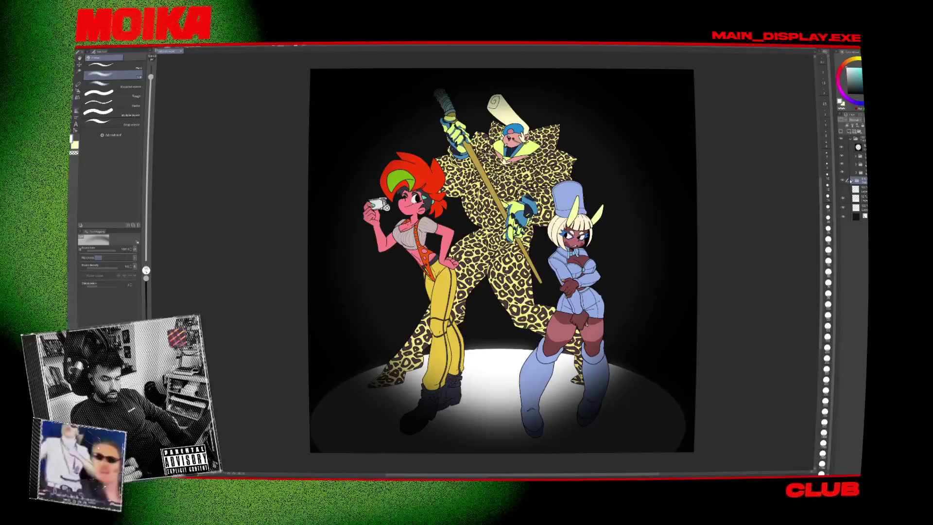
click(850, 180)
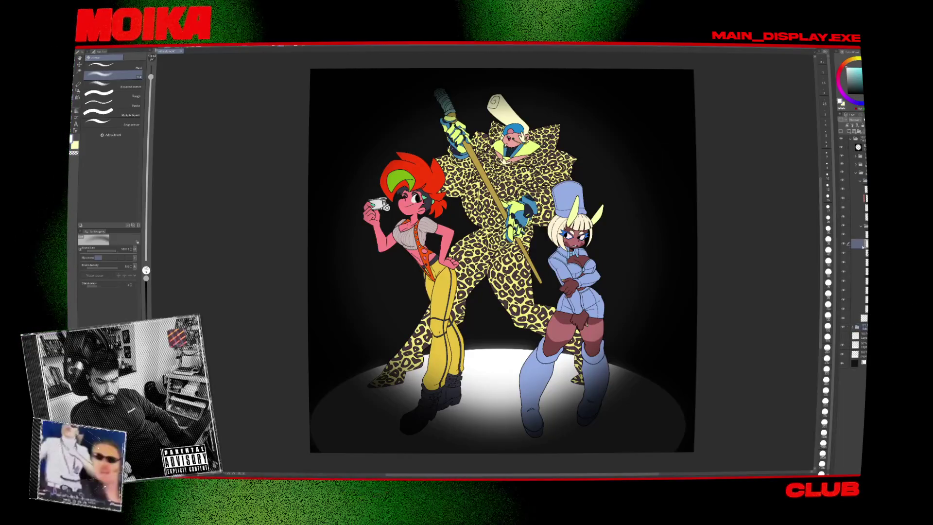
click(845, 245)
click(845, 245)
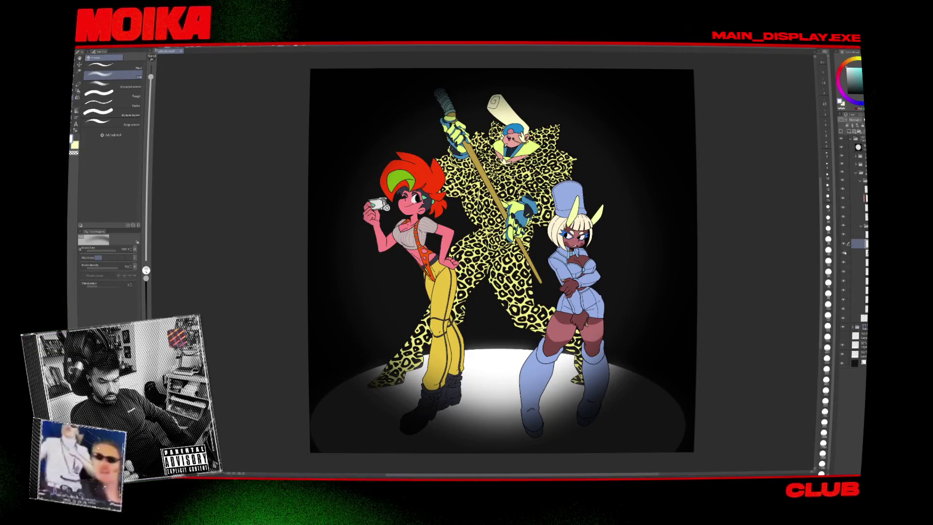
click(845, 237)
click(845, 242)
click(845, 241)
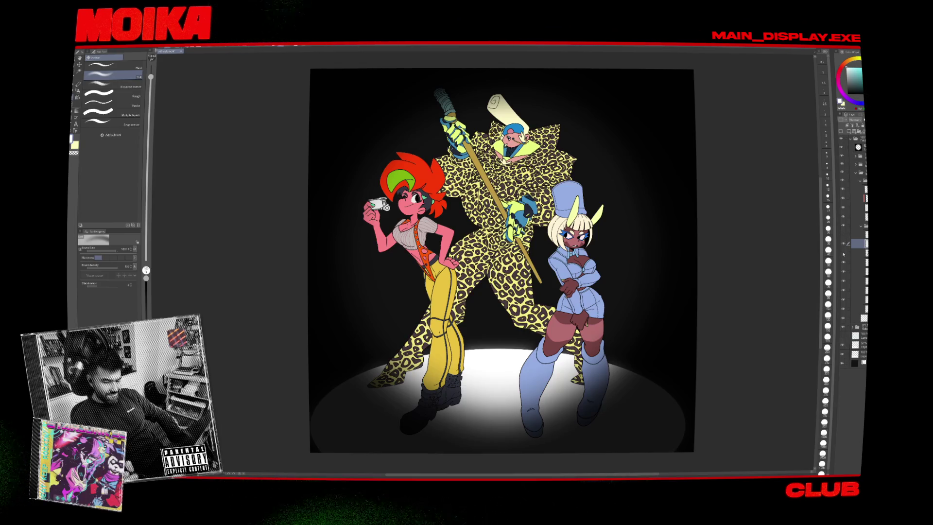
click(845, 241)
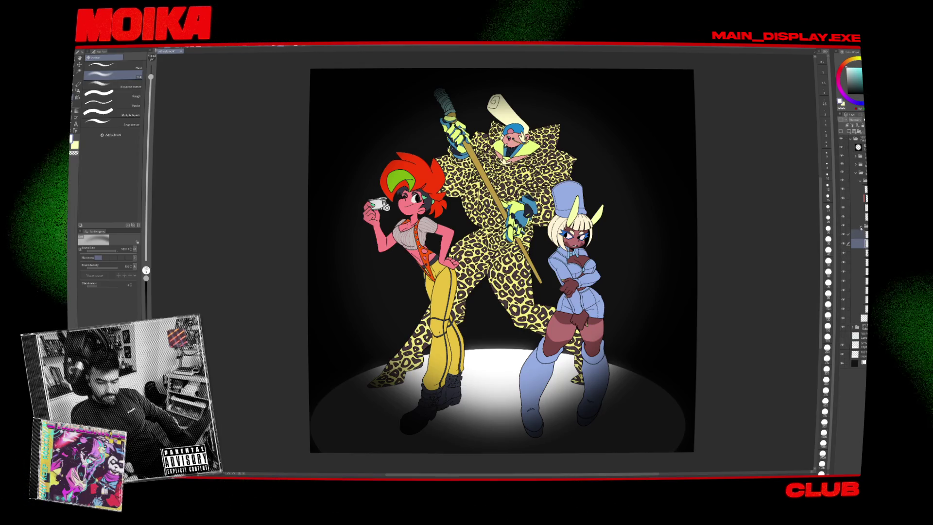
click(845, 242)
click(848, 226)
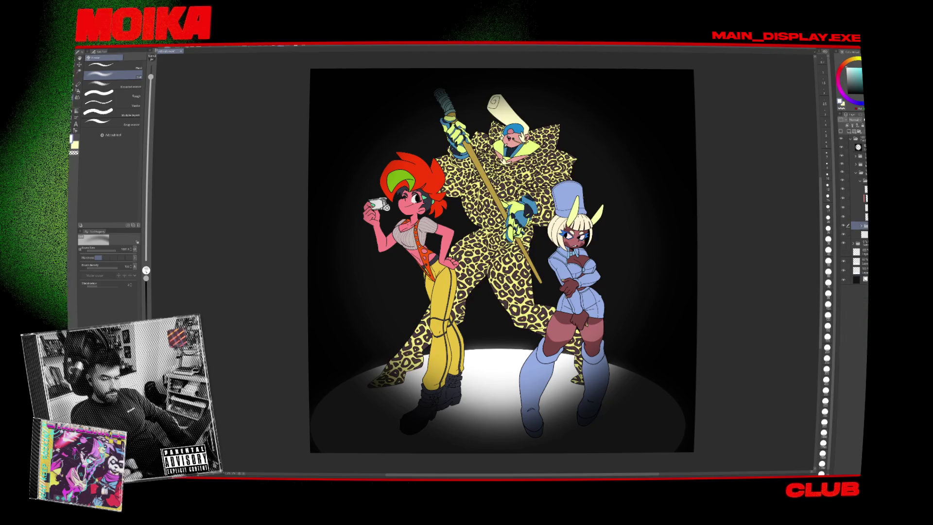
click(860, 196)
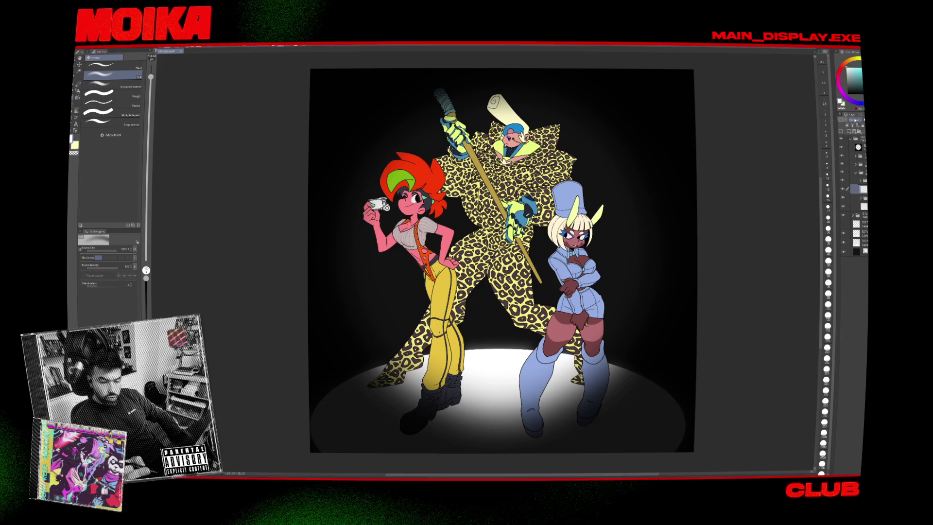
click(842, 206)
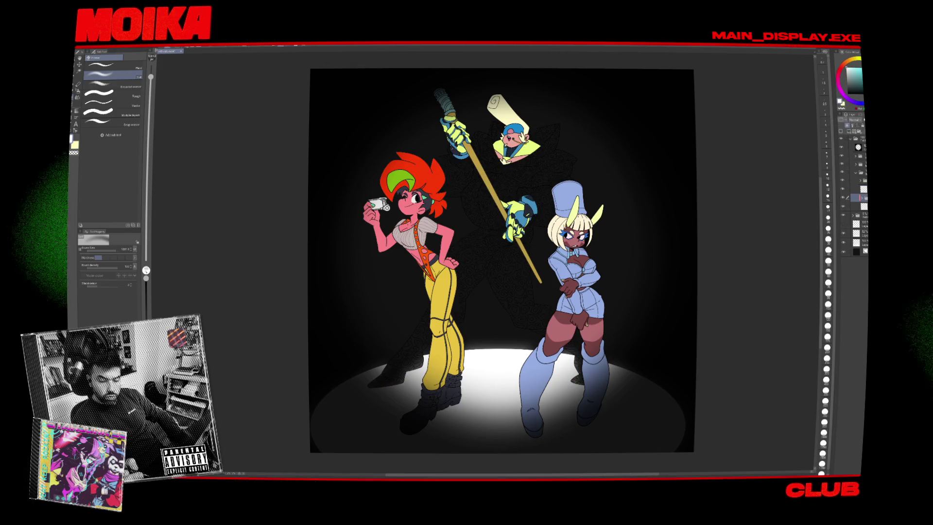
click(842, 206)
click(860, 206)
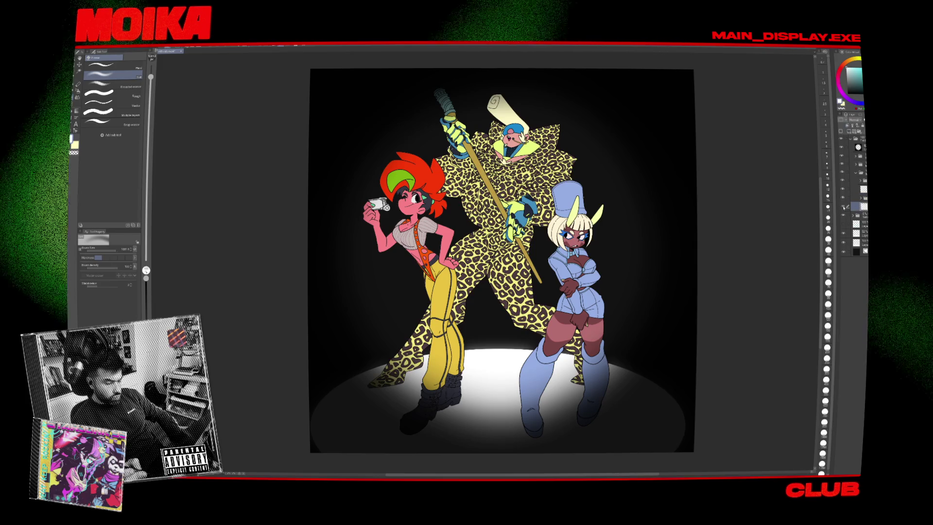
alt+click(842, 206)
alt+click(842, 206)
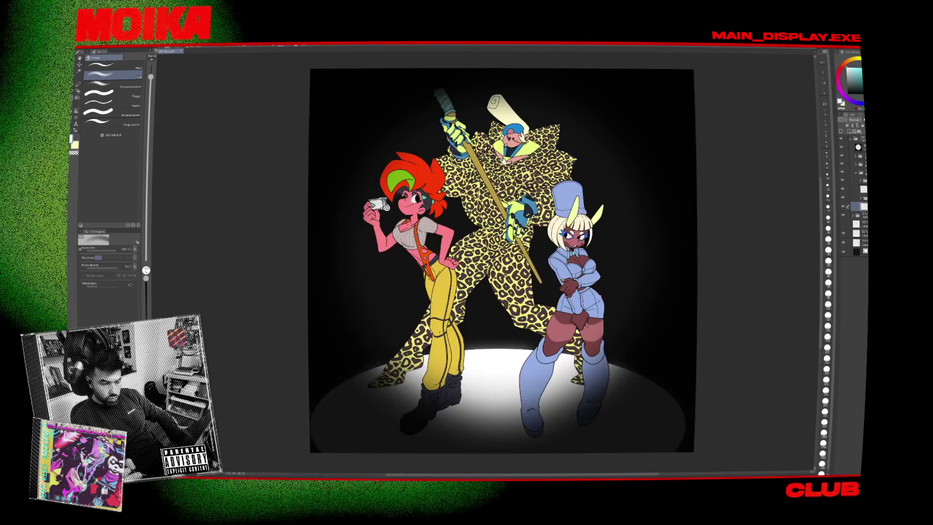
click(848, 198)
click(844, 282)
click(843, 281)
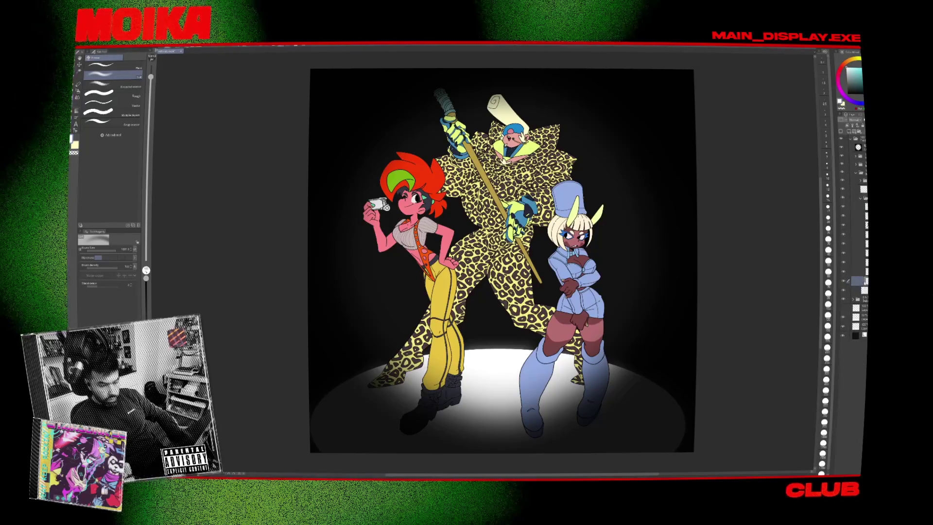
alt+click(844, 229)
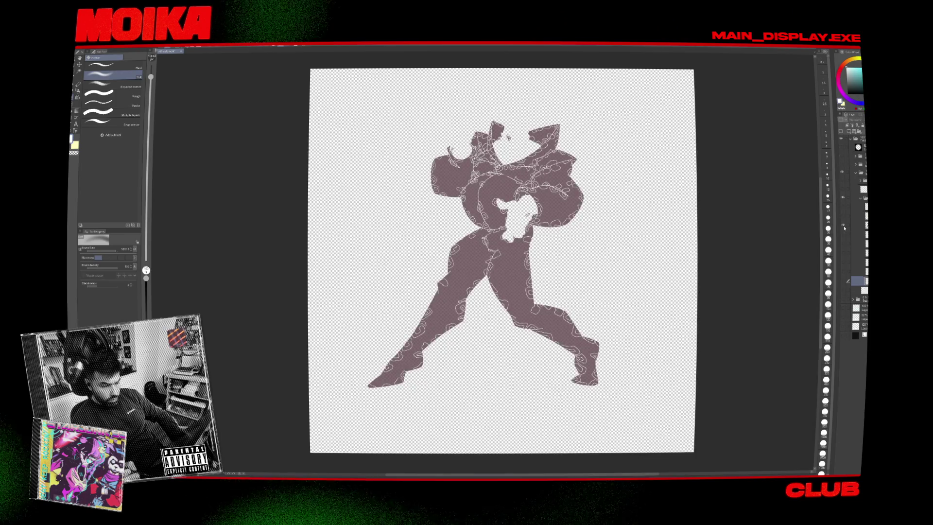
alt+click(844, 229)
alt+click(844, 228)
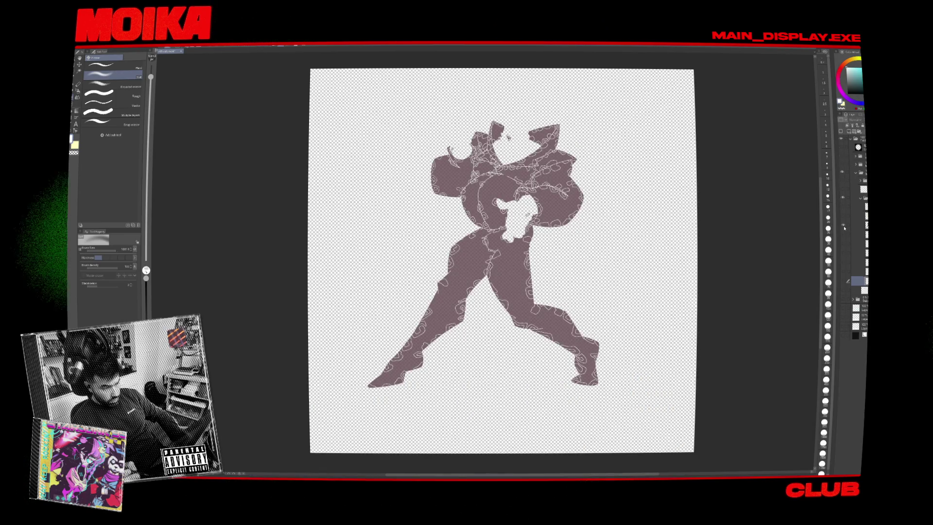
alt+click(844, 228)
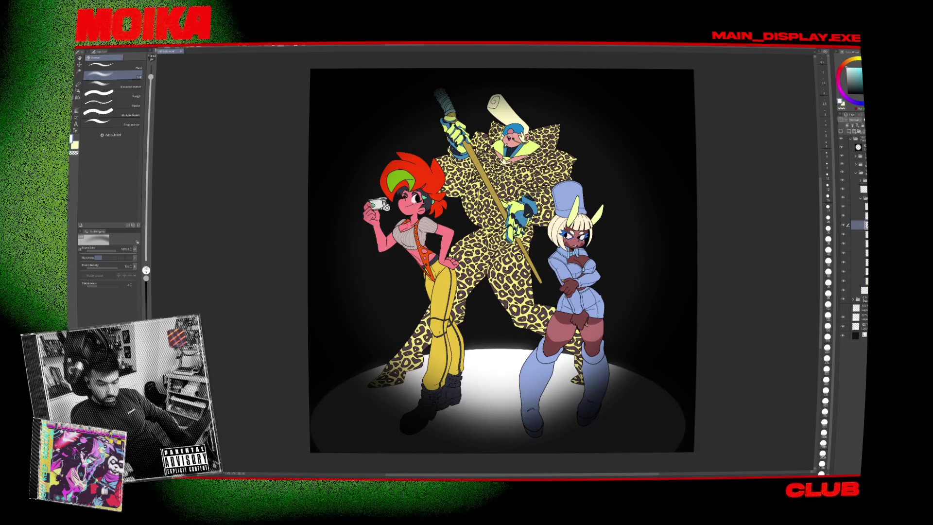
click(843, 225)
Toggle the leopard pattern layer to compare, leaving the costume in duller brown tones.
click(844, 225)
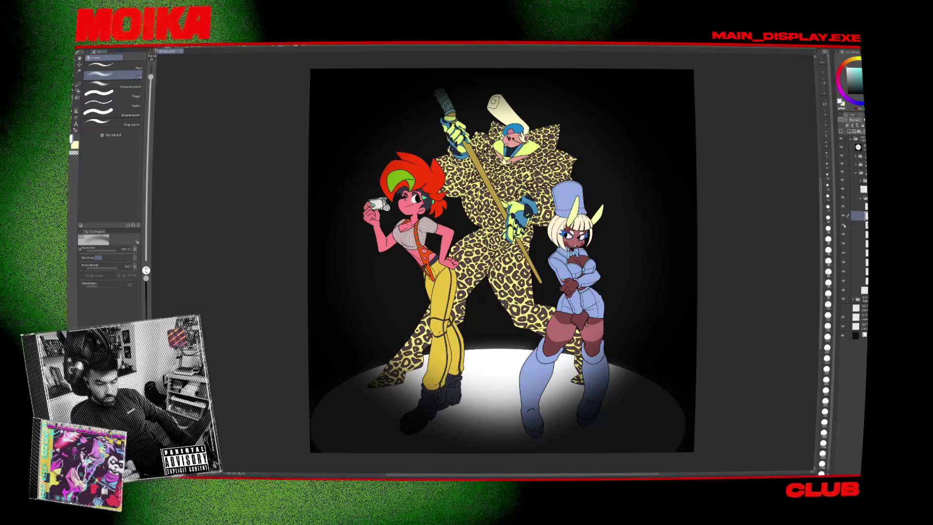
click(844, 225)
click(843, 225)
click(844, 226)
click(844, 225)
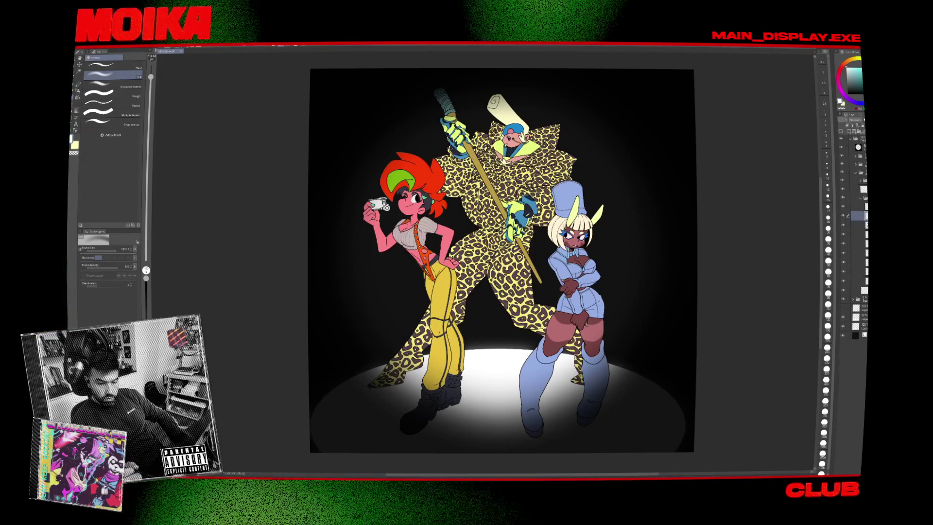
click(844, 225)
click(844, 225)
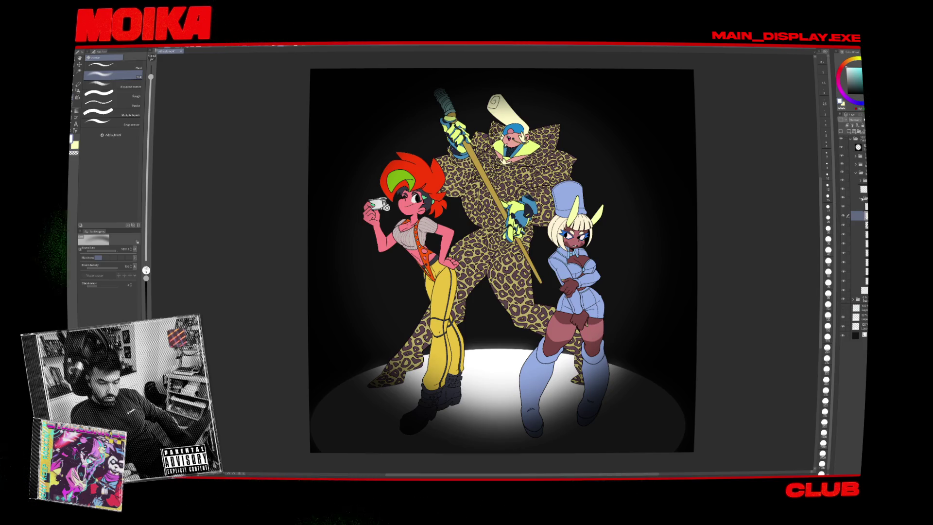
Collapse the folder and add a new blank layer with Ctrl+Shift+N.
click(856, 173)
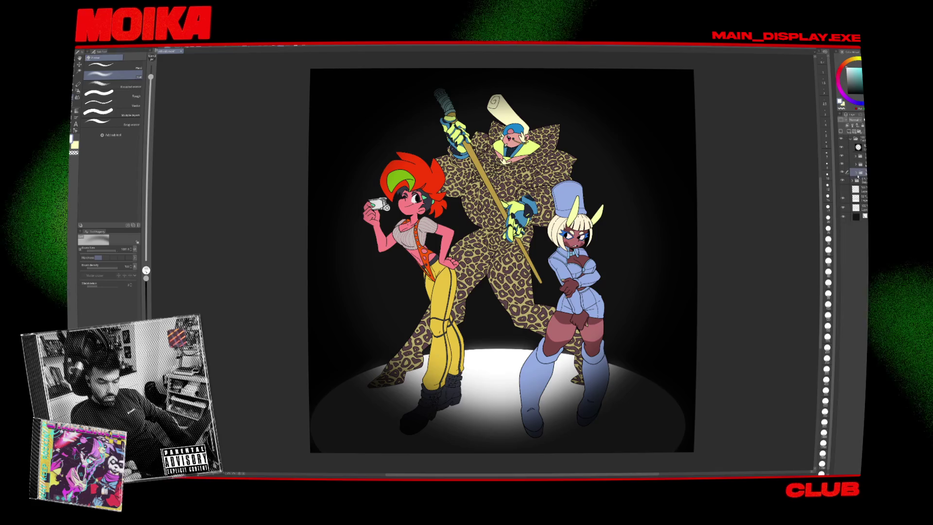
click(860, 189)
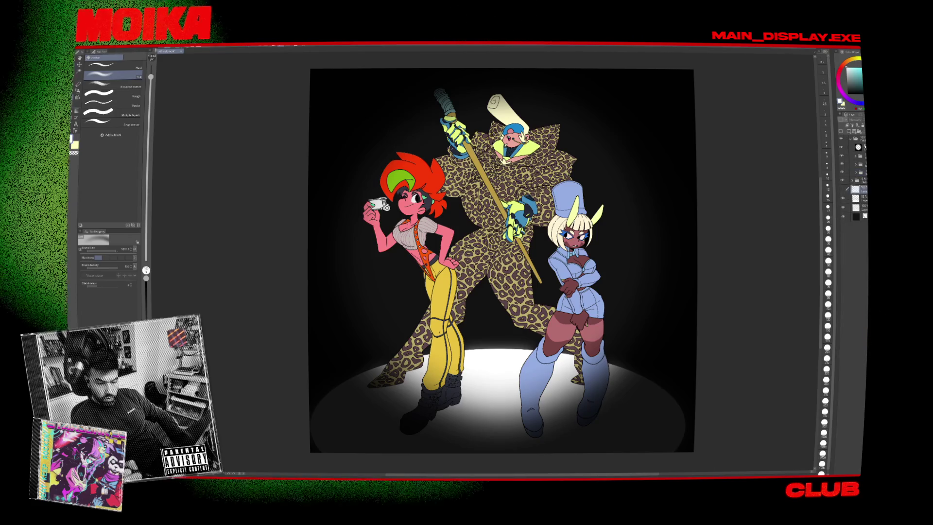
key(ctrl+shift+n)
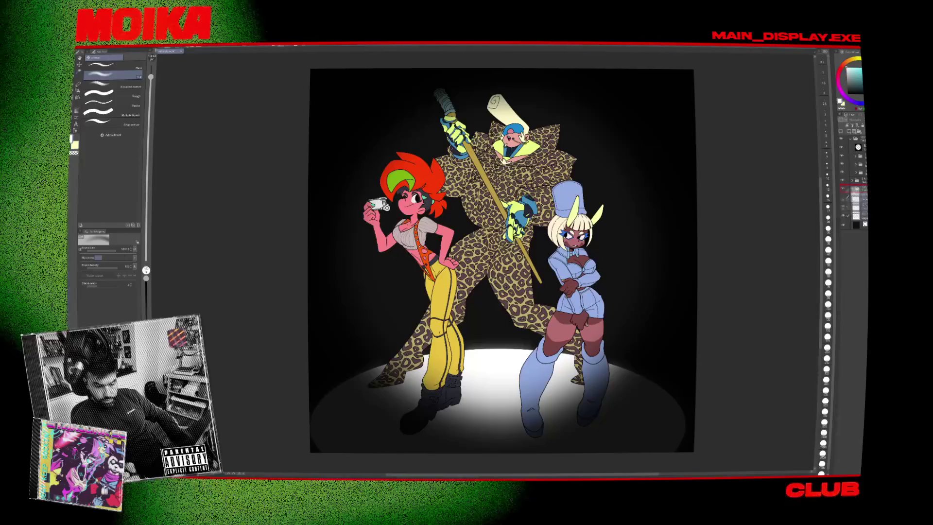
Hide the spotlight floor, teal glow and dark vignette layers.
click(842, 198)
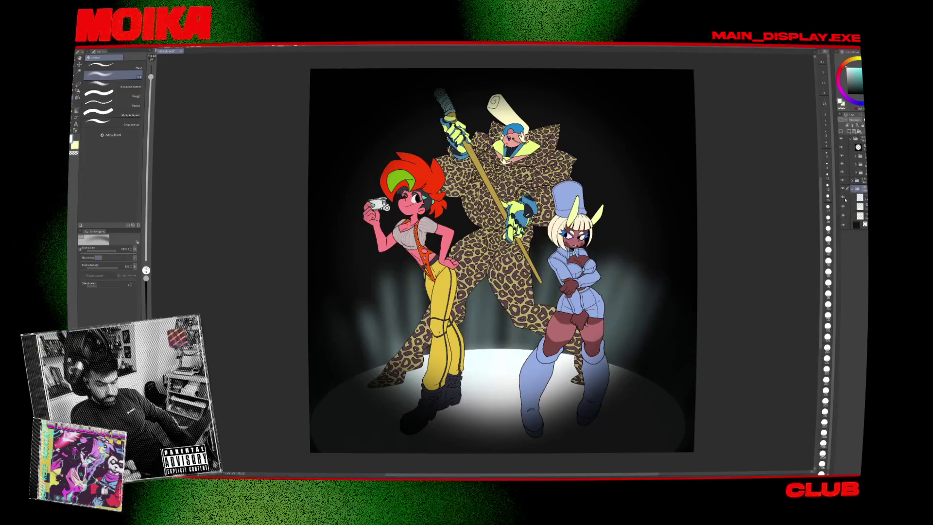
click(844, 193)
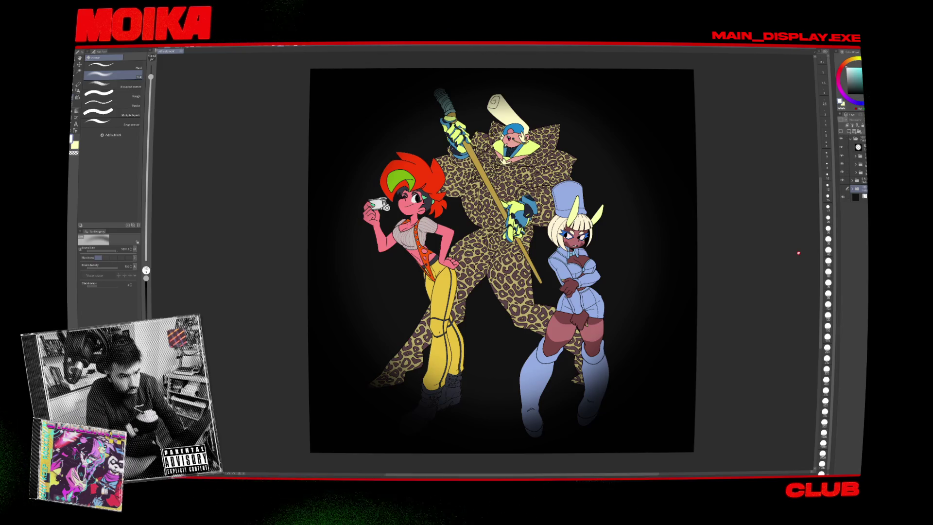
click(841, 174)
click(842, 174)
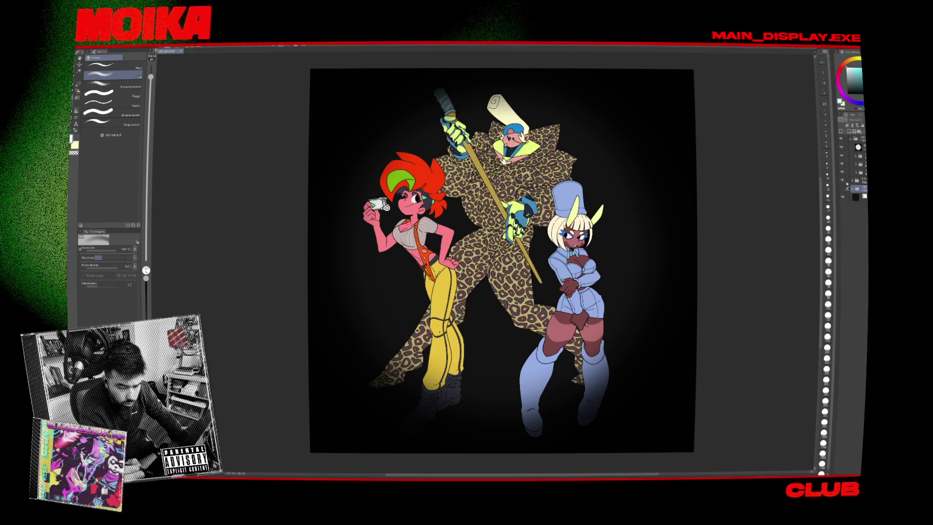
click(842, 147)
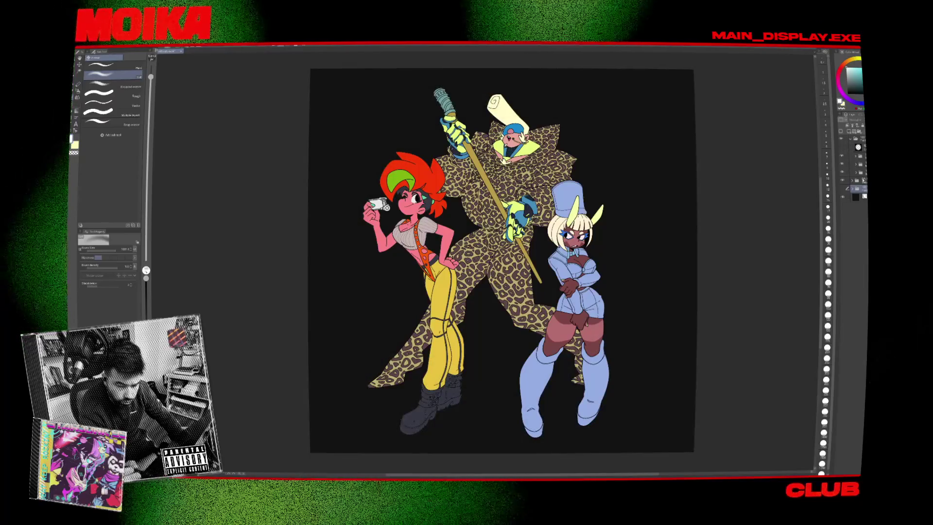
click(841, 174)
Hide the other characters' layers, keeping only the leopard-suited figure.
click(842, 174)
click(842, 164)
click(842, 155)
click(841, 174)
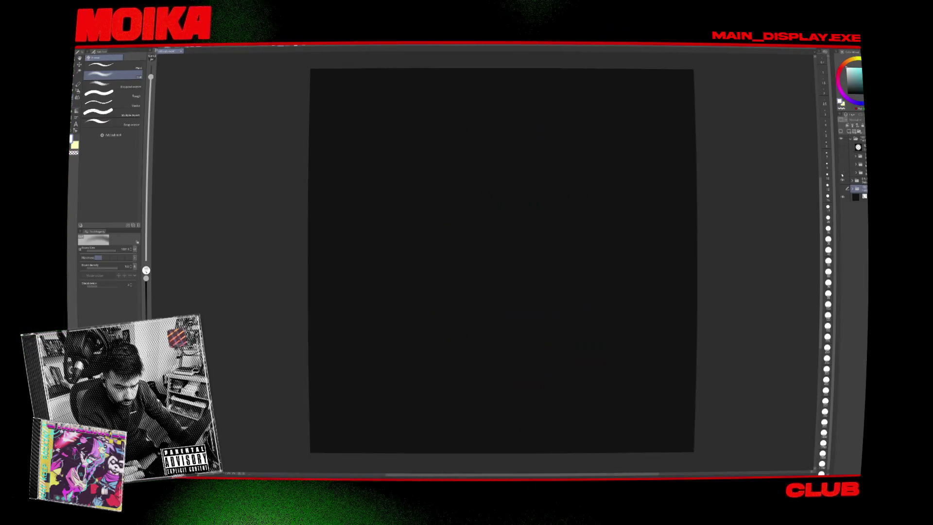
click(842, 174)
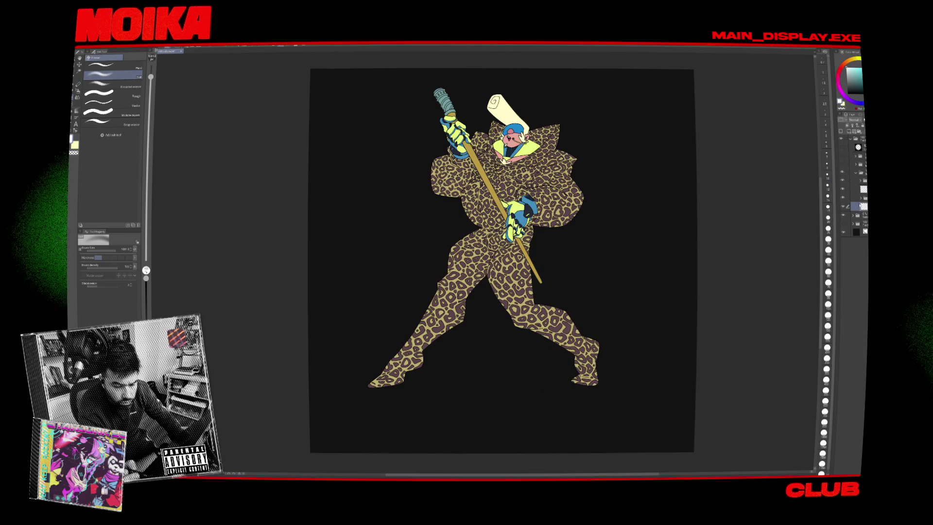
Merge the figure's selected layers, then paste a copy and Merge Down onto it.
key(g)
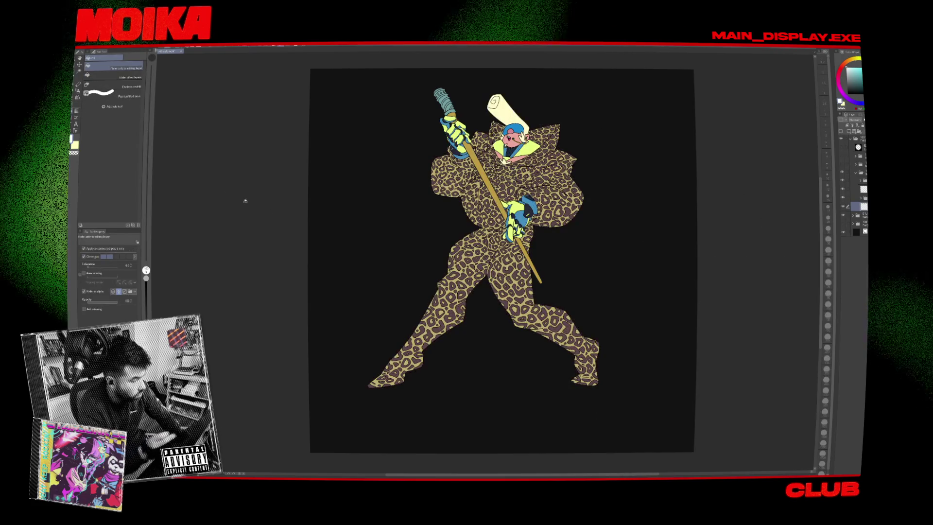
right_click(837, 171)
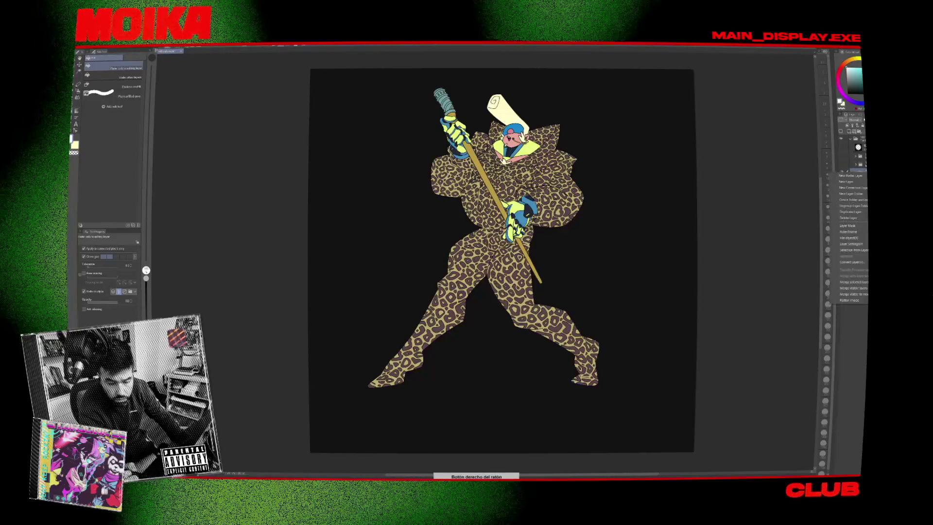
click(858, 281)
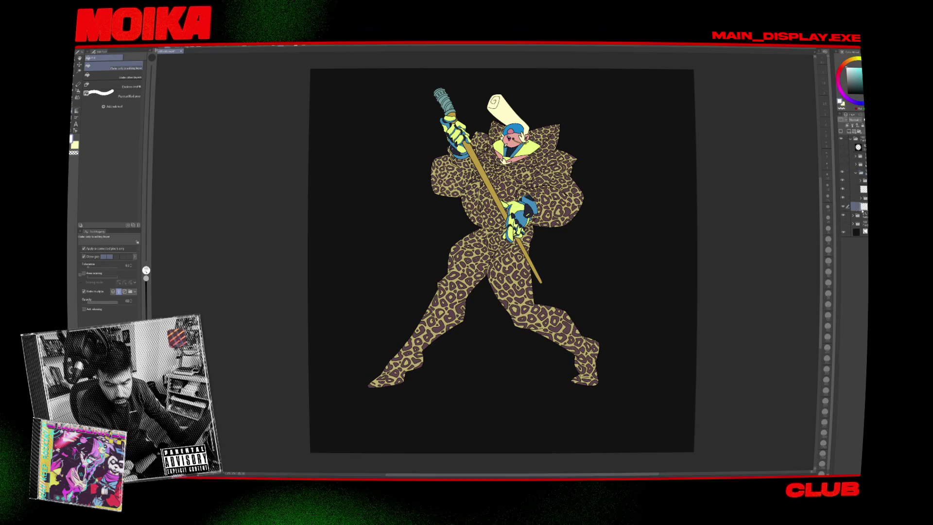
key(ctrl+t)
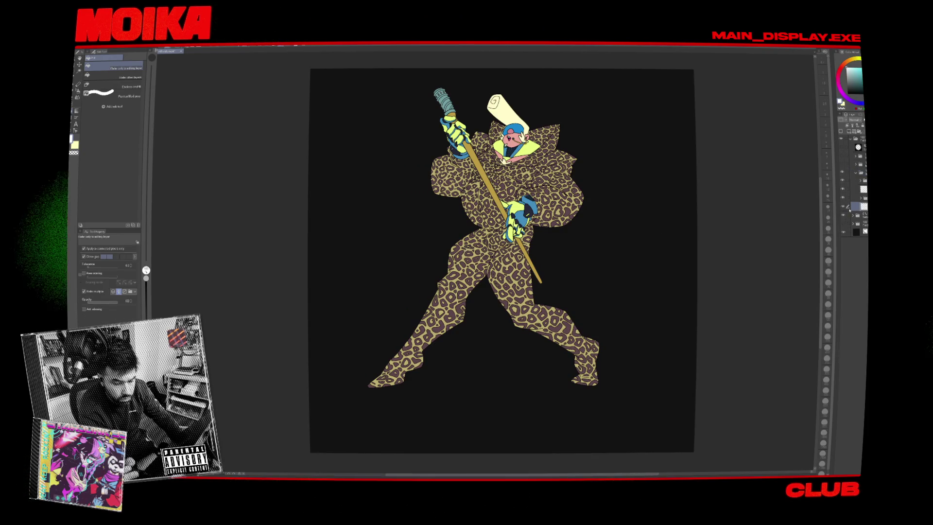
key(ctrl+v)
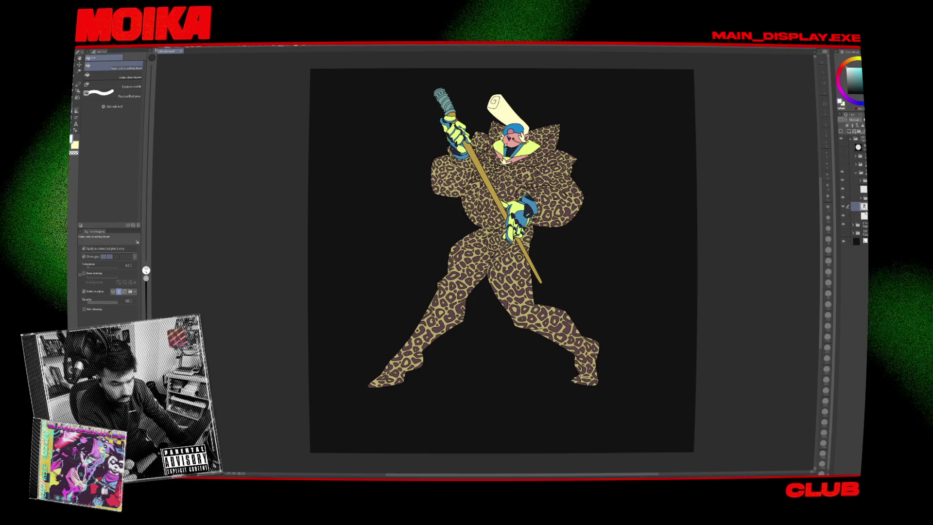
key(ctrl+e)
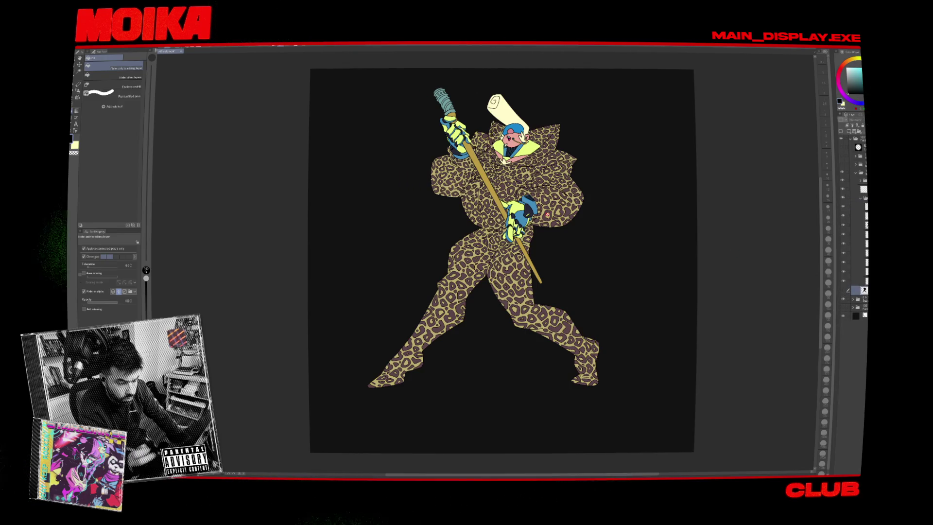
scroll(540, 187, up, 5)
ctrl+shift+click(610, 322)
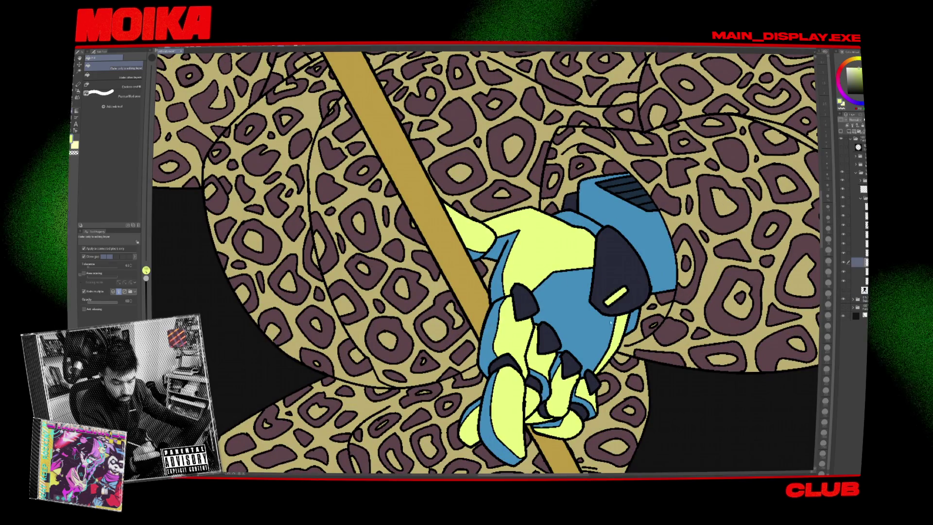
Test yellow fills on the glove and figure, undo them, and fit the figure in view.
key(ctrl+z)
key(ctrl+y)
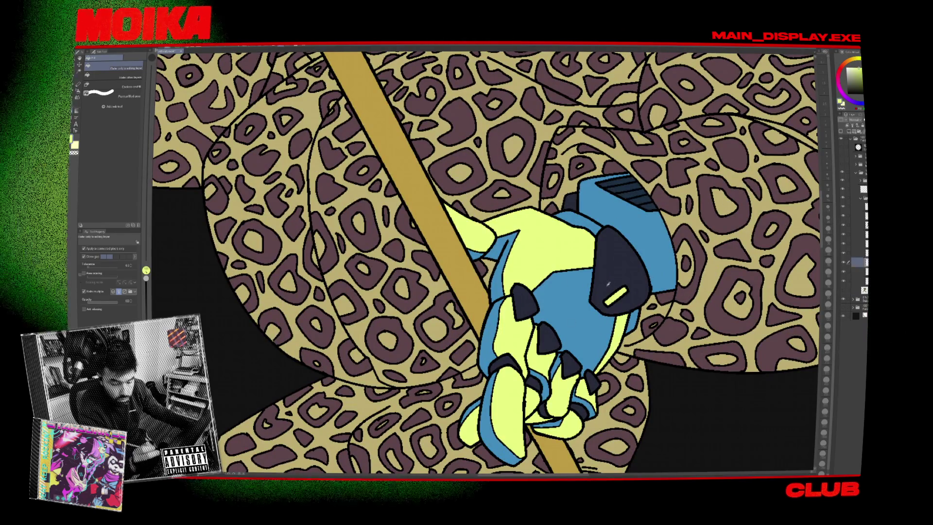
key(ctrl+0)
scroll(511, 291, up, 5)
key(g)
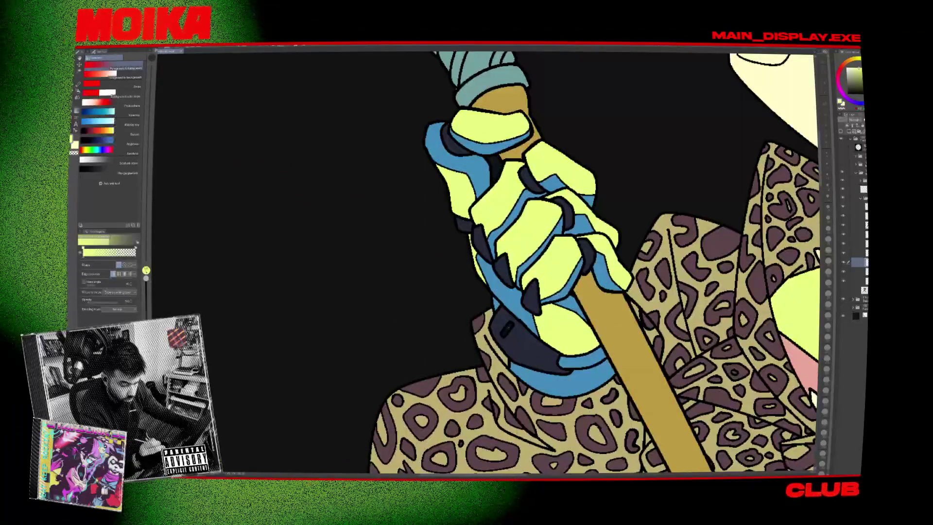
key(g)
click(510, 330)
key(ctrl+z)
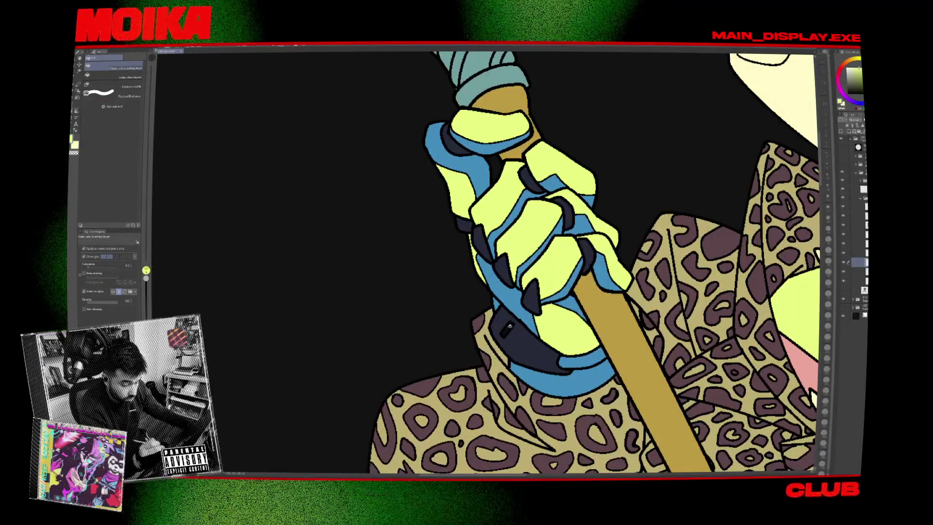
click(509, 326)
key(ctrl+z)
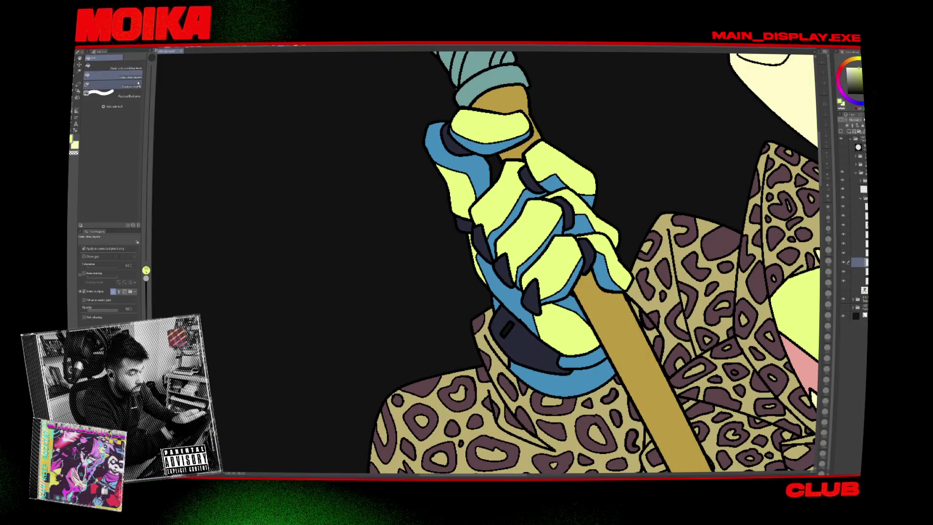
key(ctrl+0)
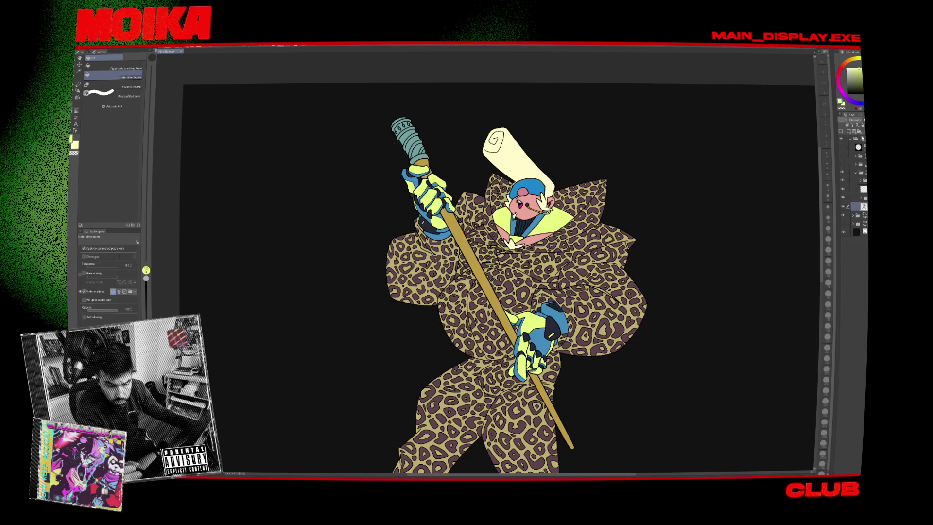
Add a new layer and rearrange the layers around the white-thumbnail layer.
key(ctrl+shift+n)
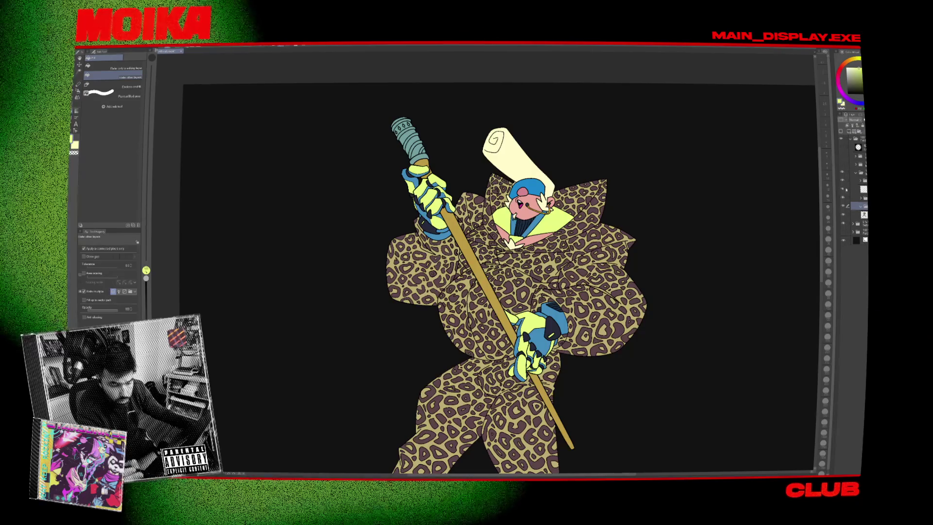
click(860, 188)
key(ctrl+e)
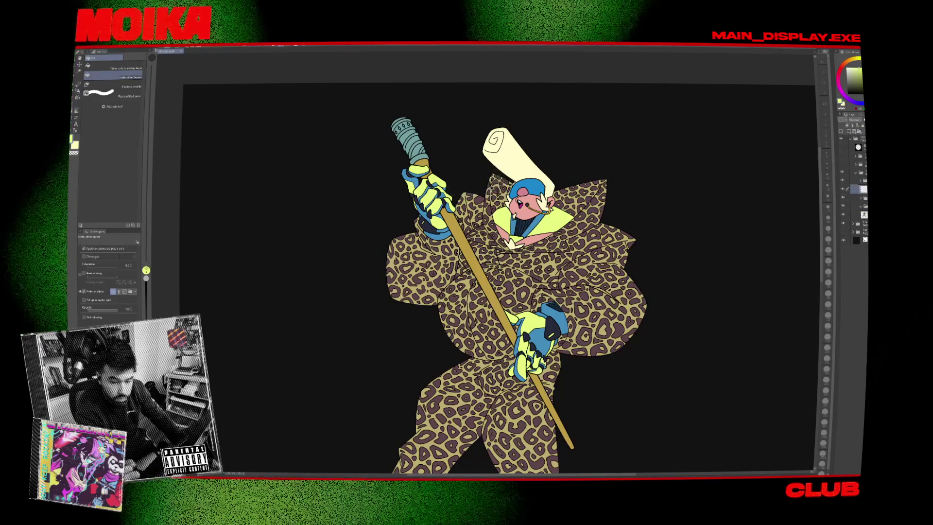
click(849, 206)
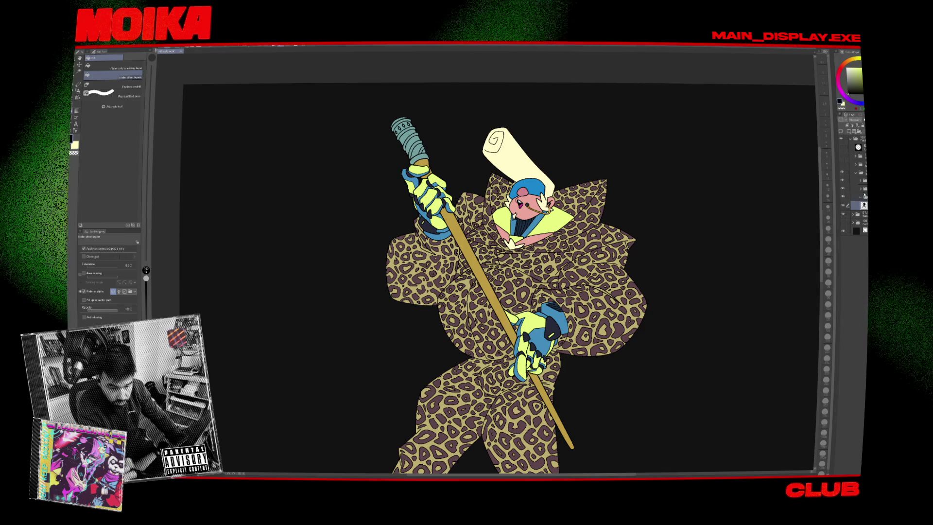
click(861, 197)
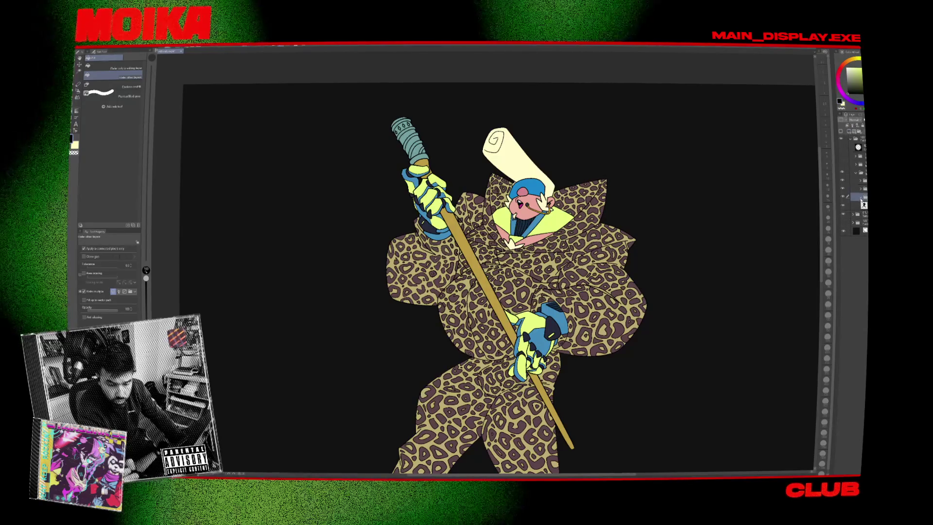
Fill a dark blue tint layer referring only to the editing layer and merge it onto the figure.
key(ctrl+shift+n)
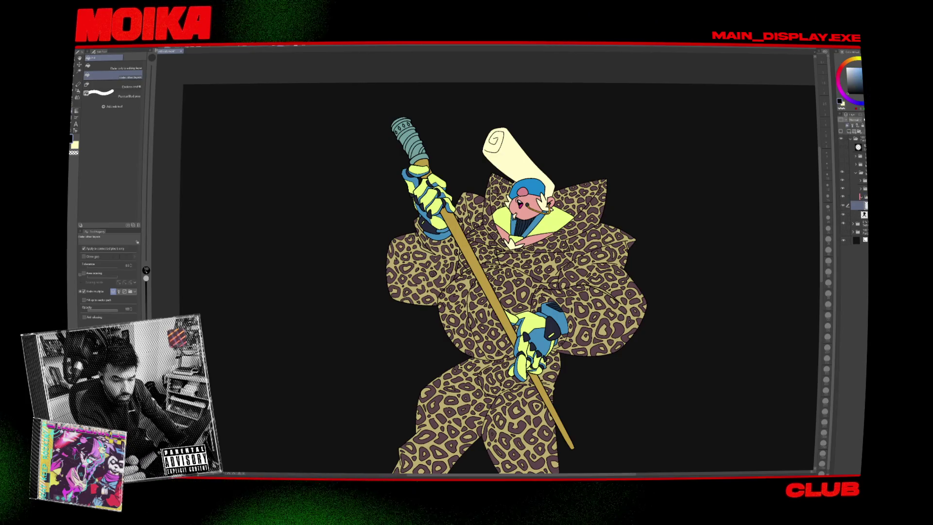
scroll(562, 266, down, 2)
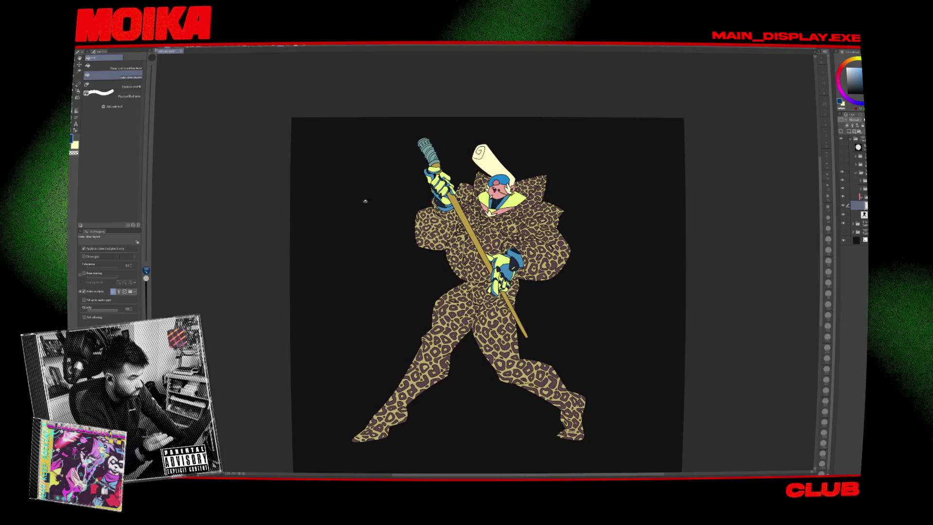
key(g)
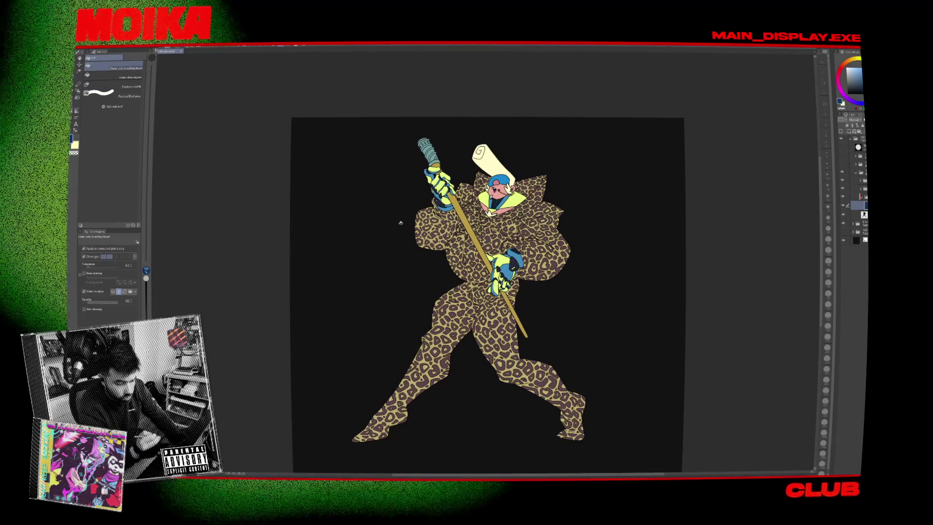
key(ctrl+e)
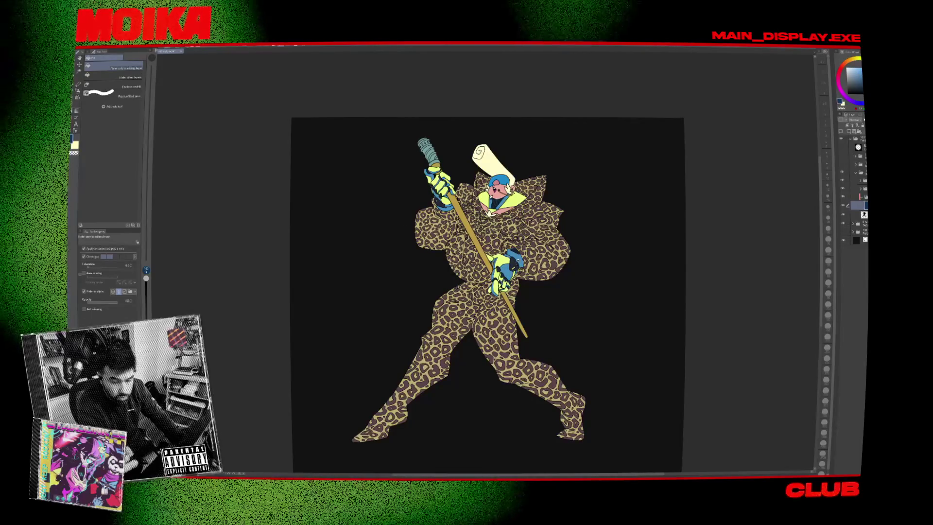
key(ctrl+z)
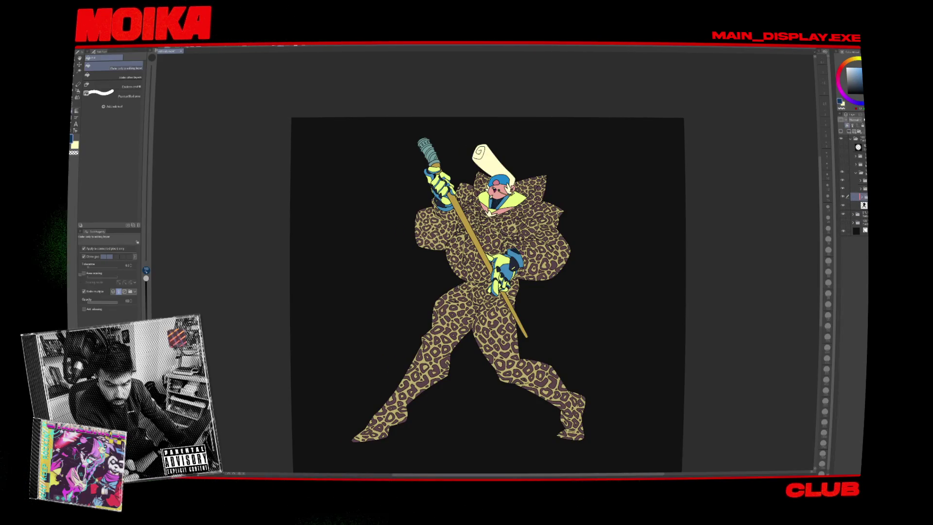
click(855, 196)
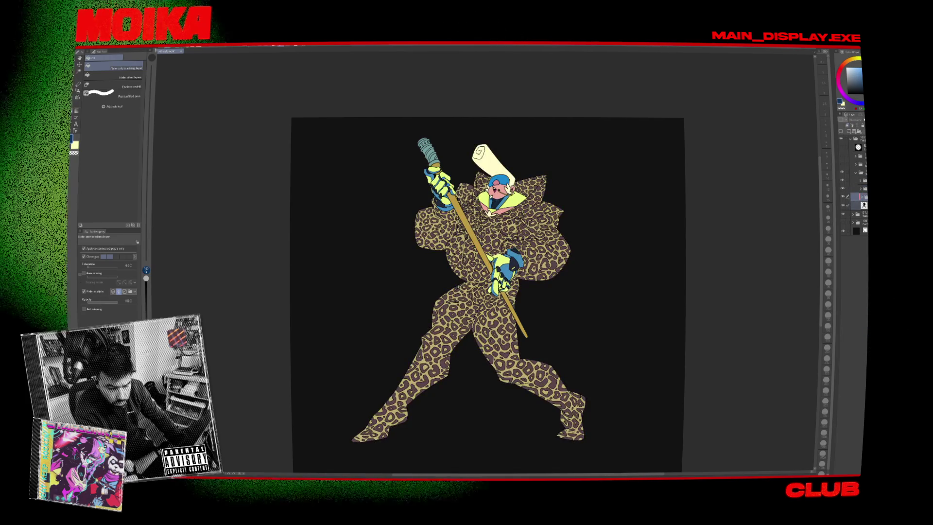
key(ctrl+e)
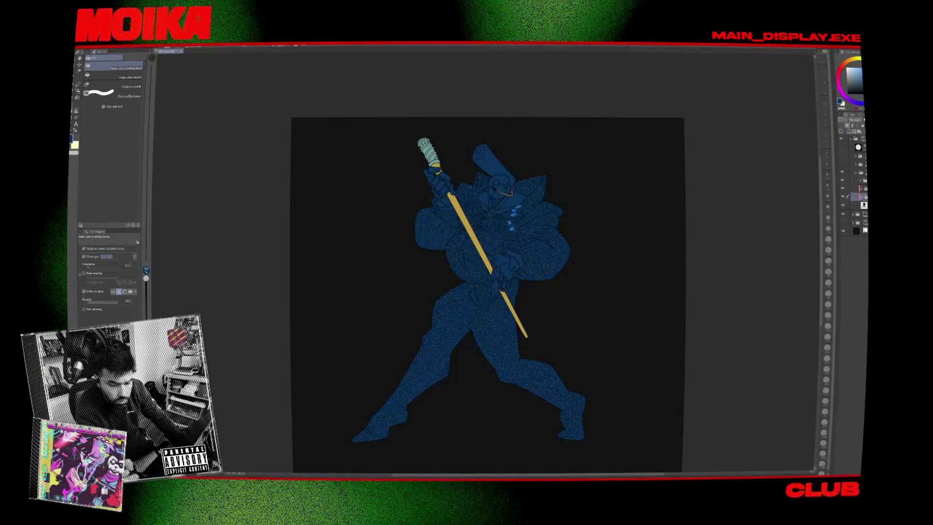
Restore the staff's gold colour and teal grip, then collapse the layer folder.
click(855, 188)
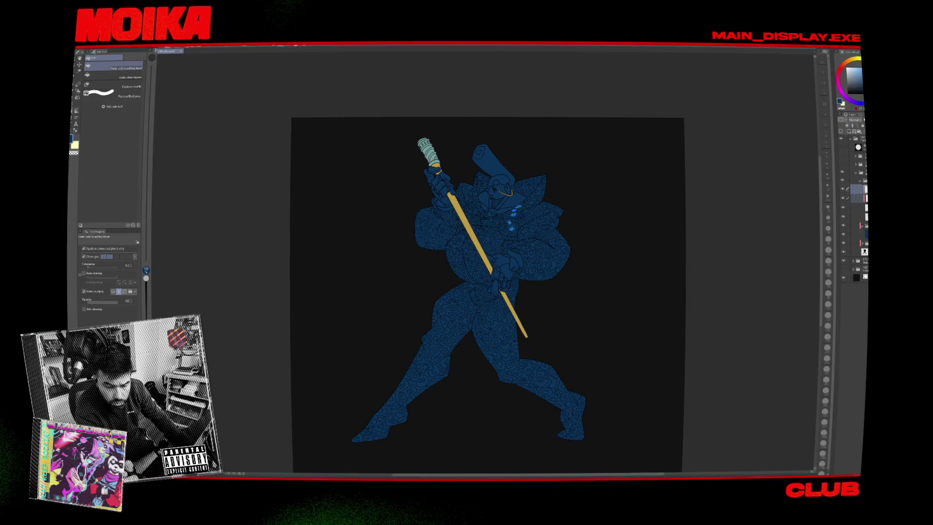
key(ctrl+z)
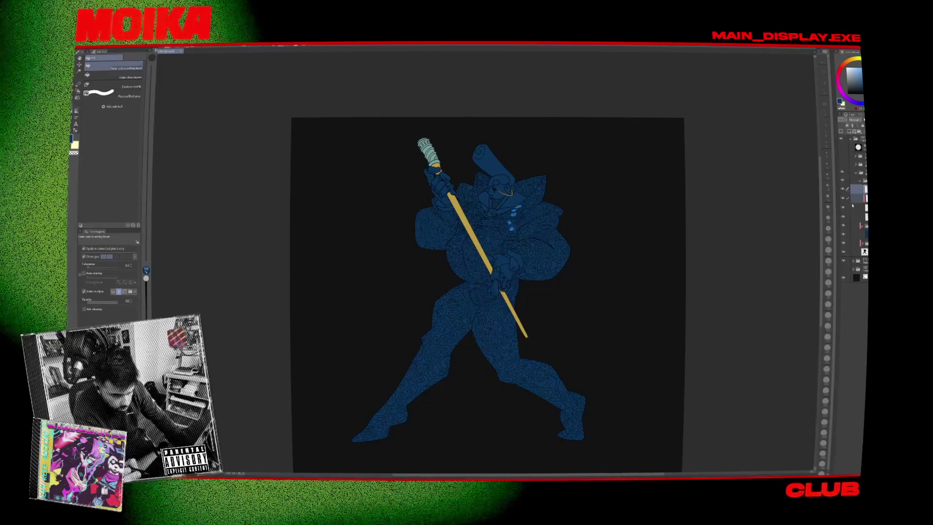
click(857, 198)
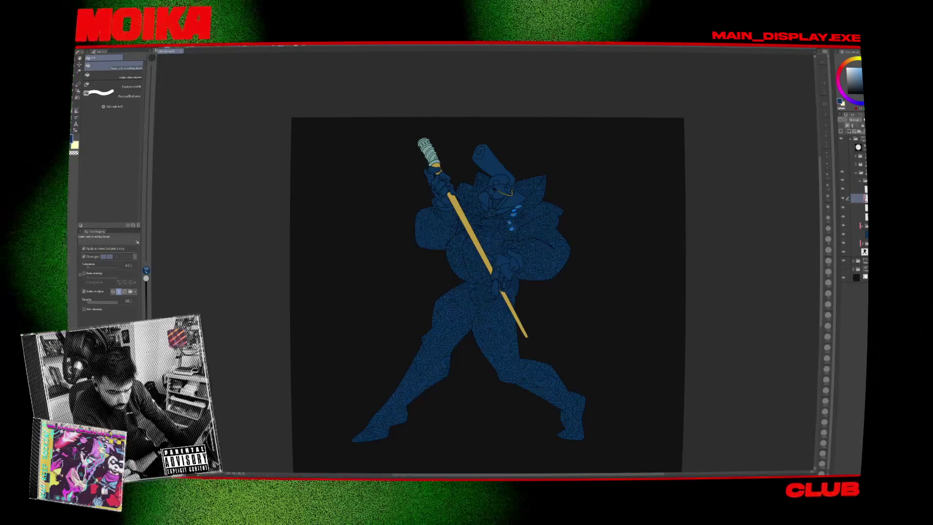
click(860, 182)
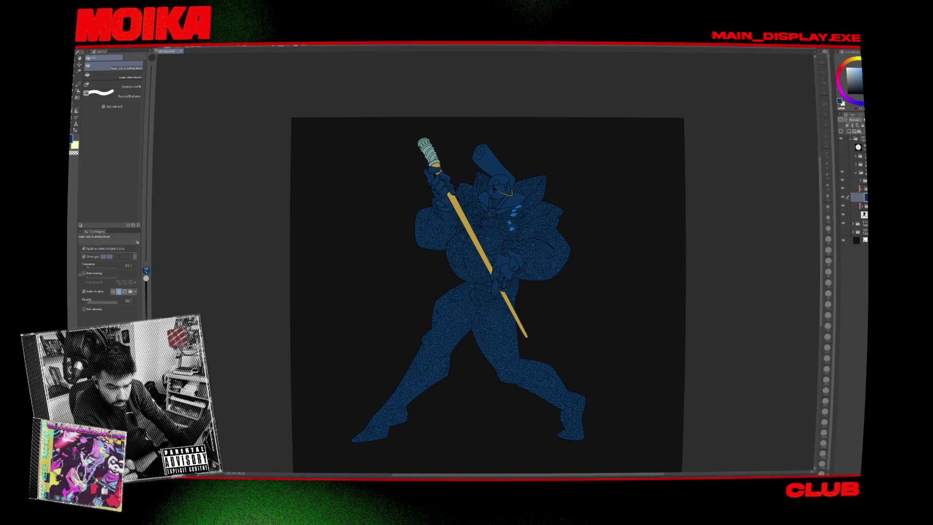
Compare the figure's original colours with the blue tint, then preview its silhouette alone.
key(ctrl+z)
key(ctrl+y)
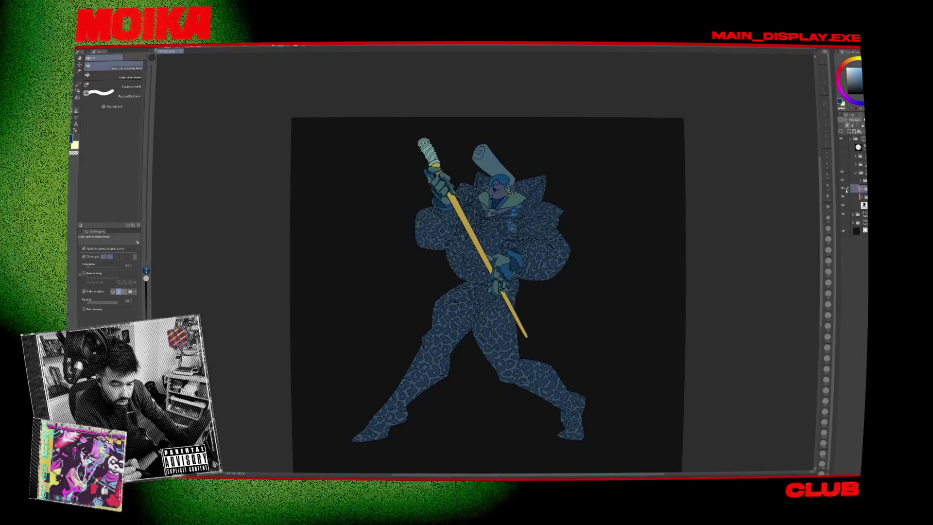
click(845, 189)
click(845, 290)
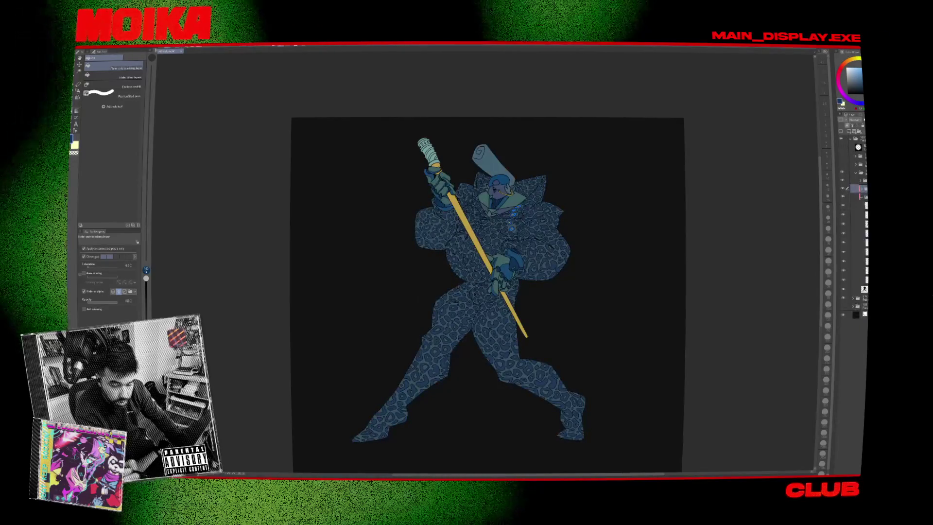
alt+click(844, 294)
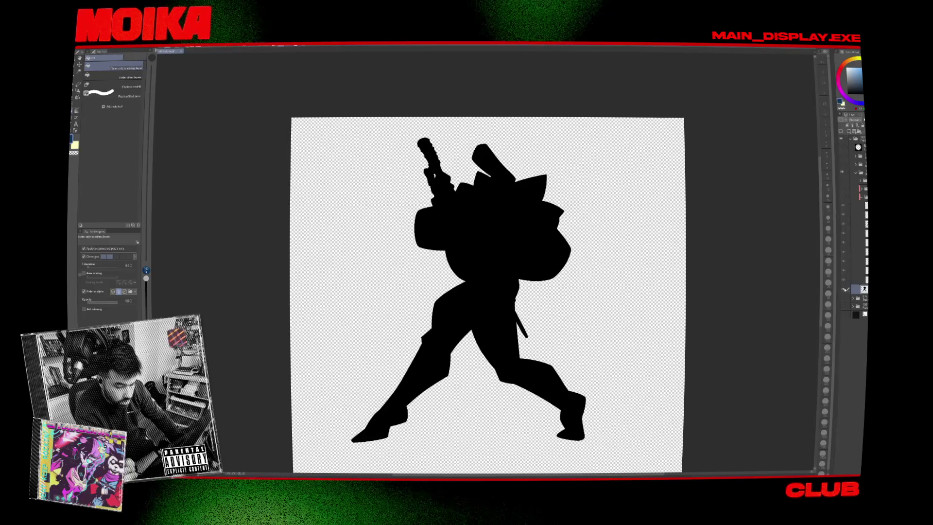
Preview the wavy contour pattern on the figure, then switch back to leopard spots.
alt+click(844, 282)
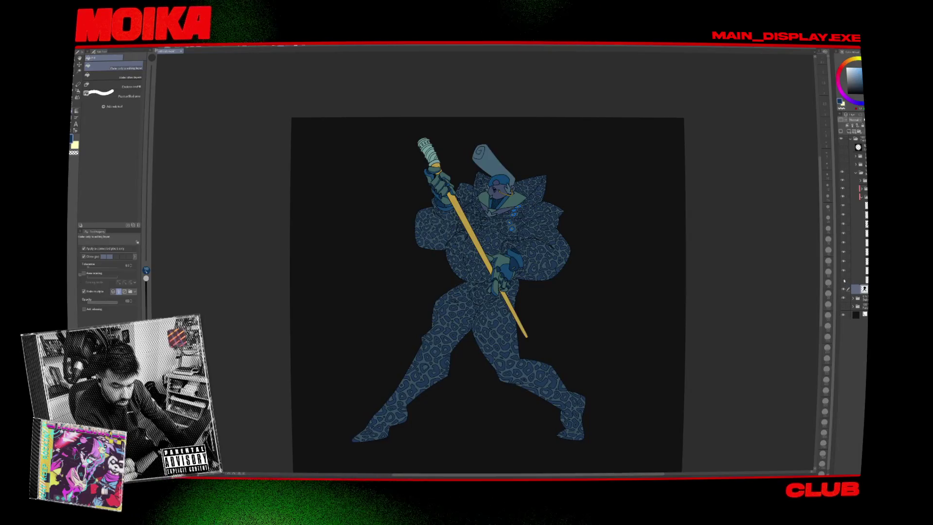
click(847, 231)
click(846, 222)
click(845, 214)
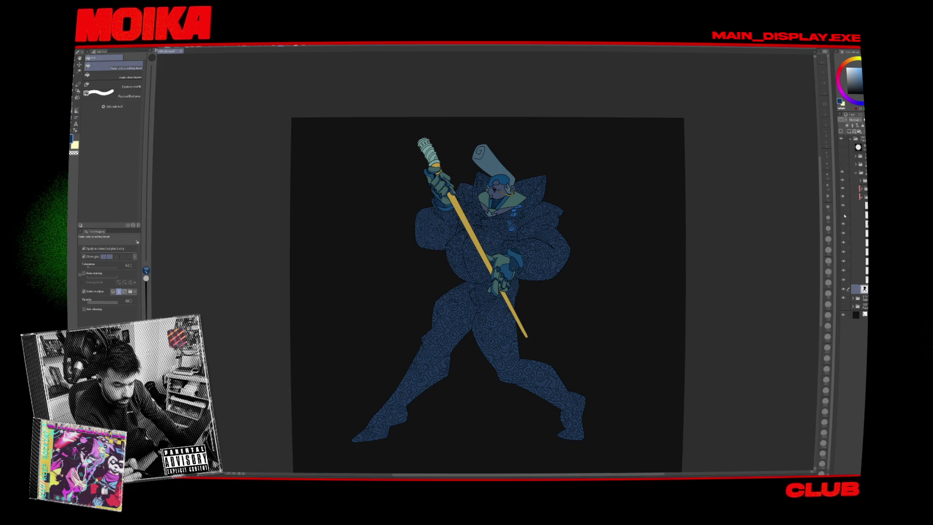
click(846, 208)
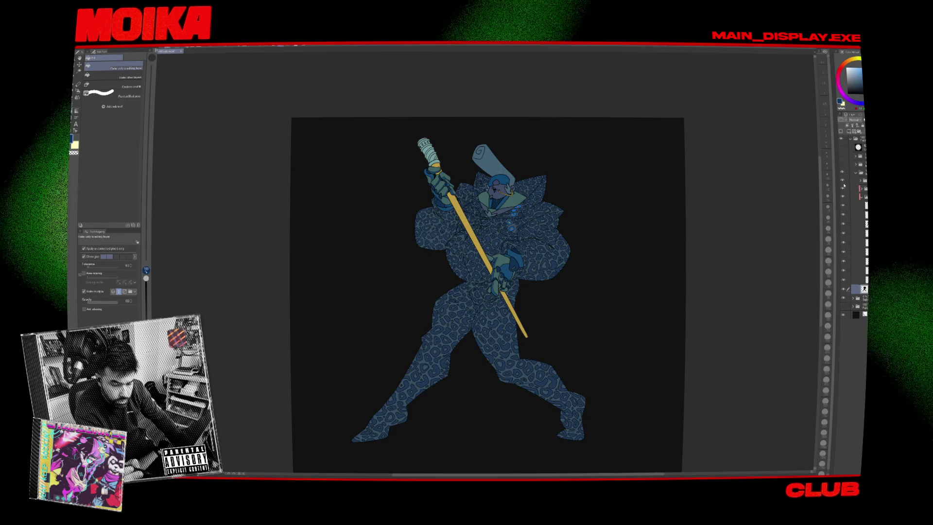
Compare the blue tint with full-colour leopard print and view the dark-blue silhouette alone.
click(843, 186)
click(843, 185)
click(843, 190)
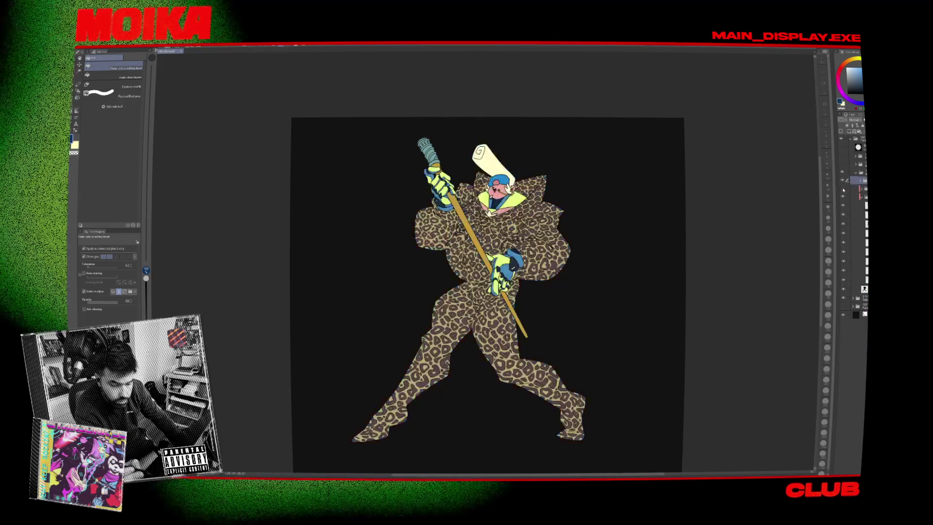
click(844, 189)
click(844, 189)
click(843, 189)
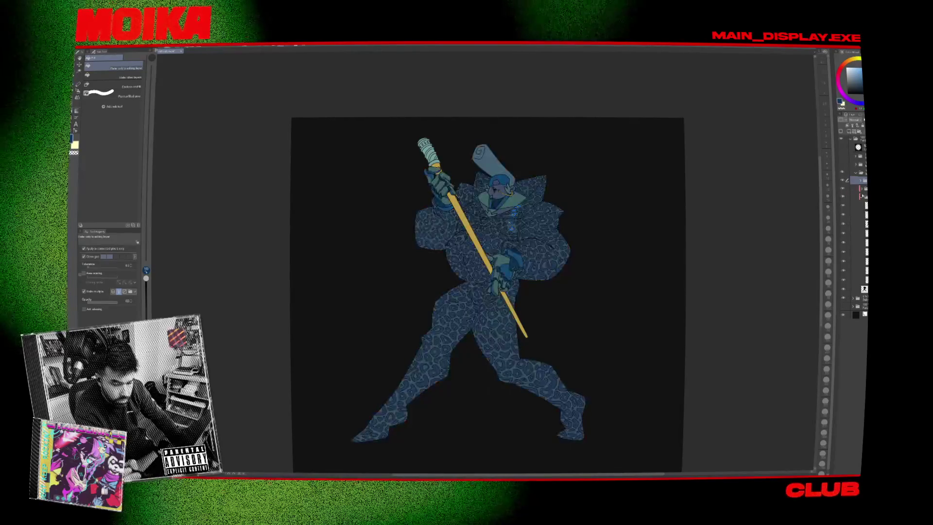
click(844, 189)
click(843, 189)
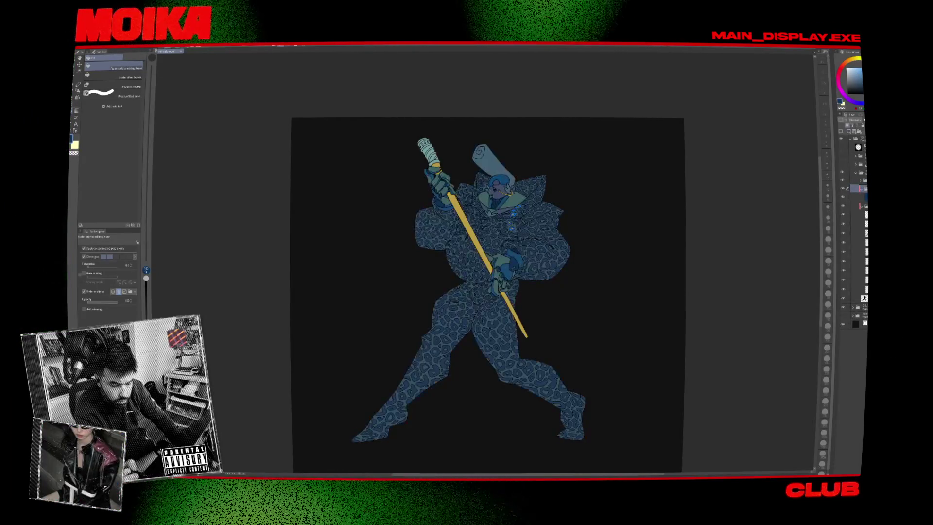
click(857, 196)
alt+click(843, 198)
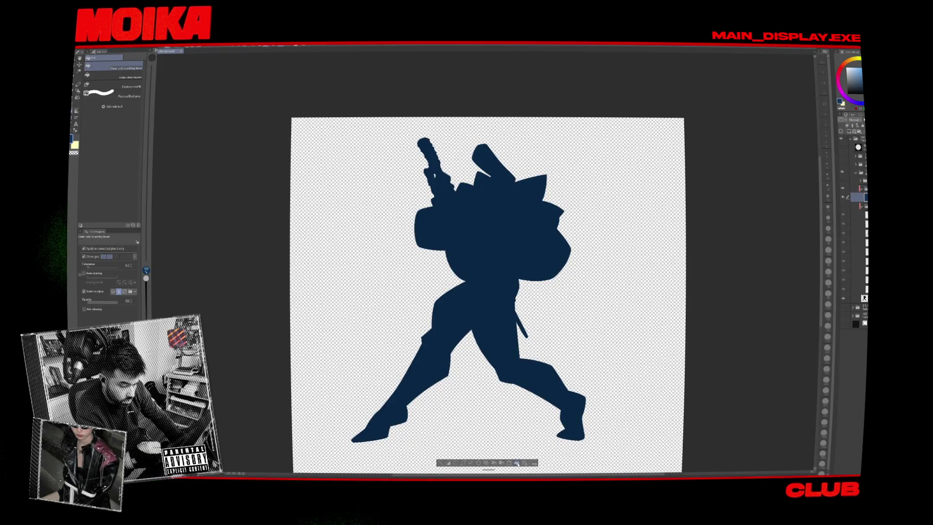
alt+click(844, 198)
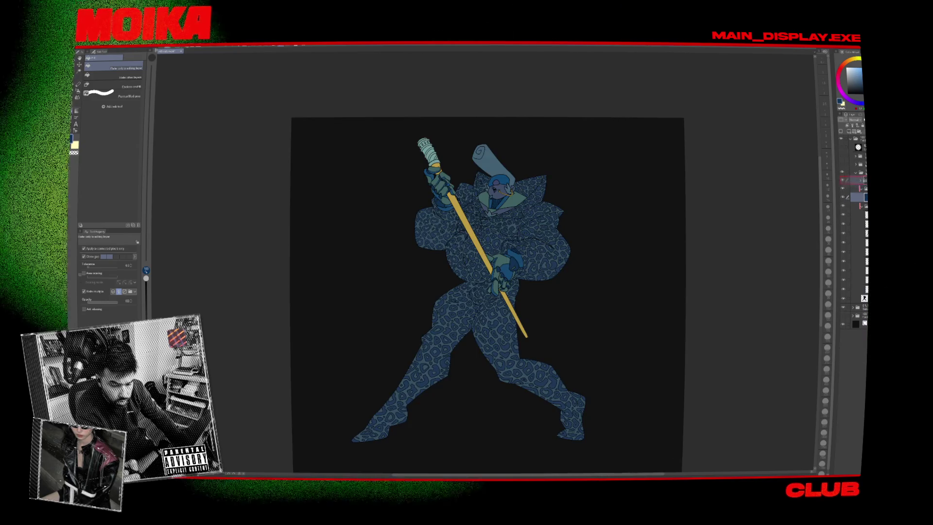
Add a translucent dark-blue fill layer clipped to the figure and show the spotlight behind it.
key(alt+BackSpace)
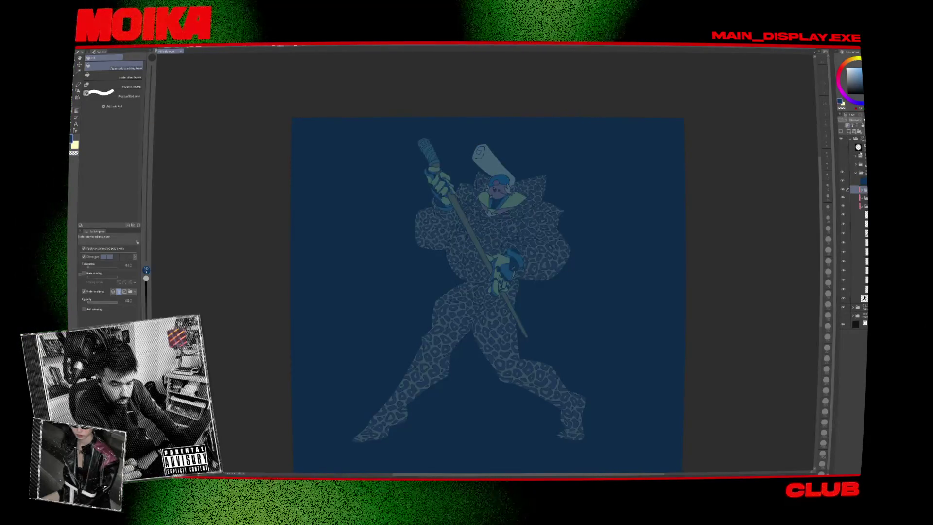
click(863, 181)
key(ctrl+alt+g)
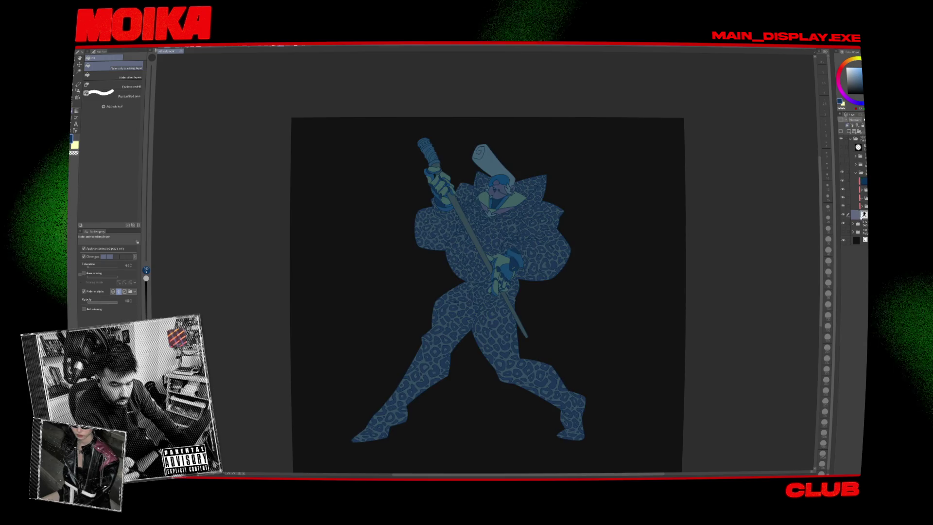
click(843, 215)
scroll(776, 219, down, 3)
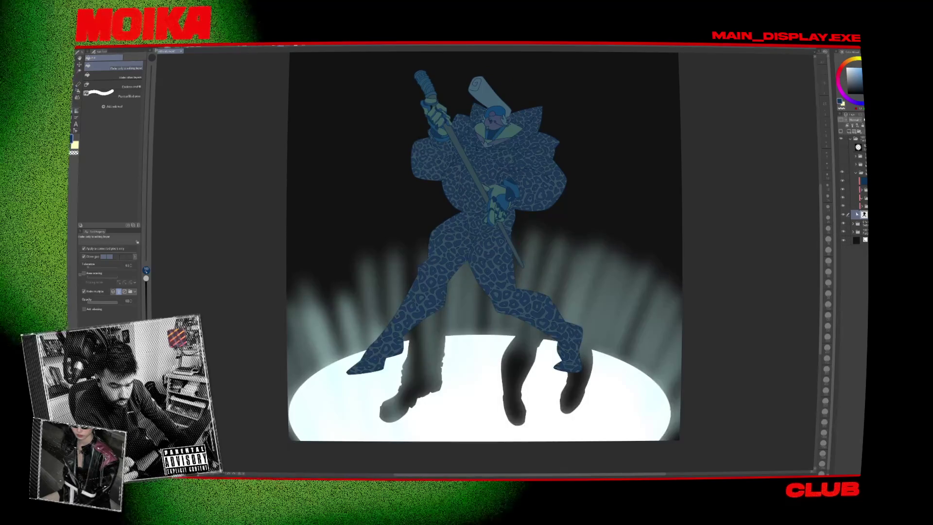
Show the red-haired and blue-outfit character layers in front of the leopard figure.
click(842, 166)
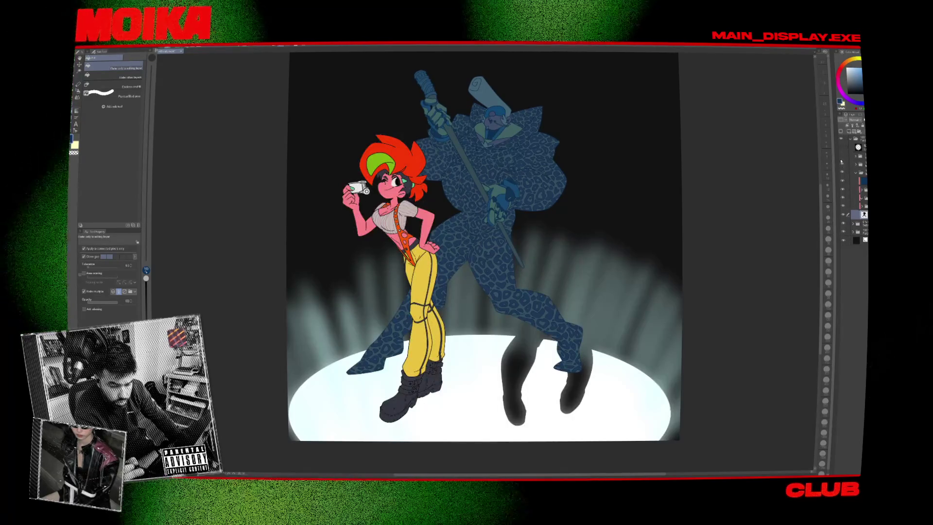
click(842, 158)
drag(726, 213, 749, 222)
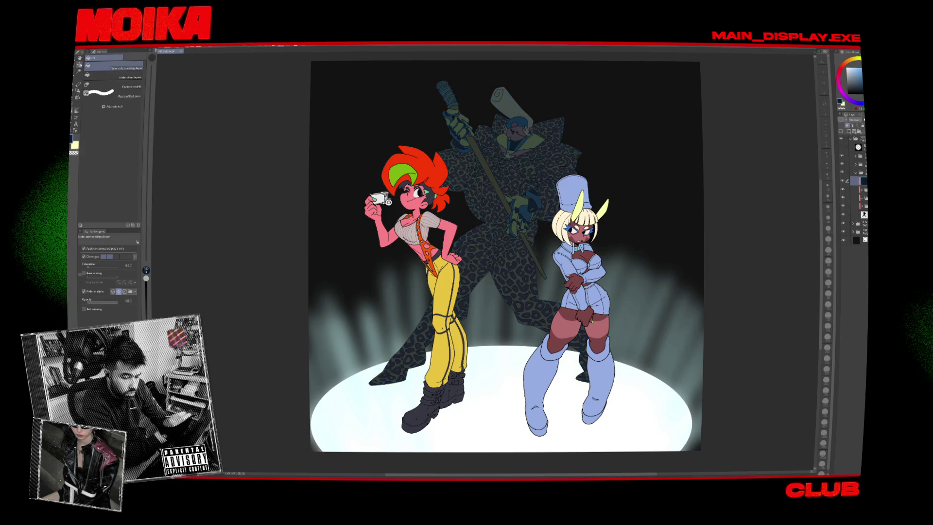
Try erasing the dark blue overlay on the leopard's coat, then undo the erasing.
click(79, 84)
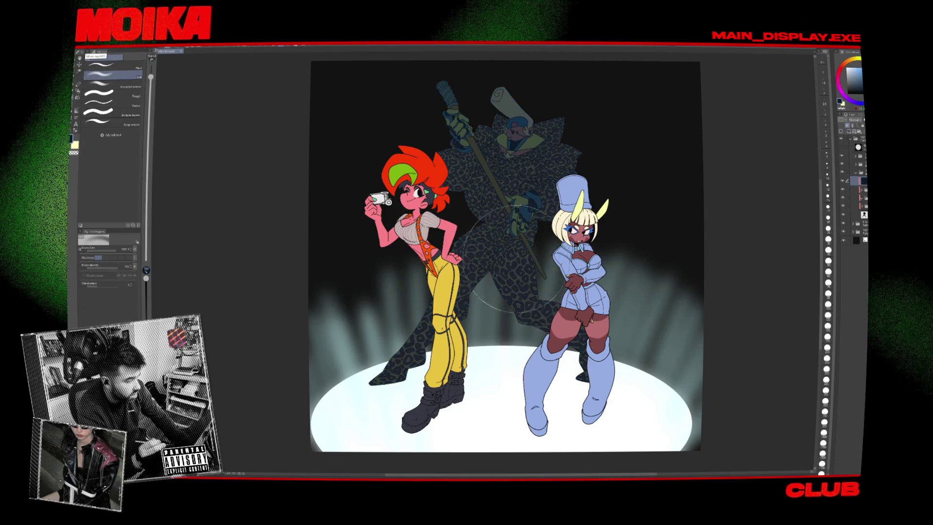
drag(481, 281, 532, 207)
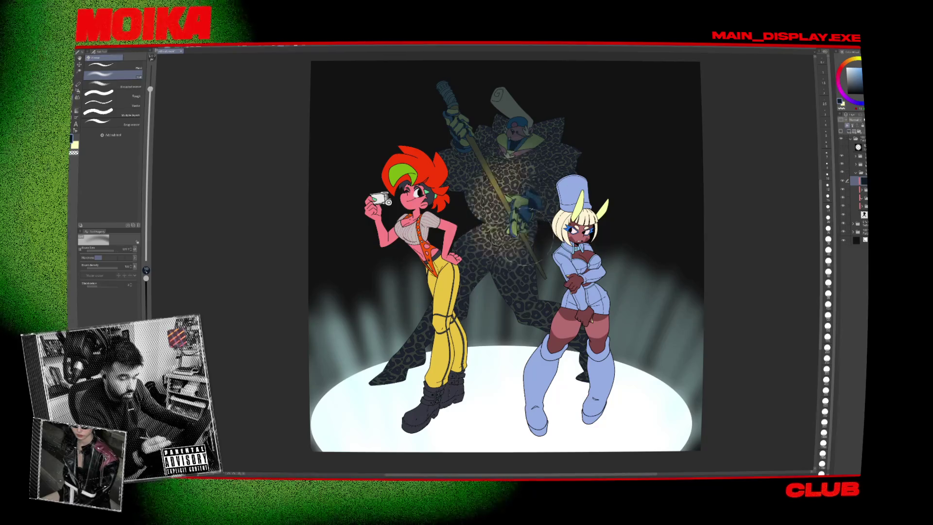
key(ctrl+z)
drag(485, 236, 481, 291)
drag(524, 253, 529, 306)
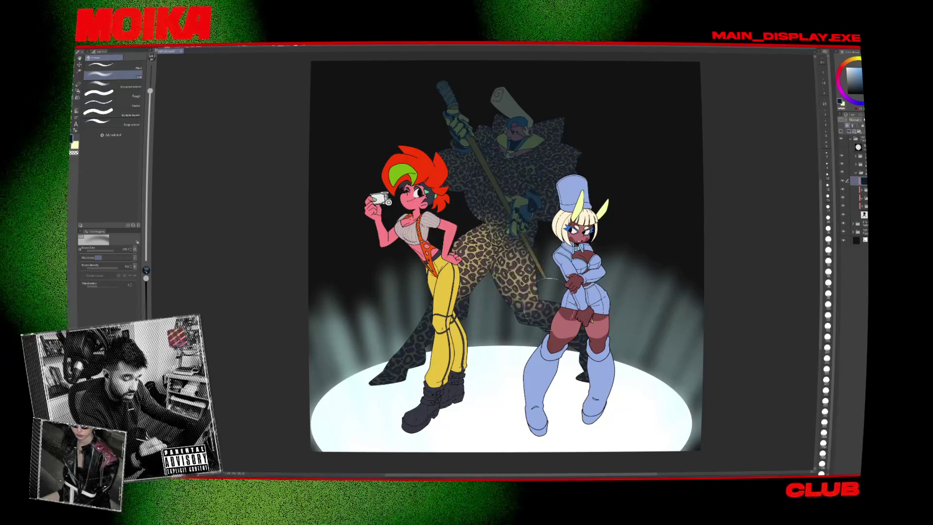
mouse_move(466, 204)
mouse_down()
mouse_move(519, 151)
mouse_move(509, 123)
mouse_up()
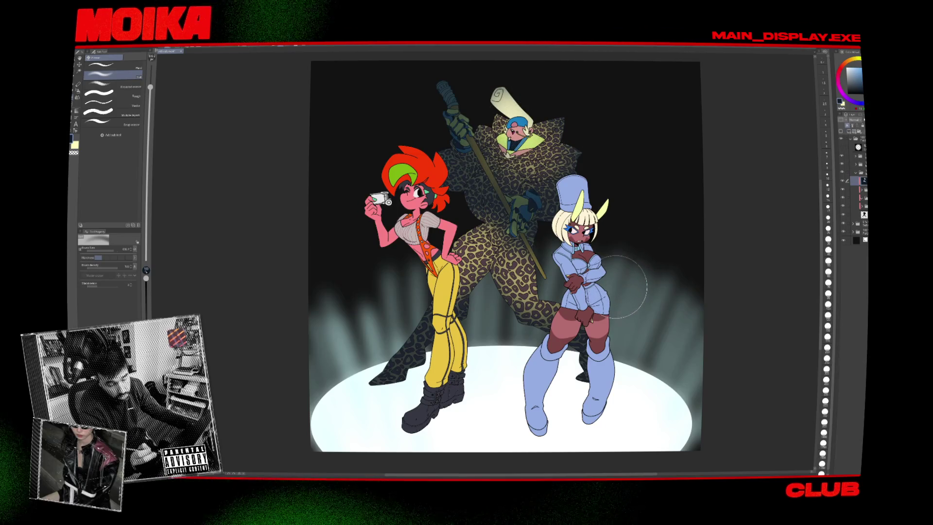
key(ctrl+z)
key(ctrl+z)
key(ctrl+z)
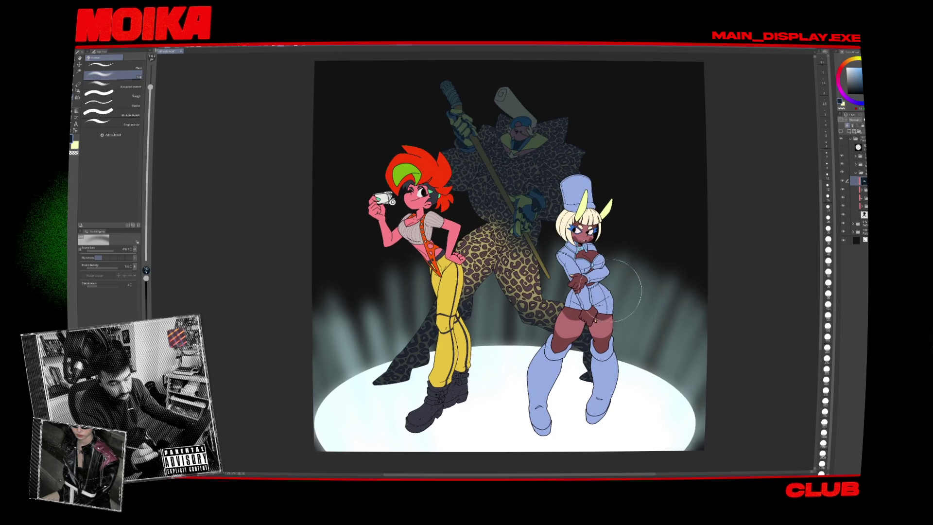
key(p)
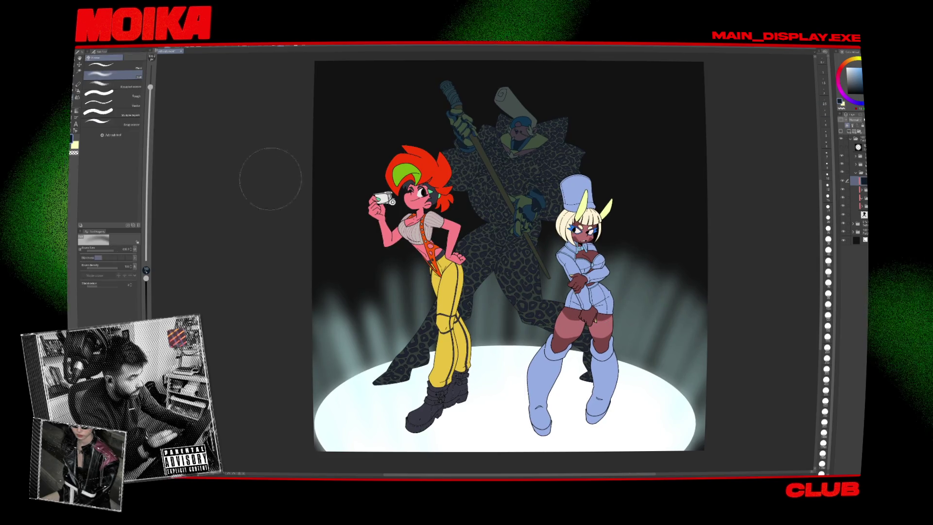
Erase a small patch of the overlay near the tail with a hard eraser of about 120.
key(e)
drag(147, 174, 147, 118)
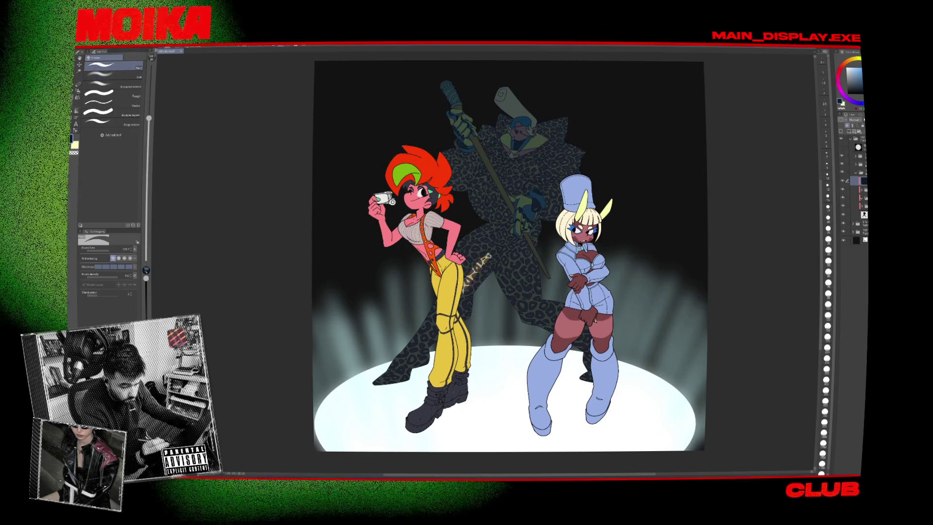
drag(491, 231, 462, 257)
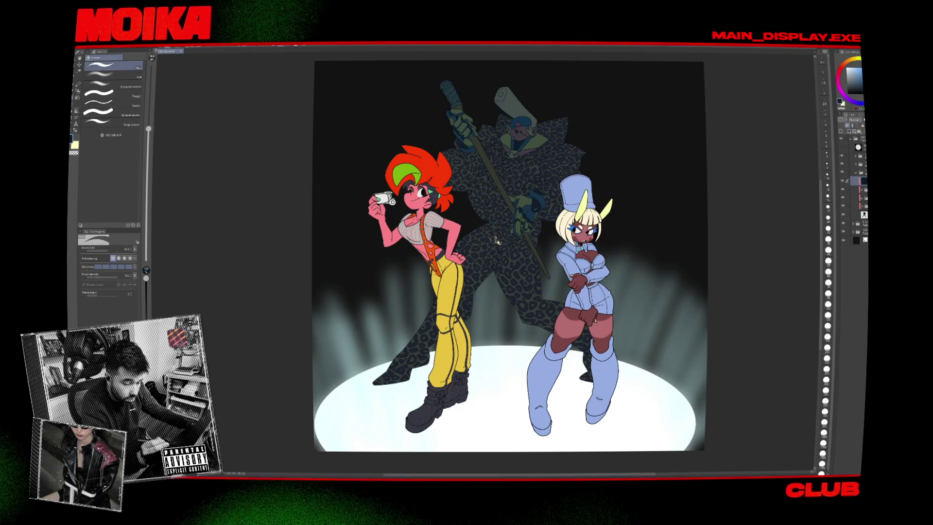
scroll(549, 255, down, 1)
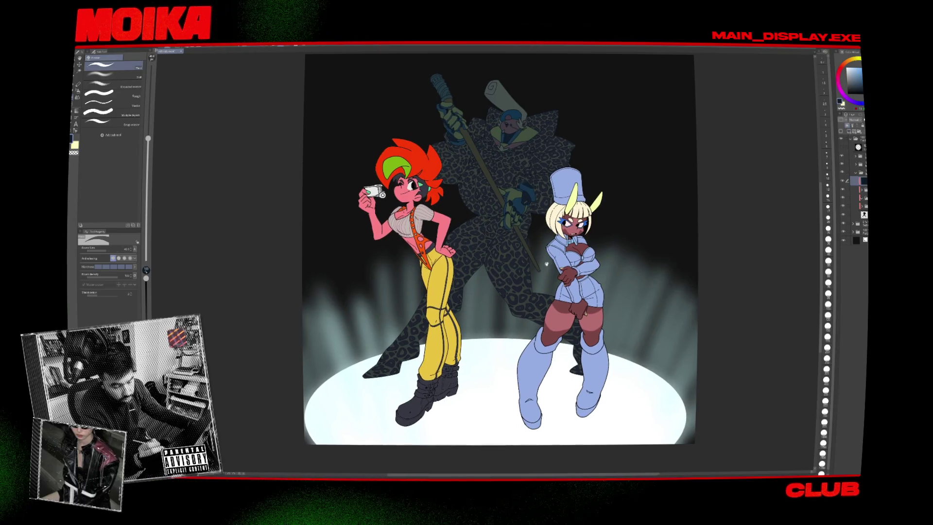
Hide the spotlight rays layer inside the lighting folder and collapse the folder.
click(844, 225)
click(844, 225)
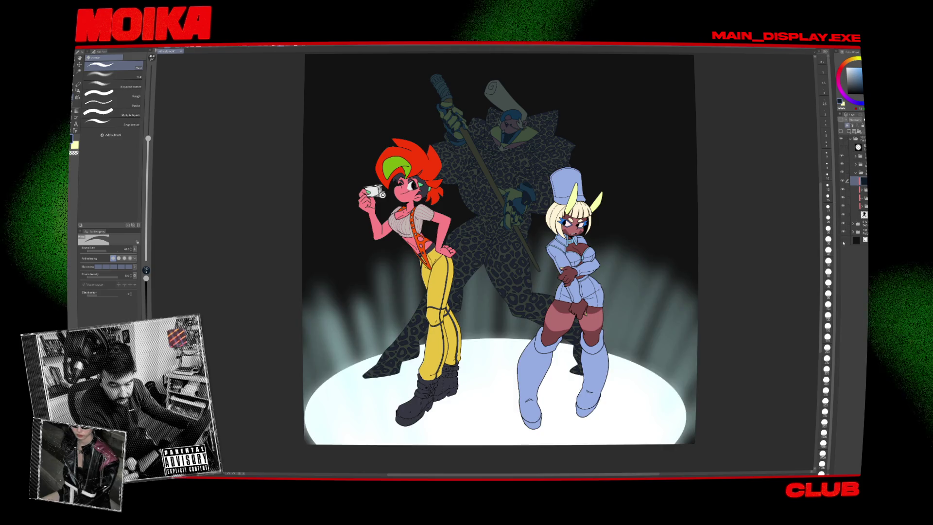
click(852, 232)
click(844, 250)
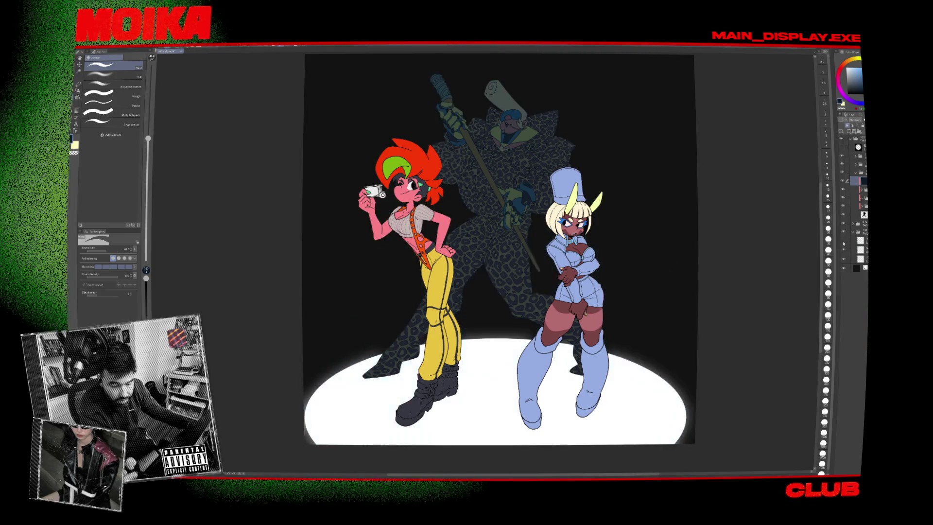
click(852, 232)
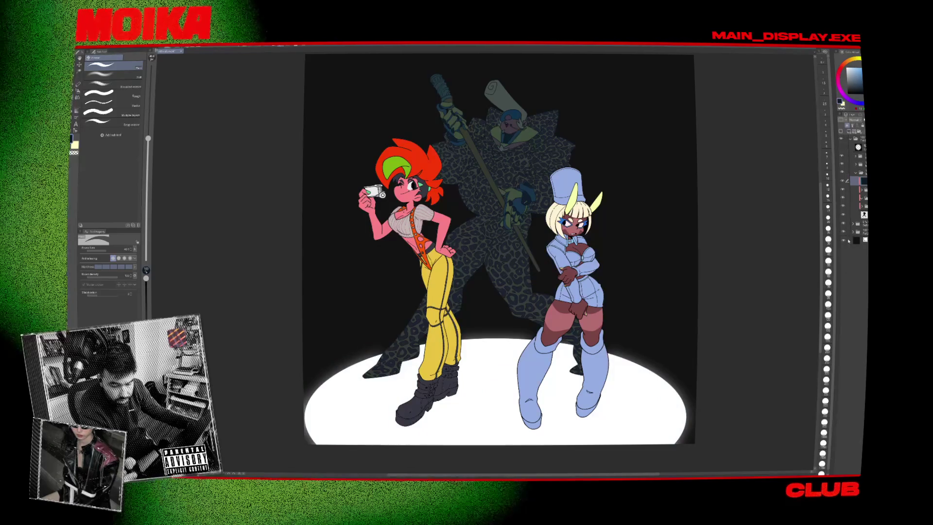
Compare a soft gradient glow, keep the crisp white spotlight, and zoom in to check.
click(853, 205)
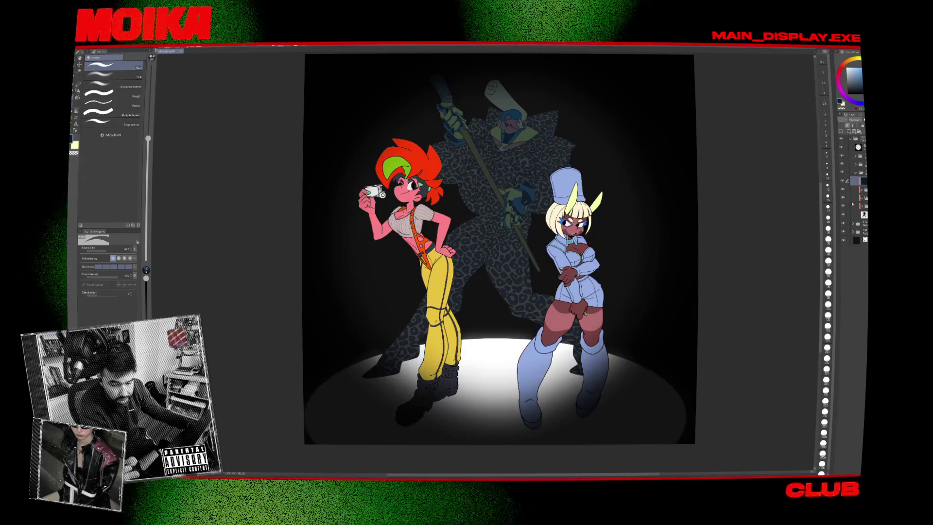
click(842, 179)
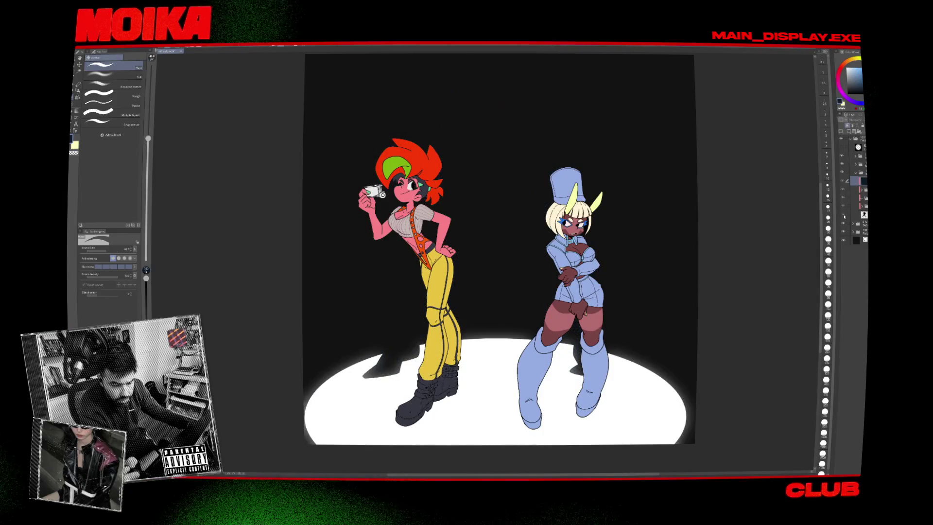
scroll(464, 242, up, 5)
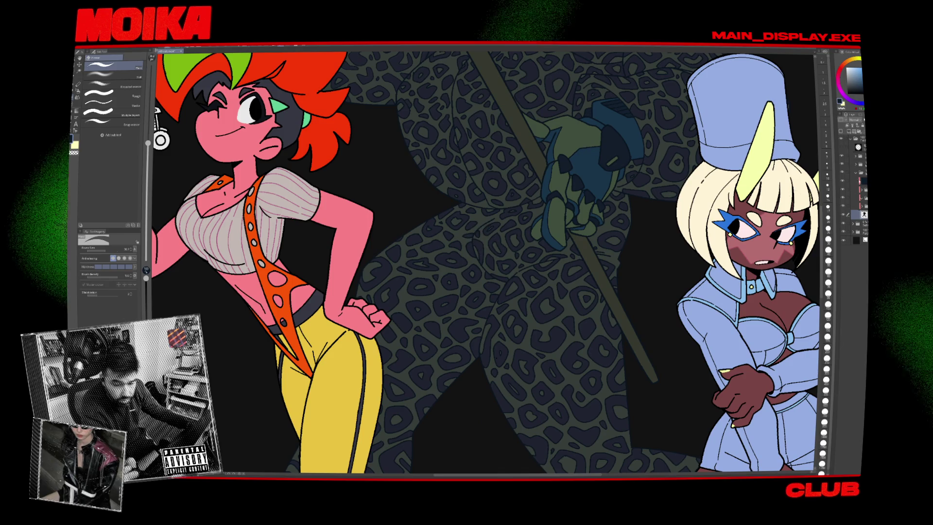
key(bracketright)
key(bracketright)
key(bracketright)
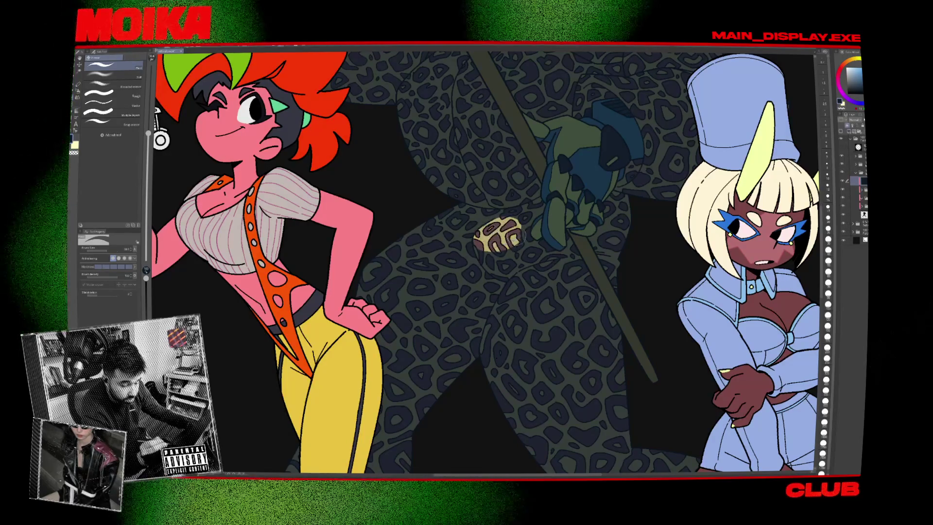
scroll(508, 249, down, 5)
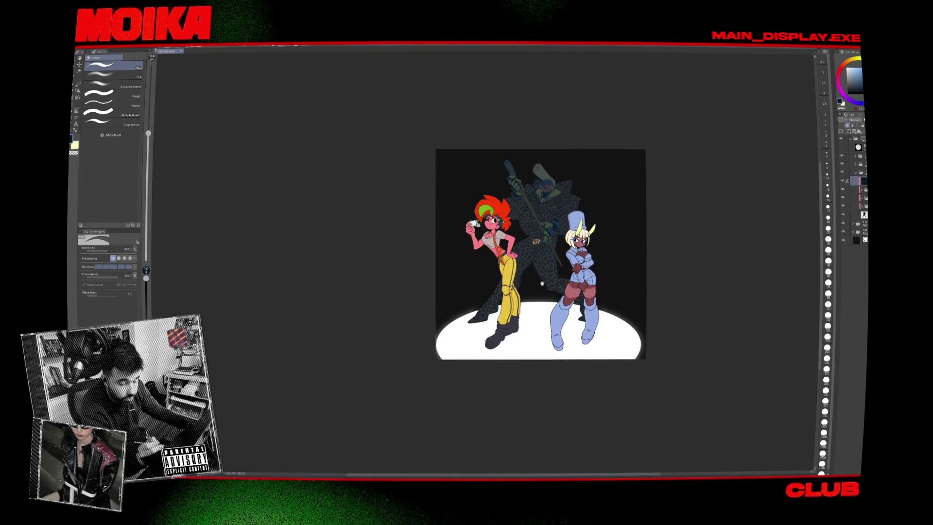